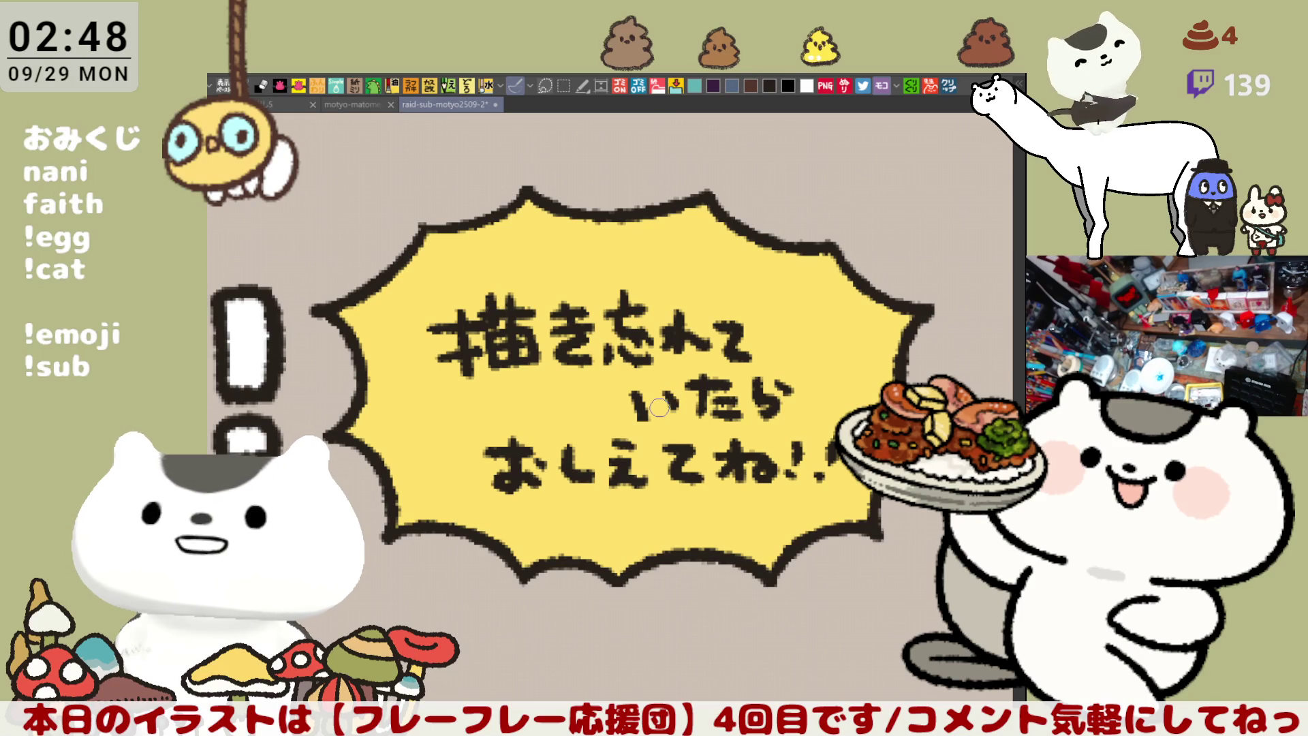
# Zoom out, pan across to the cat panels, and zoom in on the sleeping cat's face
pyautogui.scroll(-6, 659, 408)
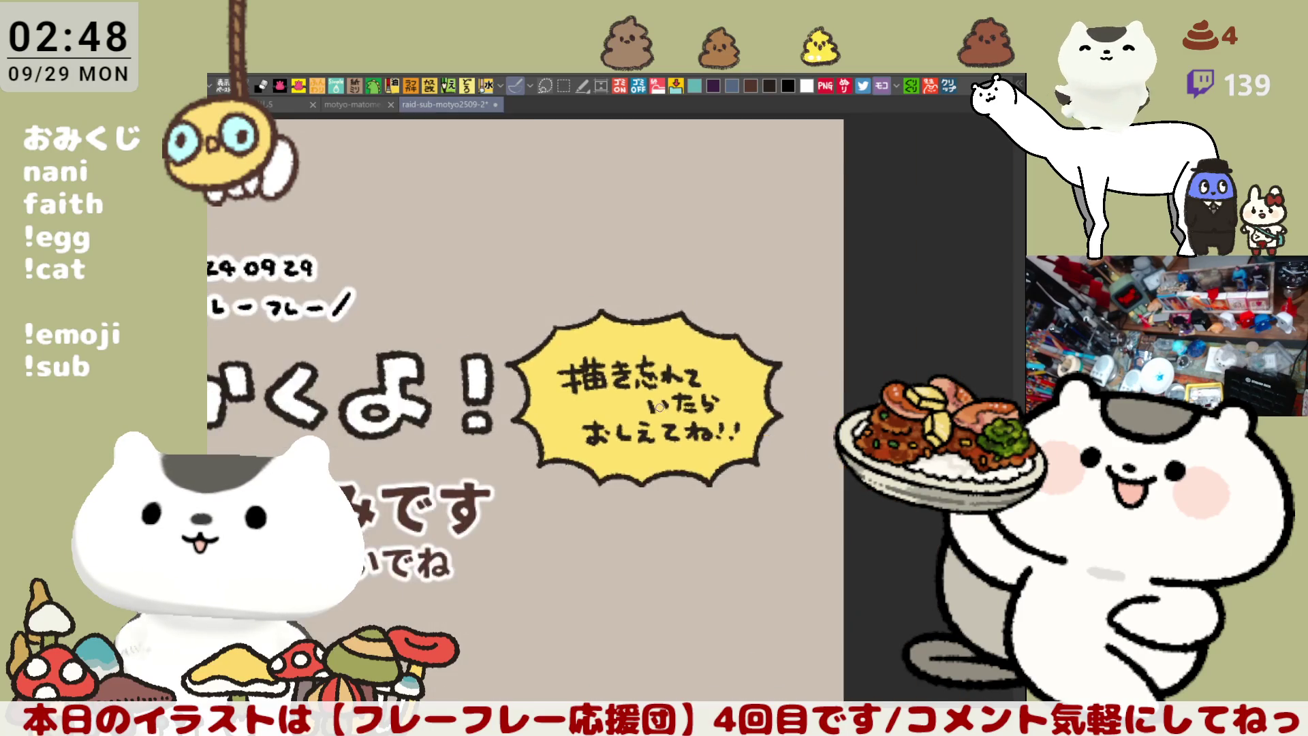
pyautogui.moveTo(272, 572); pyautogui.dragTo(484, 393)
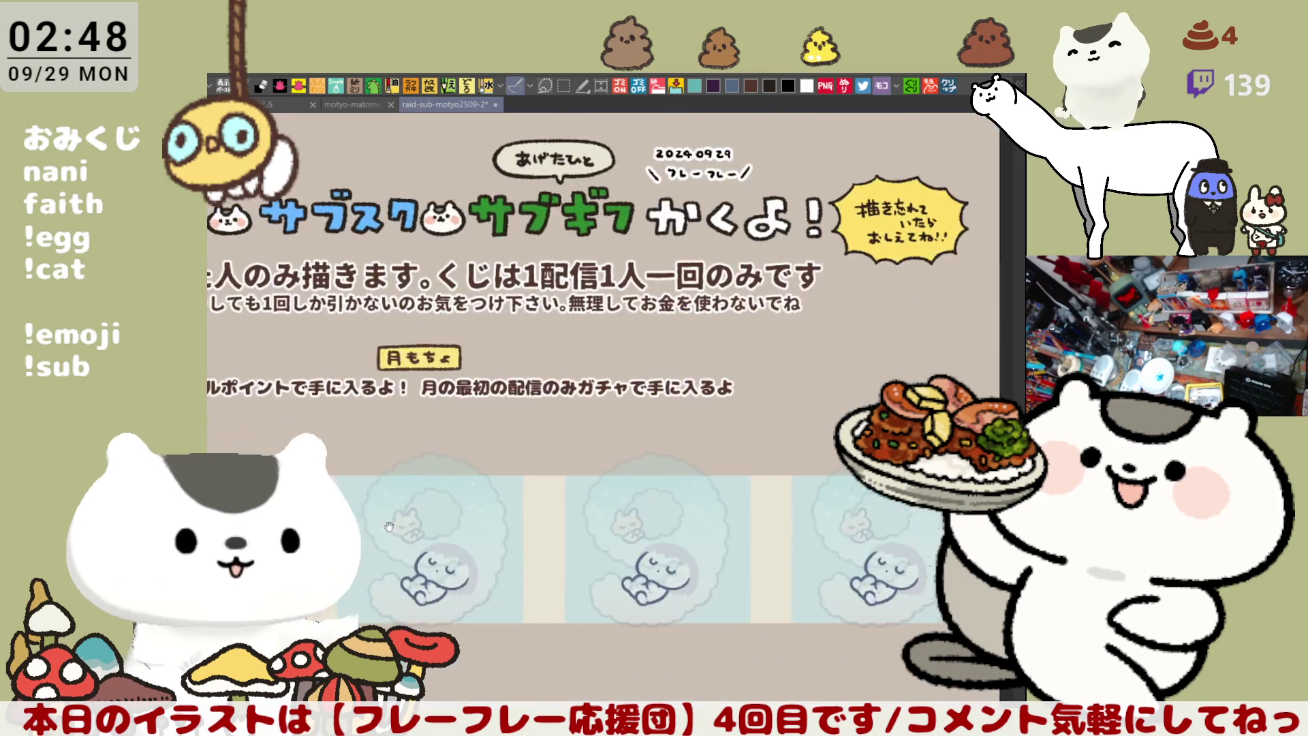
pyautogui.moveTo(175, 618); pyautogui.dragTo(482, 530)
pyautogui.moveTo(155, 530); pyautogui.dragTo(482, 529)
pyautogui.scroll(5, 518, 476)
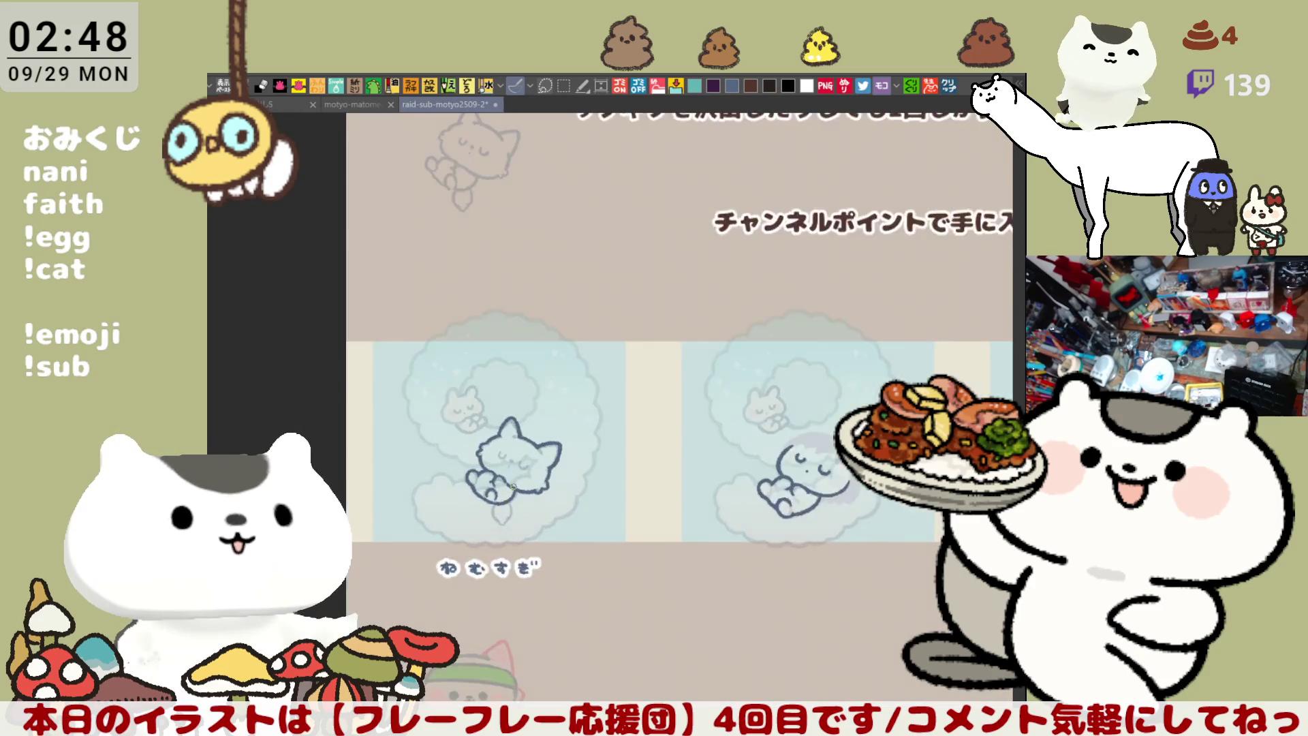
pyautogui.scroll(4, 517, 475)
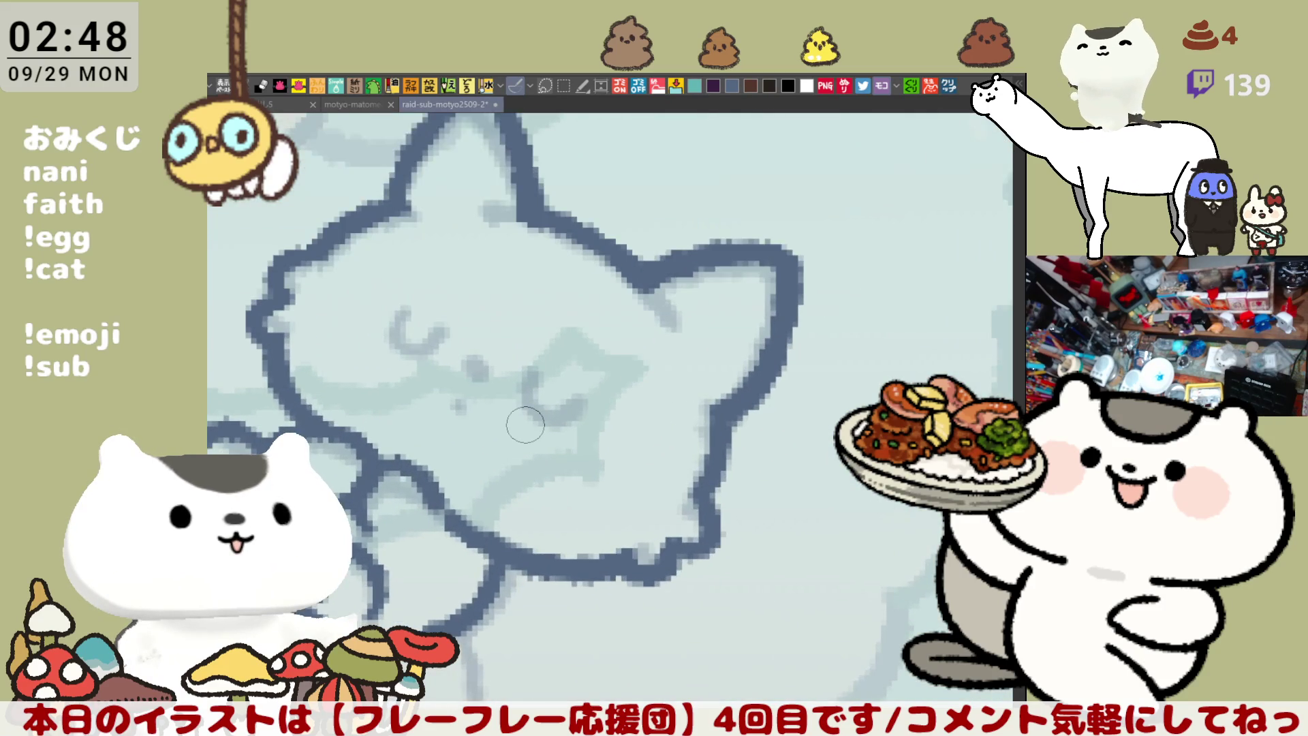
# Erase part of the cat's lower outline and turn the view until the cat is upright
pyautogui.moveTo(526, 425); pyautogui.dragTo(621, 589)
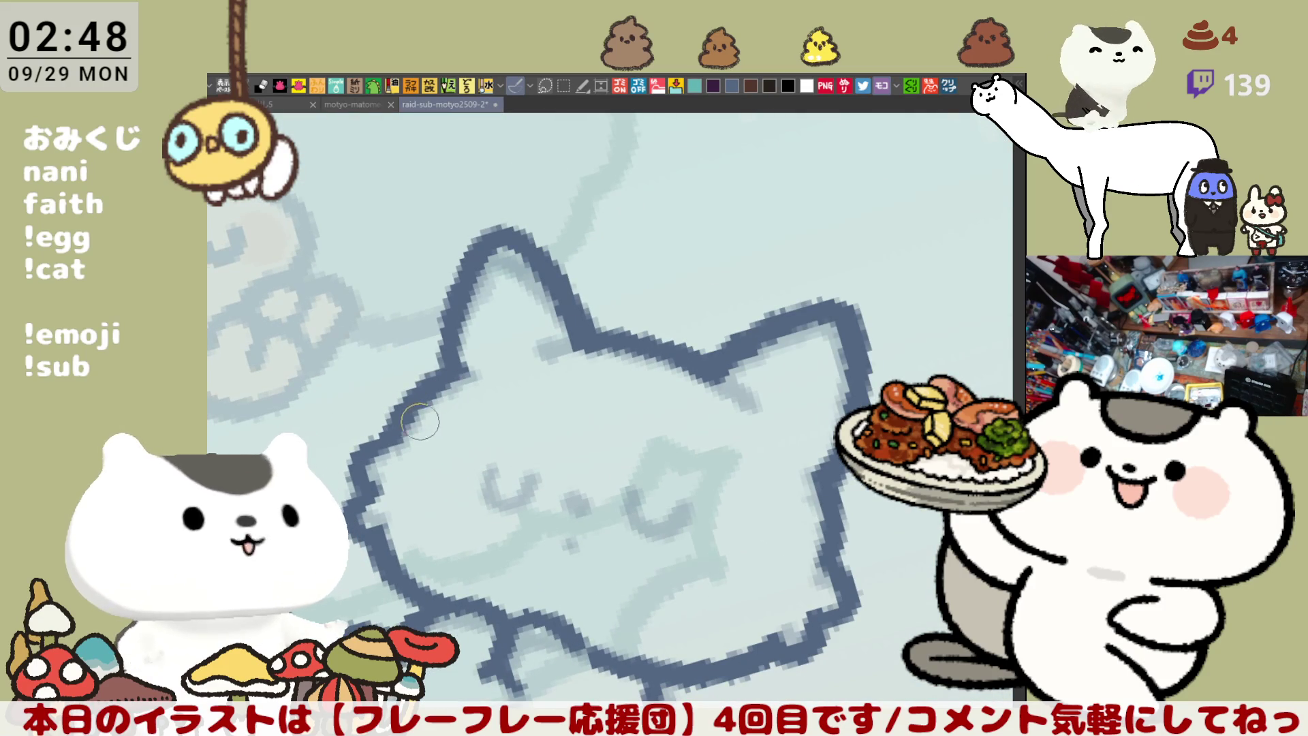
pyautogui.moveTo(405, 440); pyautogui.dragTo(430, 405)
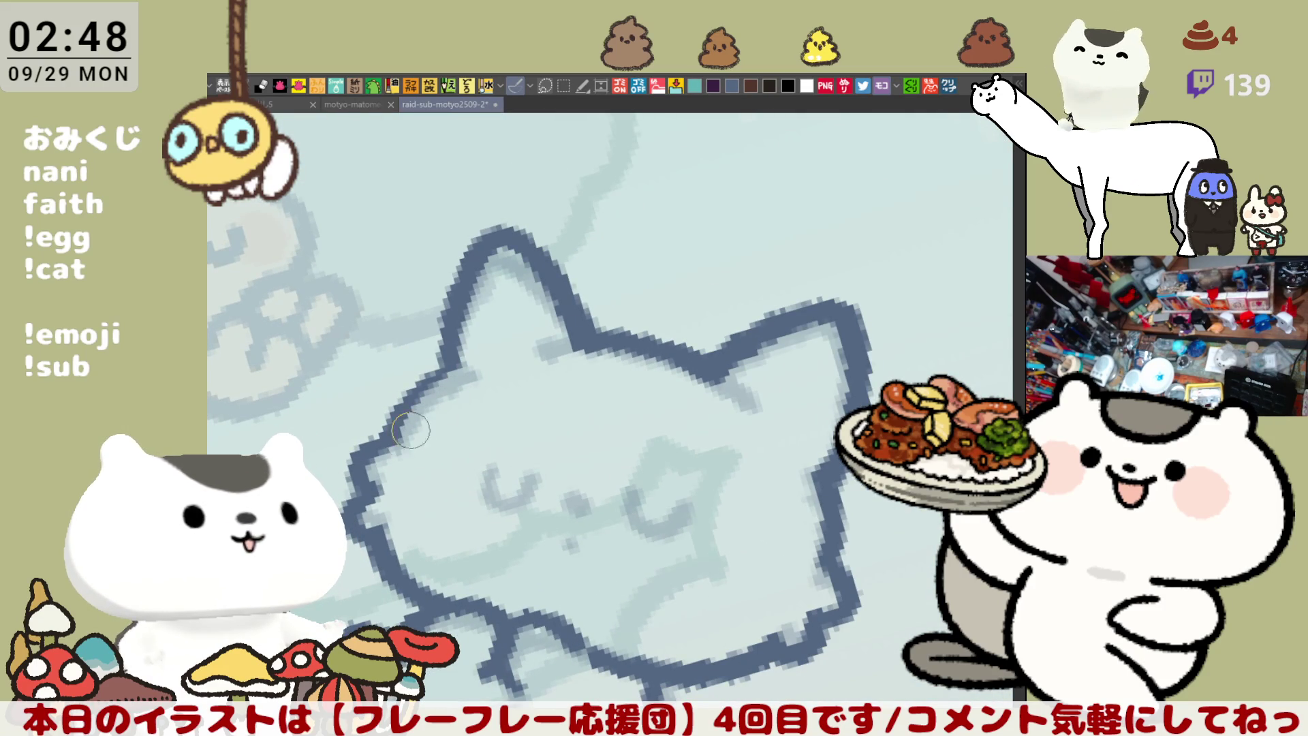
pyautogui.press('-')
pyautogui.press('-')
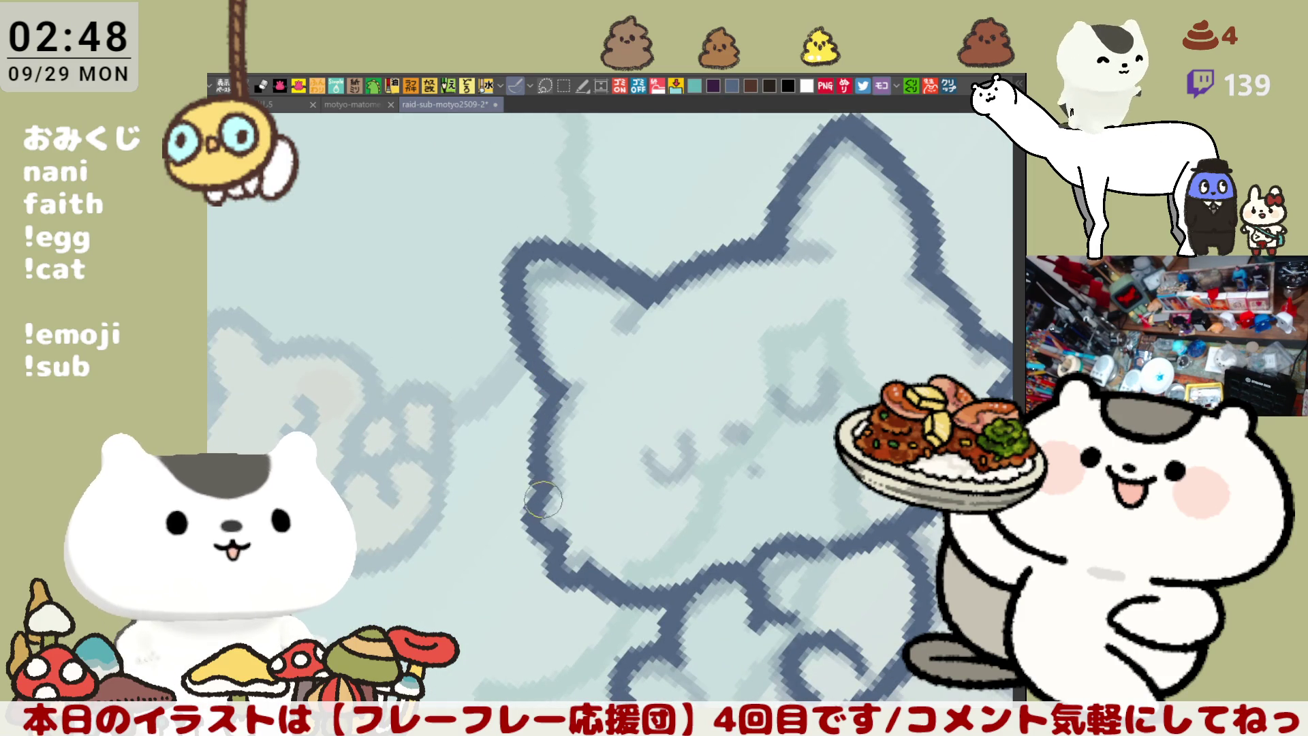
pyautogui.press('^')
pyautogui.press('^')
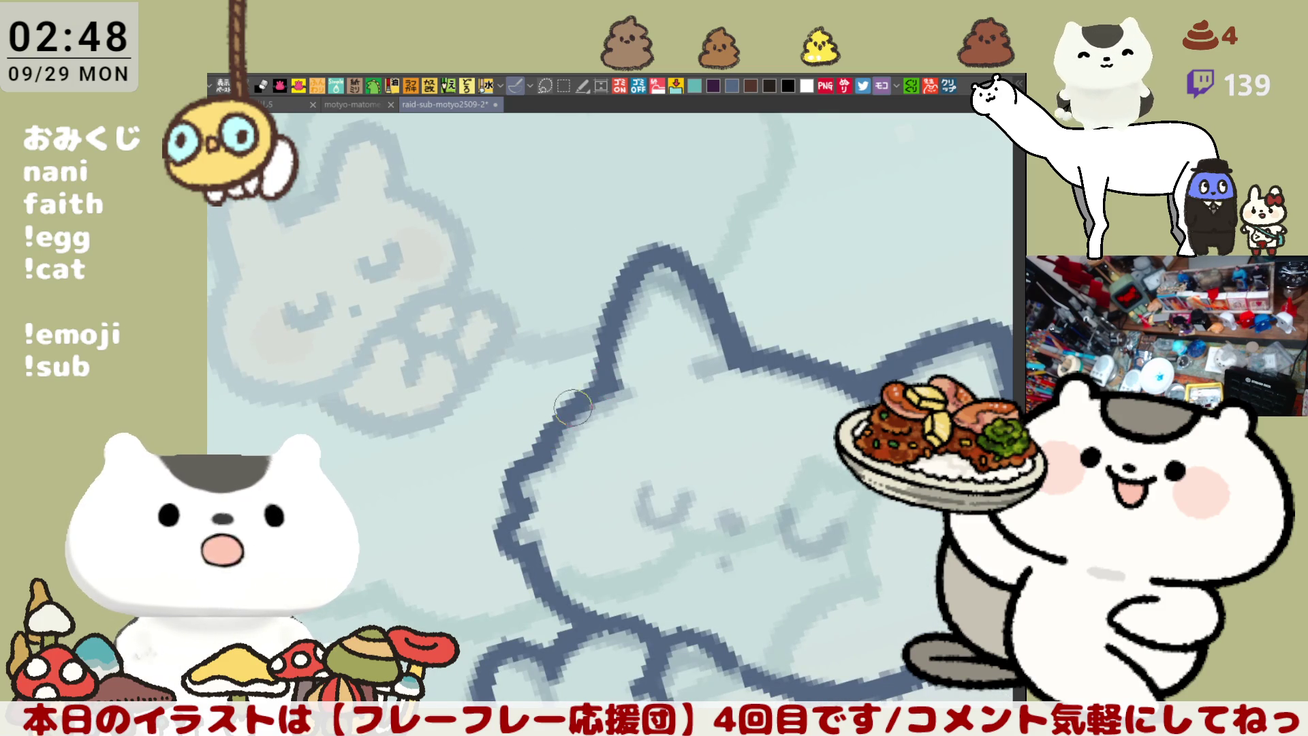
pyautogui.press('-')
pyautogui.press('-')
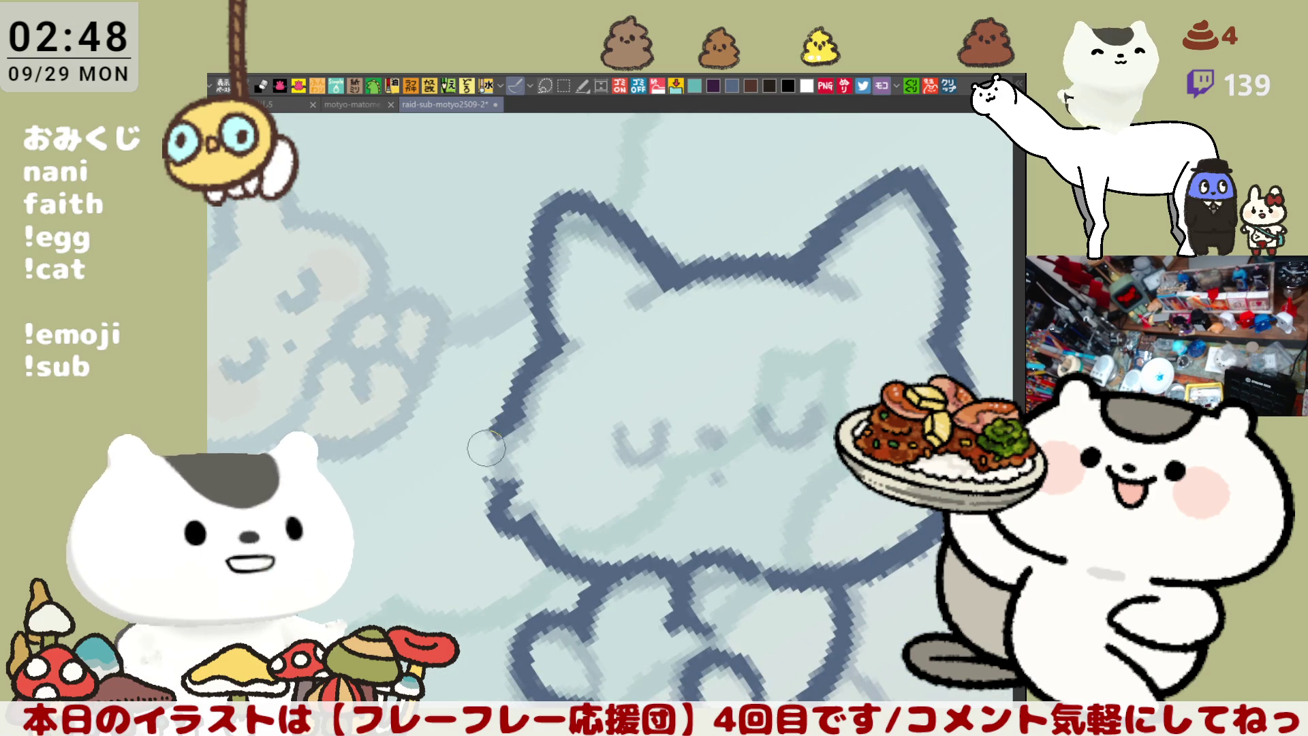
# Draw a dark line along the cat's lower-left cheek, retrying strokes with Ctrl+Z
pyautogui.moveTo(507, 414)
pyautogui.mouseDown()
pyautogui.moveTo(478, 459)
pyautogui.moveTo(500, 477)
pyautogui.mouseUp()
pyautogui.hotkey('ctrl', 'z')
pyautogui.moveTo(511, 405)
pyautogui.mouseDown()
pyautogui.moveTo(506, 471)
pyautogui.moveTo(528, 545)
pyautogui.mouseUp()
pyautogui.hotkey('ctrl', 'z')
pyautogui.moveTo(506, 474); pyautogui.dragTo(531, 548)
pyautogui.hotkey('ctrl', 'z')
pyautogui.moveTo(505, 482); pyautogui.dragTo(539, 537)
pyautogui.press('^')
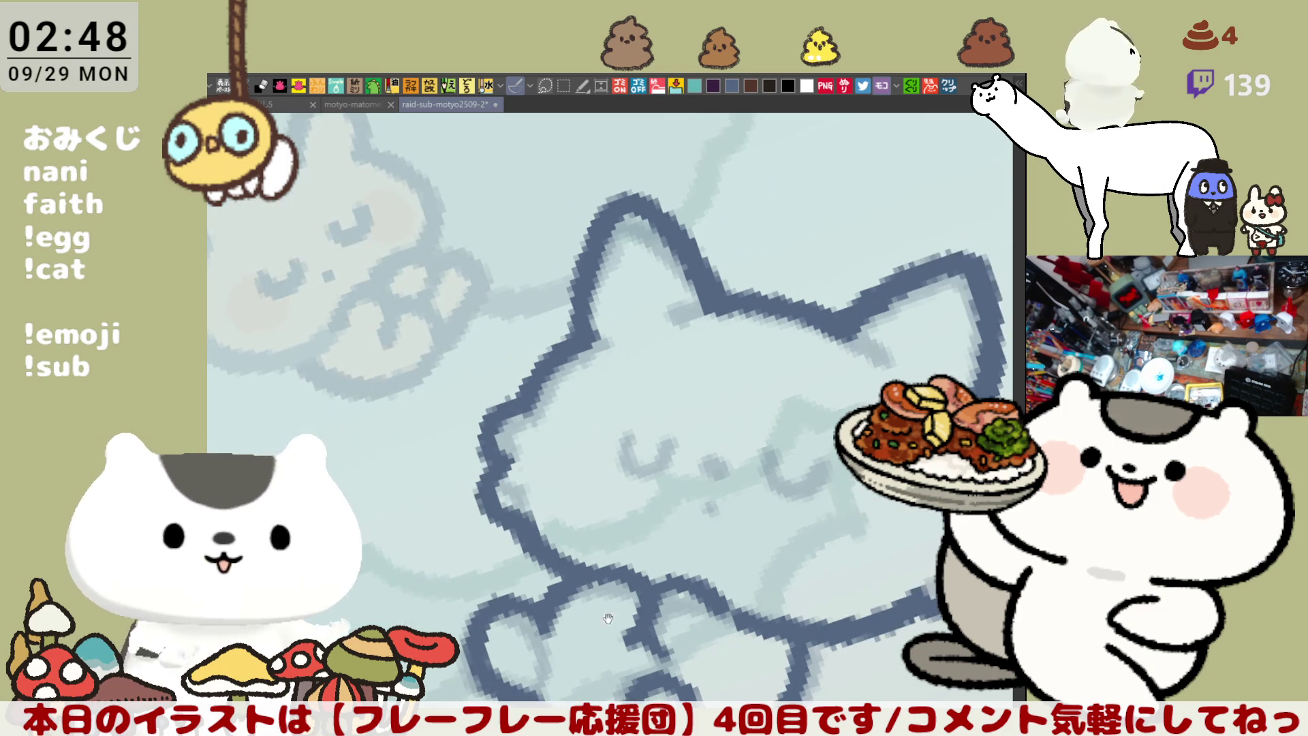
pyautogui.press('^')
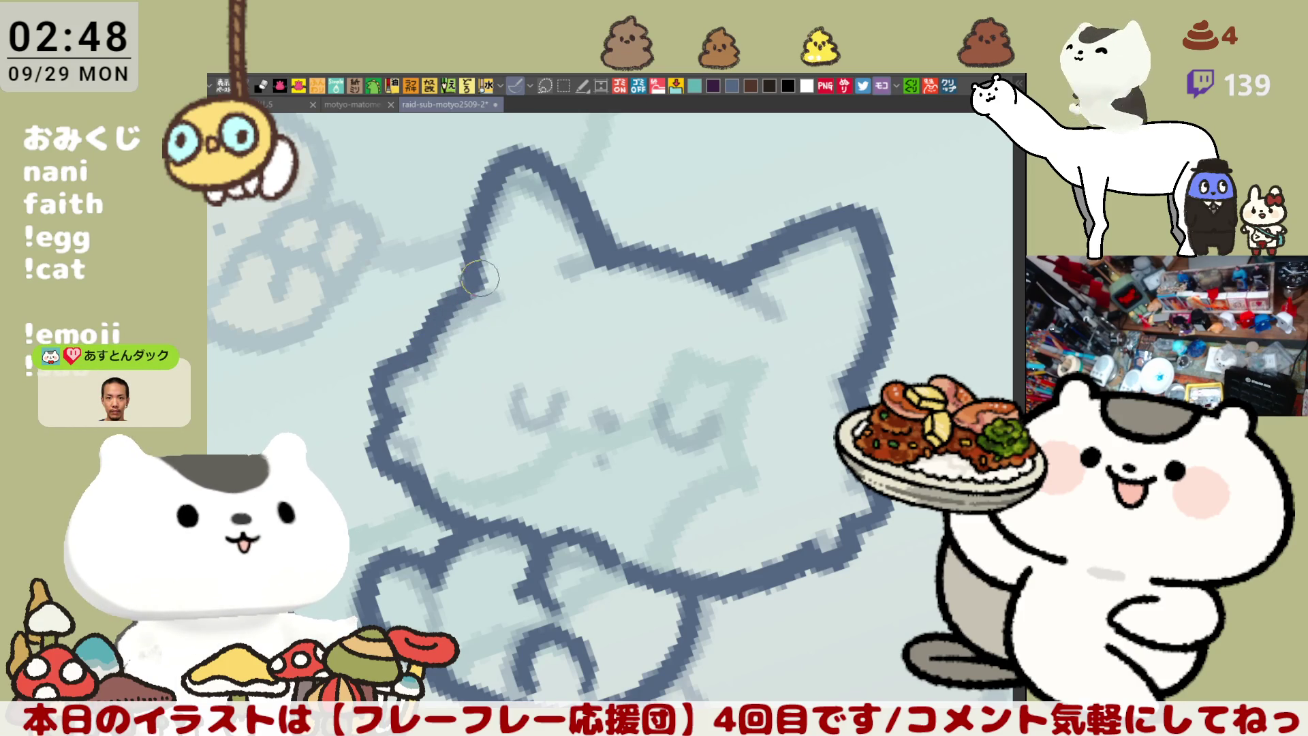
pyautogui.press('-')
pyautogui.press('-')
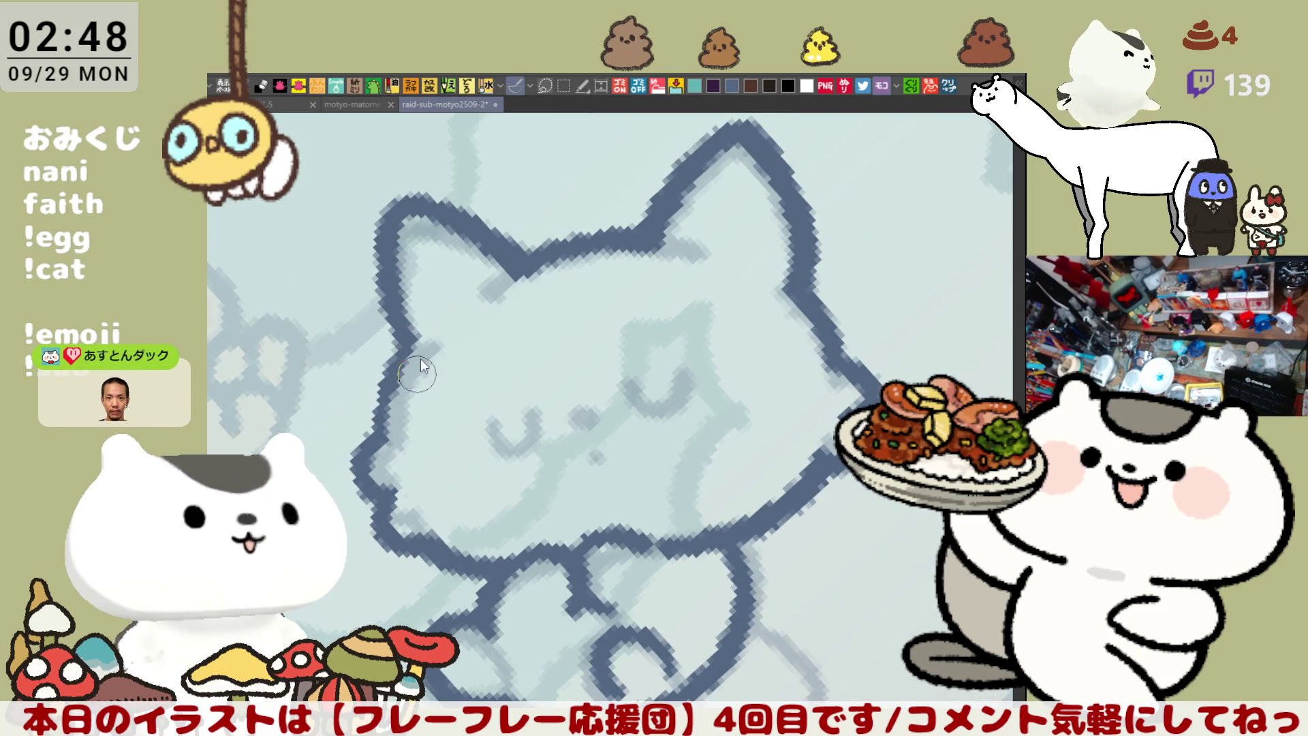
pyautogui.hotkey('ctrl', 'z')
# Redraw the left cheek outline from below the ear down to the chin
pyautogui.moveTo(409, 334); pyautogui.dragTo(379, 437)
pyautogui.hotkey('ctrl', 'z')
pyautogui.moveTo(409, 334); pyautogui.dragTo(380, 437)
pyautogui.hotkey('ctrl', 'z')
pyautogui.moveTo(409, 334); pyautogui.dragTo(380, 437)
pyautogui.hotkey('ctrl', 'z')
pyautogui.moveTo(412, 341); pyautogui.dragTo(383, 438)
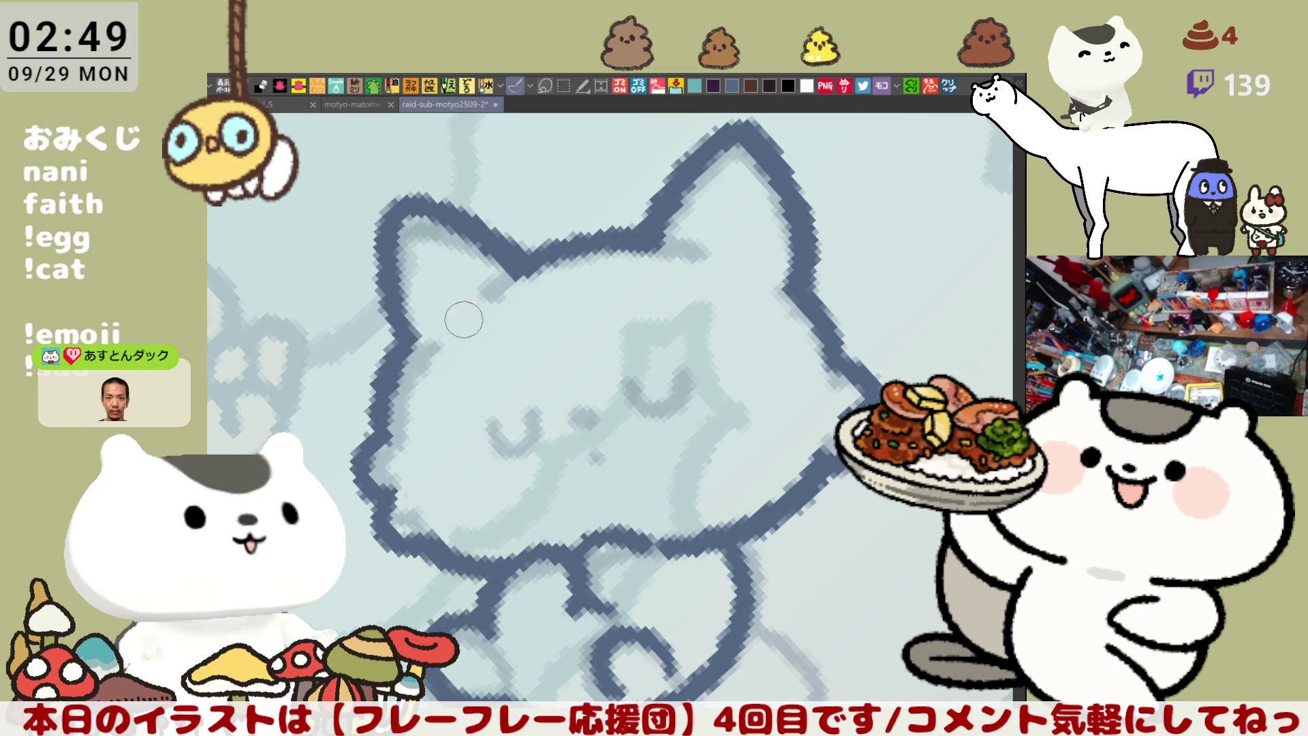
pyautogui.scroll(-3, 443, 333)
pyautogui.scroll(3, 822, 287)
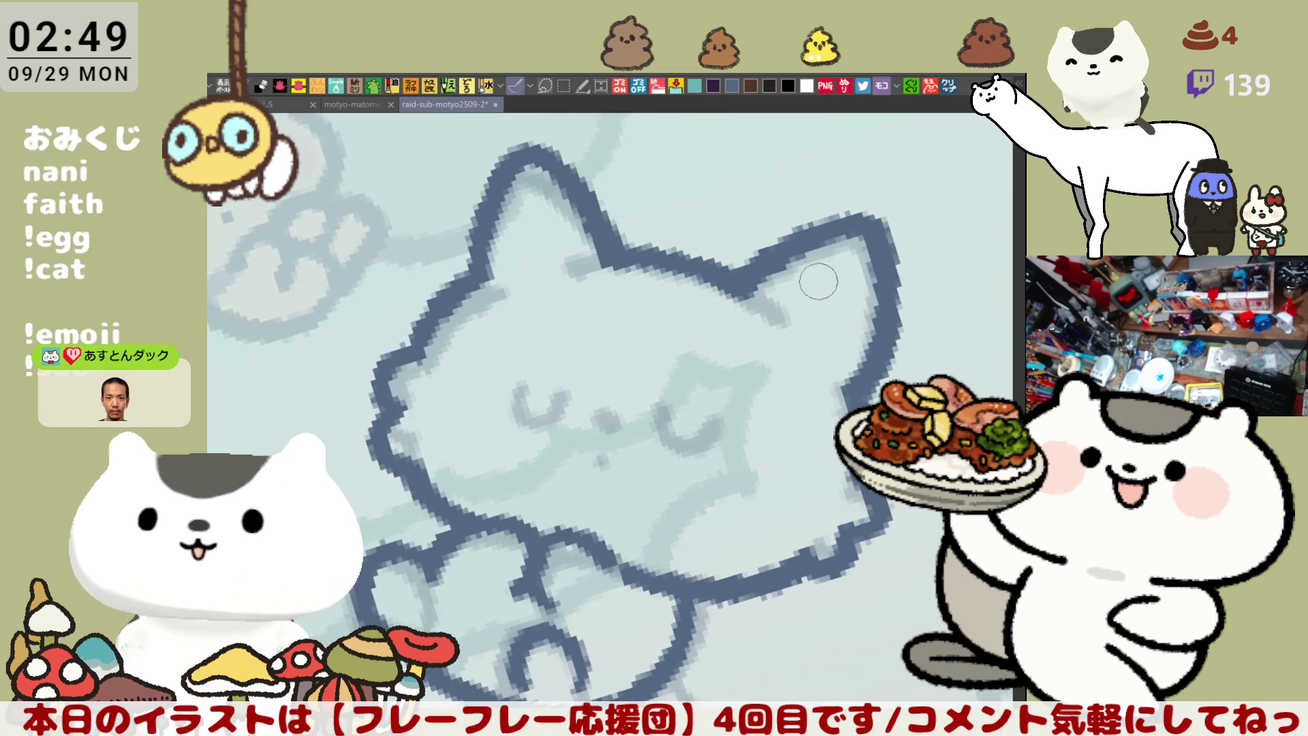
# Erase and redraw the lower part of the left cheek outline darker
pyautogui.press('-')
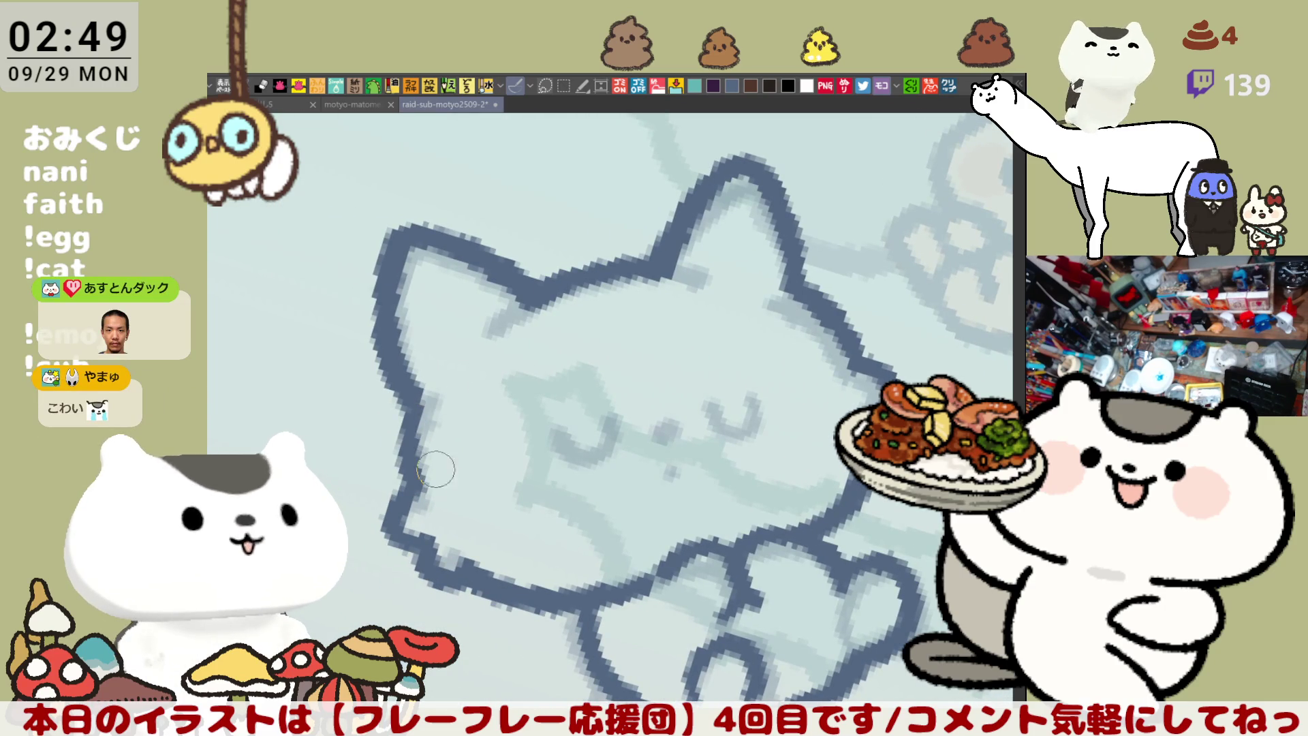
pyautogui.moveTo(428, 394); pyautogui.dragTo(434, 493)
pyautogui.moveTo(419, 419); pyautogui.dragTo(411, 464)
pyautogui.hotkey('ctrl', 'z')
pyautogui.moveTo(416, 417); pyautogui.dragTo(411, 453)
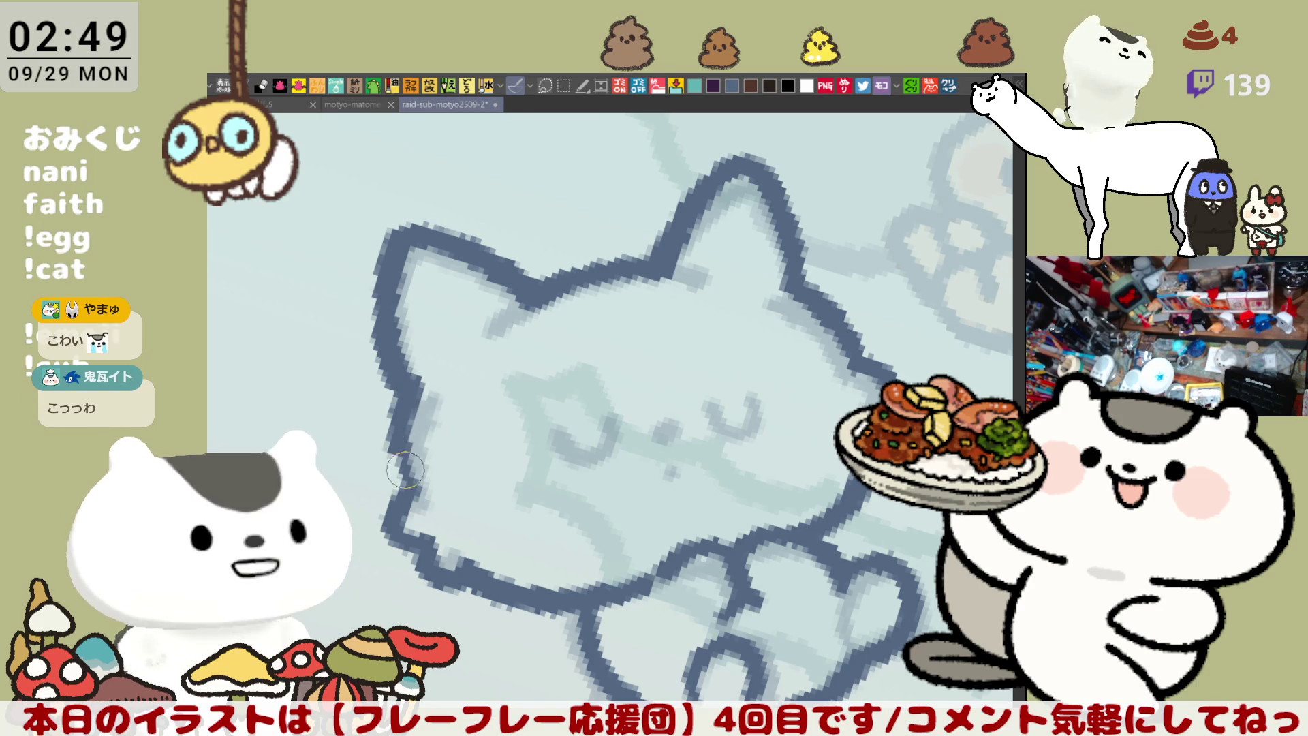
pyautogui.hotkey('ctrl', 'z')
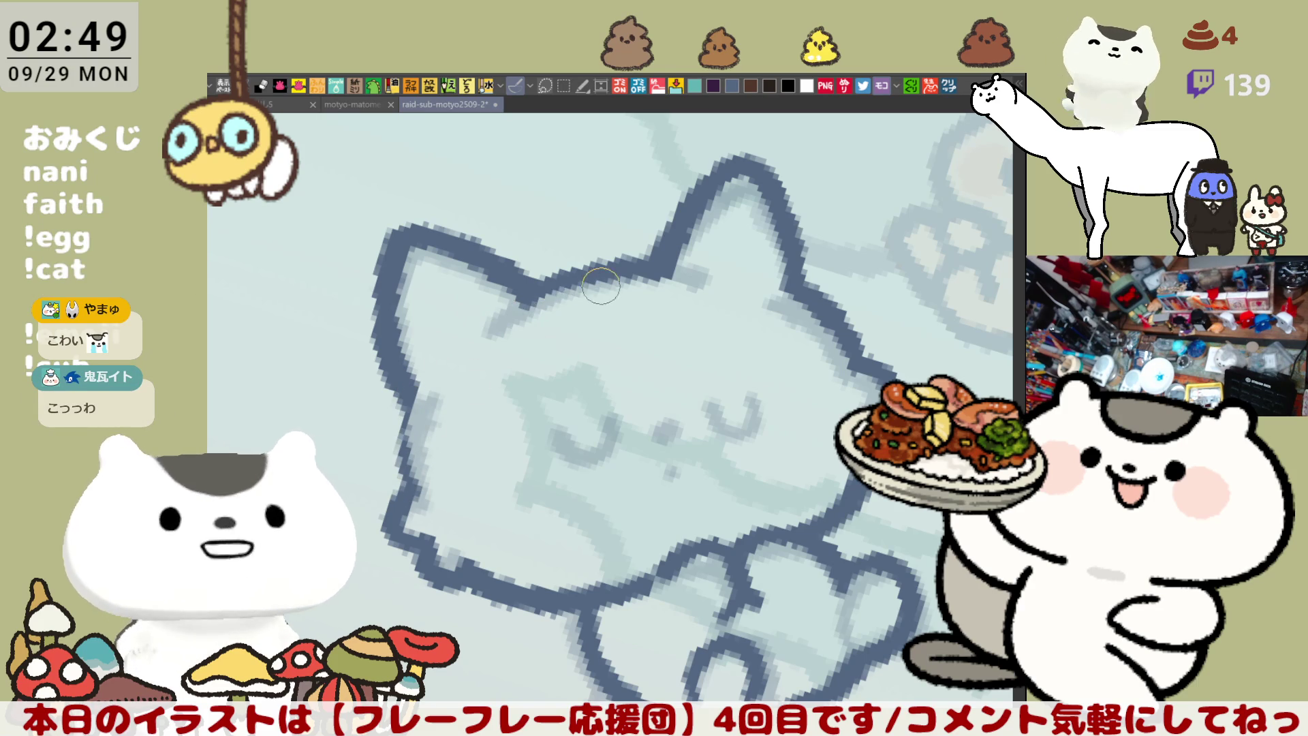
# Darken the cat's inner ear outline
pyautogui.moveTo(518, 300); pyautogui.dragTo(584, 271)
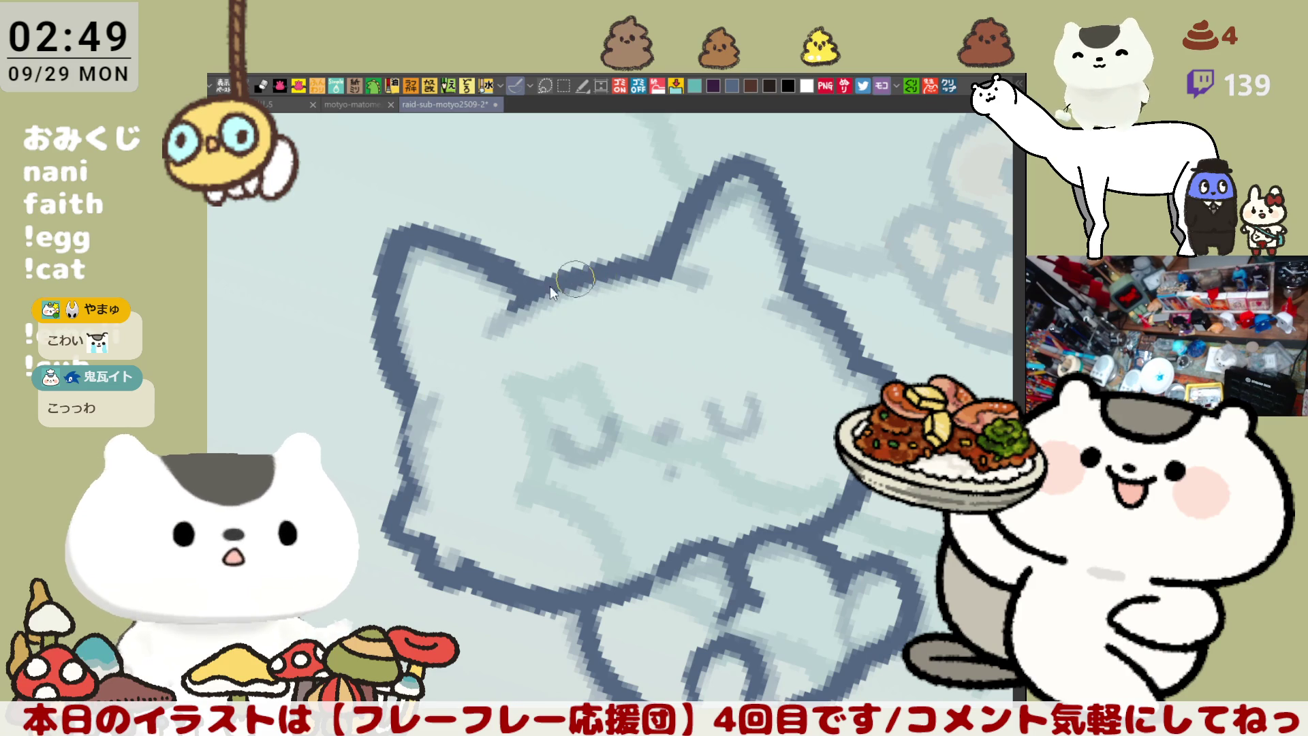
pyautogui.hotkey('ctrl', 'z')
pyautogui.moveTo(518, 303); pyautogui.dragTo(587, 276)
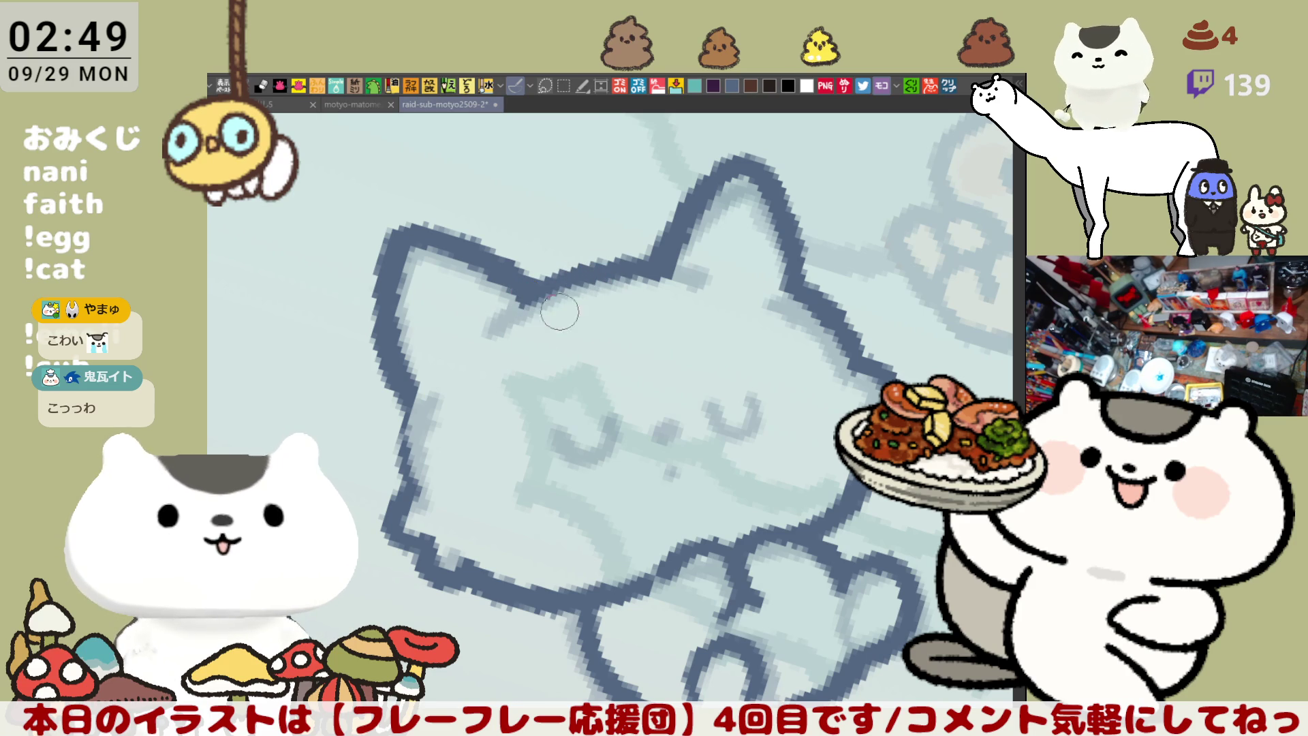
# Restroke the full left cheek outline and darken its upper part
pyautogui.moveTo(419, 406); pyautogui.dragTo(412, 402)
pyautogui.hotkey('ctrl', 'z')
pyautogui.moveTo(406, 481); pyautogui.dragTo(411, 355)
pyautogui.moveTo(398, 402); pyautogui.dragTo(407, 372)
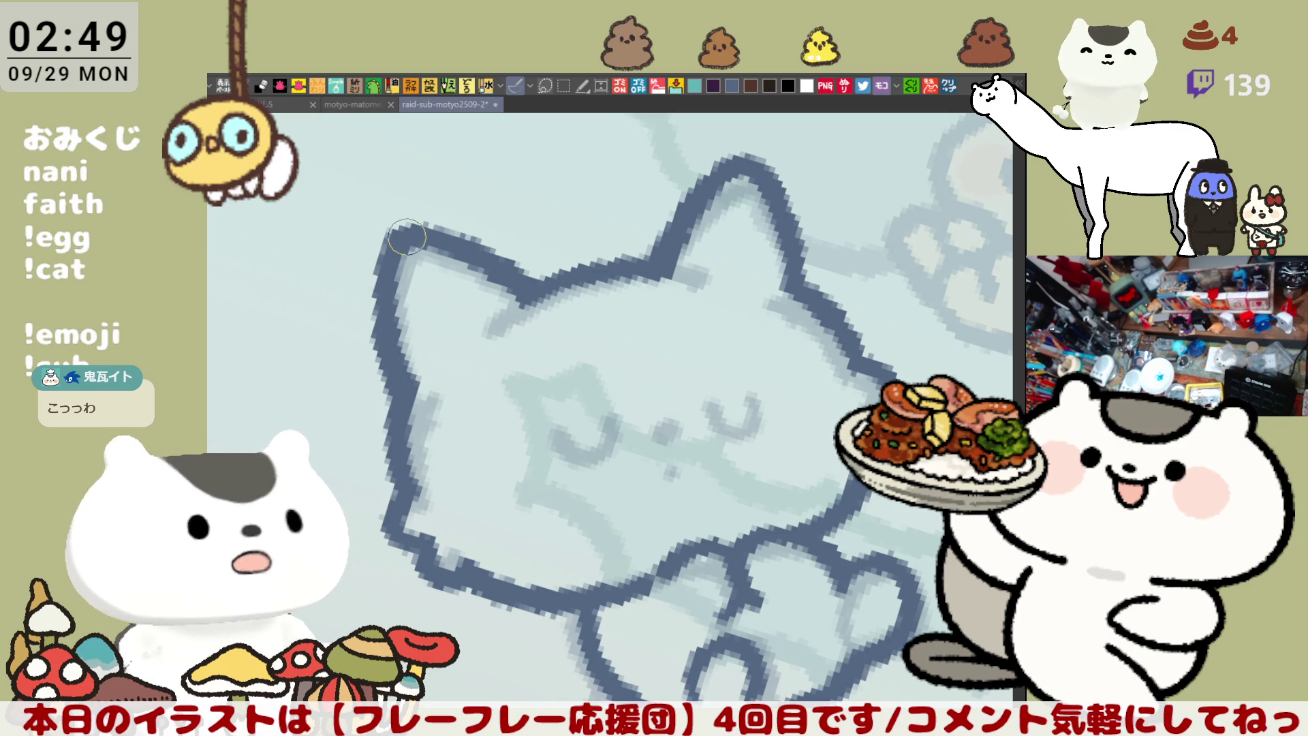
# Restroke the left ear outline, extending it upward
pyautogui.moveTo(415, 225)
pyautogui.mouseDown()
pyautogui.moveTo(397, 262)
pyautogui.moveTo(439, 237)
pyautogui.mouseUp()
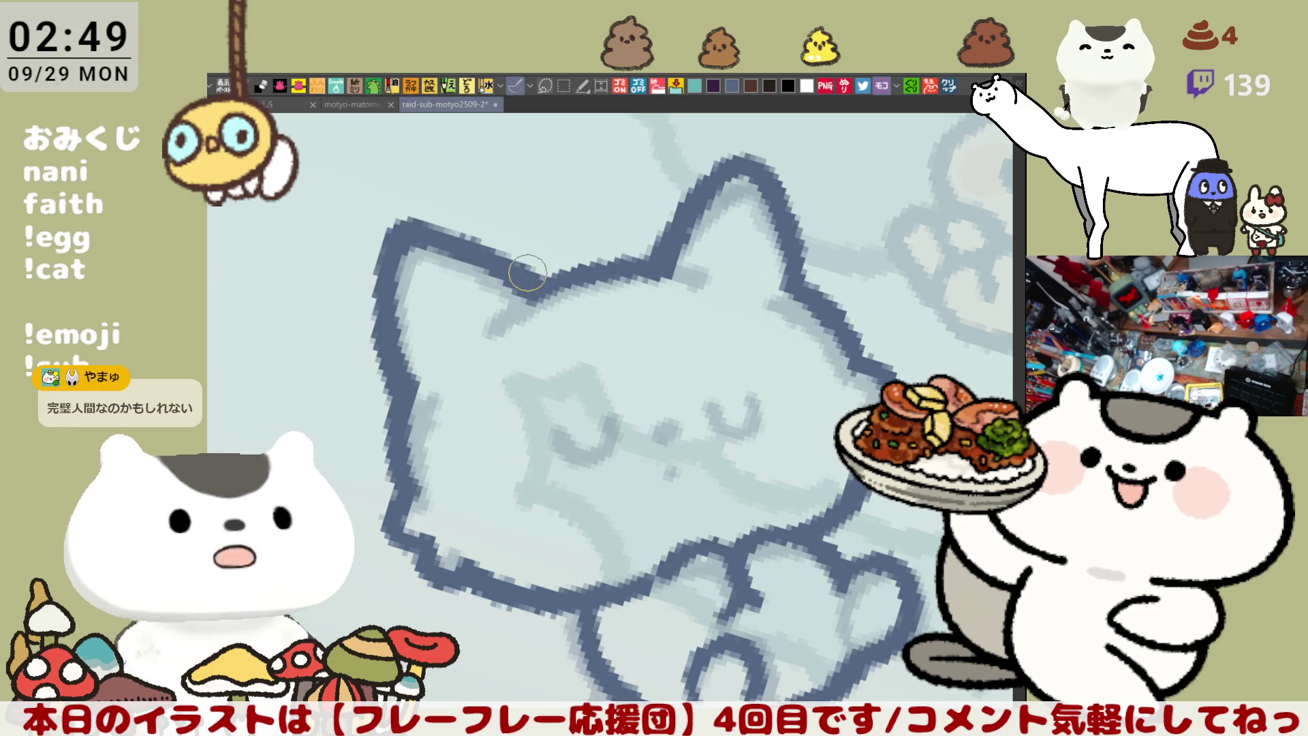
pyautogui.moveTo(534, 296); pyautogui.dragTo(842, 304)
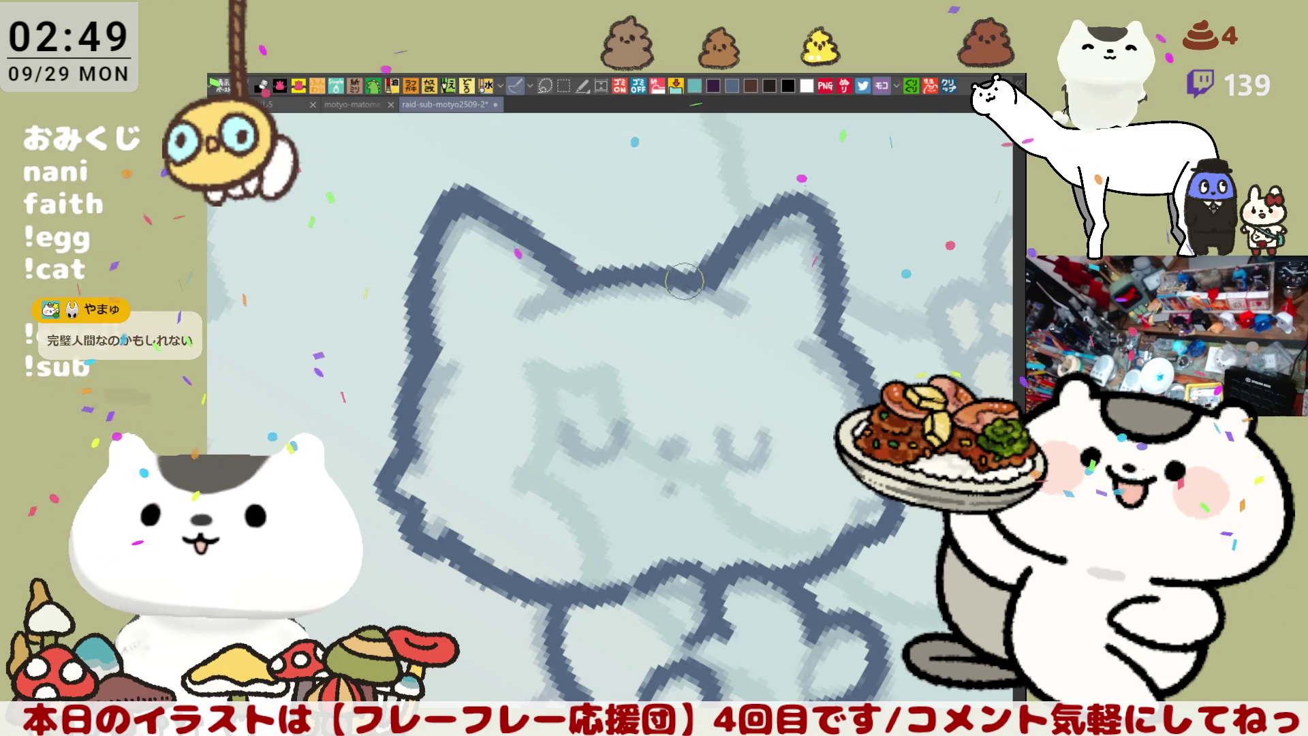
pyautogui.moveTo(706, 282); pyautogui.dragTo(617, 280)
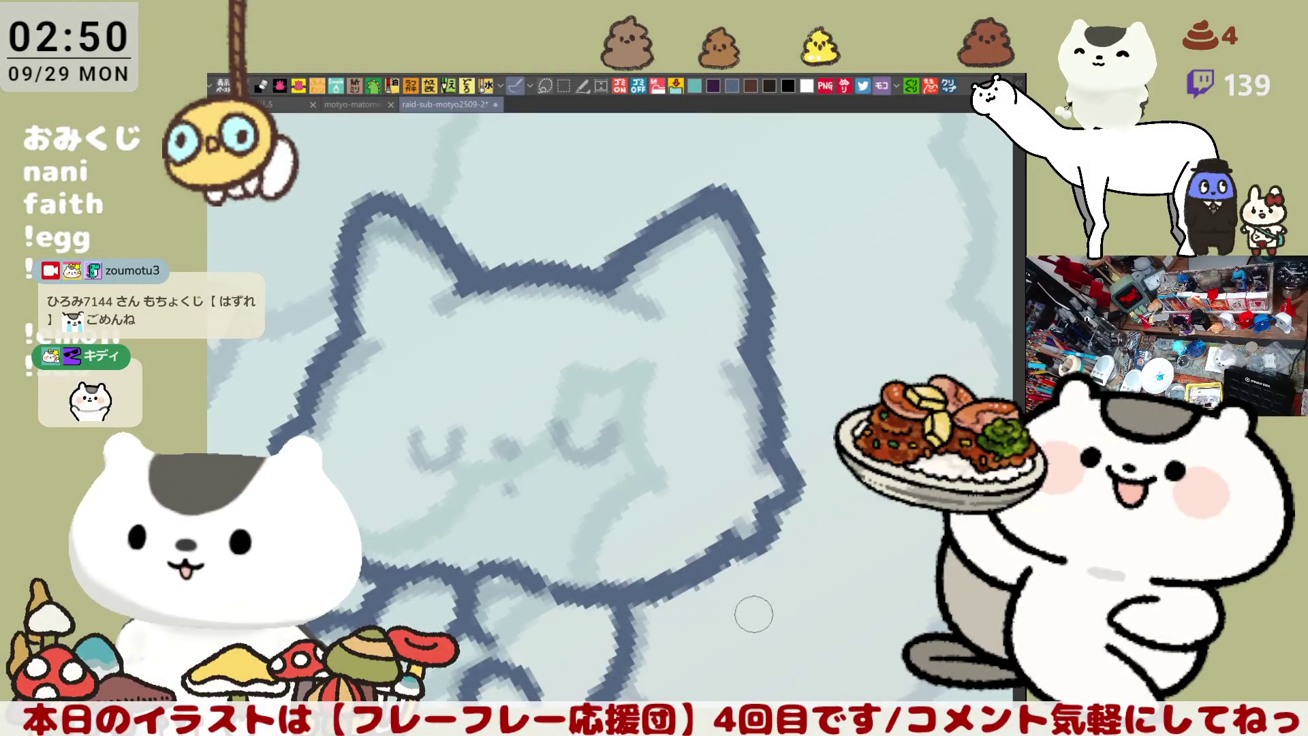
pyautogui.scroll(-2, 412, 454)
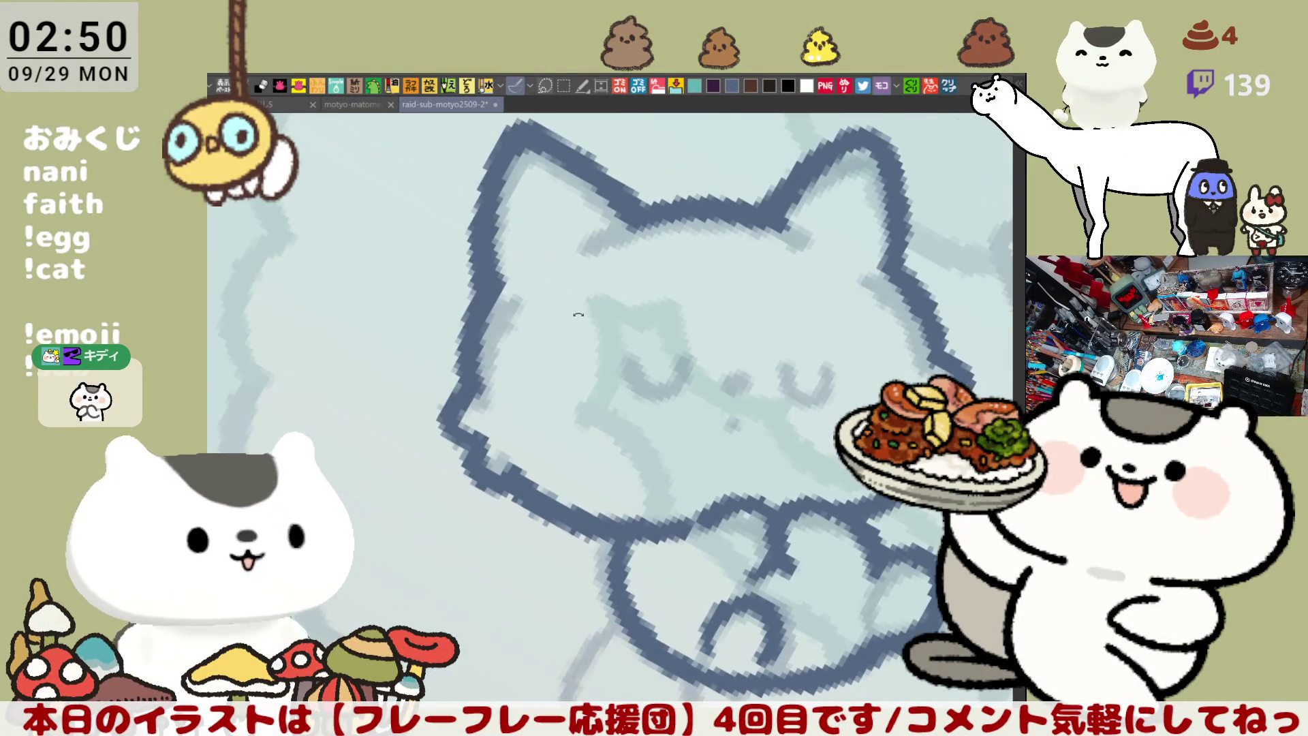
# Erase and redraw the left edge of the cat's head, thickening the outline
pyautogui.scroll(3, 525, 330)
pyautogui.moveTo(485, 293)
pyautogui.mouseDown()
pyautogui.moveTo(444, 345)
pyautogui.moveTo(463, 409)
pyautogui.moveTo(475, 383)
pyautogui.mouseUp()
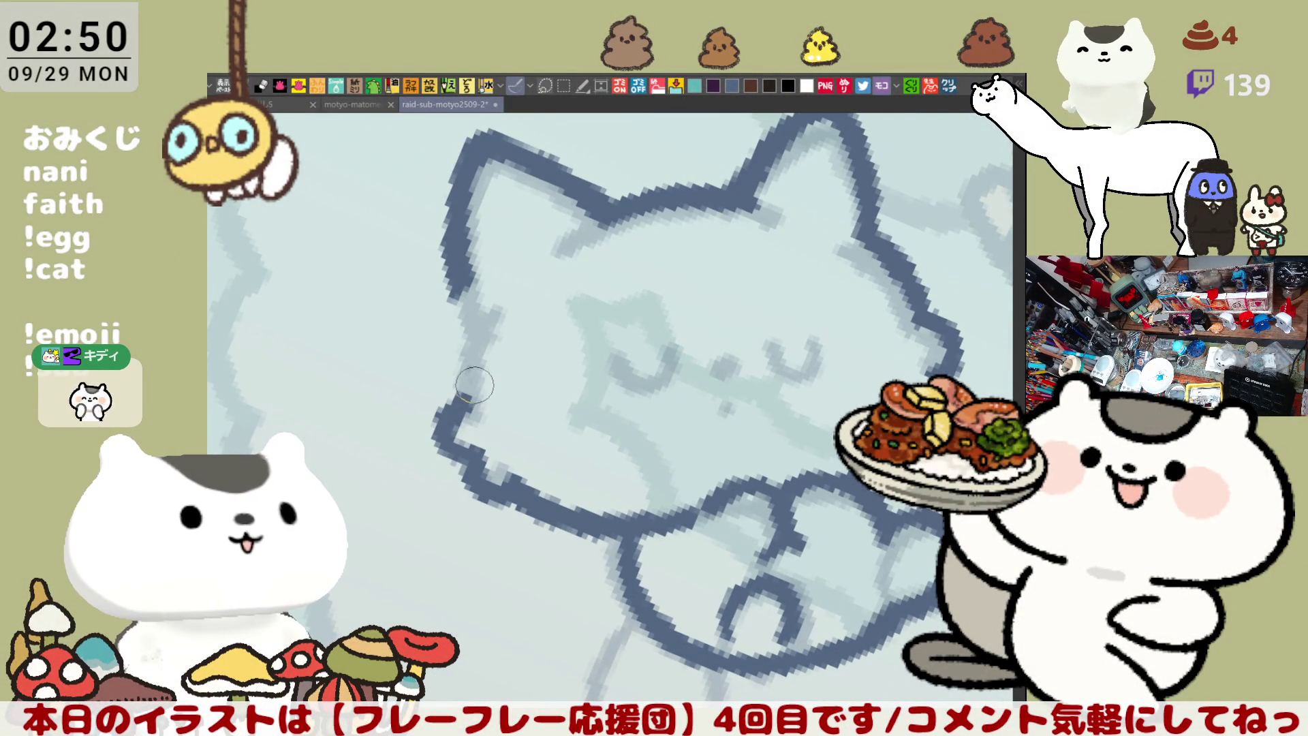
pyautogui.moveTo(489, 294)
pyautogui.mouseDown()
pyautogui.moveTo(447, 380)
pyautogui.moveTo(490, 315)
pyautogui.moveTo(471, 403)
pyautogui.mouseUp()
pyautogui.hotkey('ctrl', 'z')
pyautogui.hotkey('ctrl', 'z')
pyautogui.moveTo(497, 284); pyautogui.dragTo(462, 385)
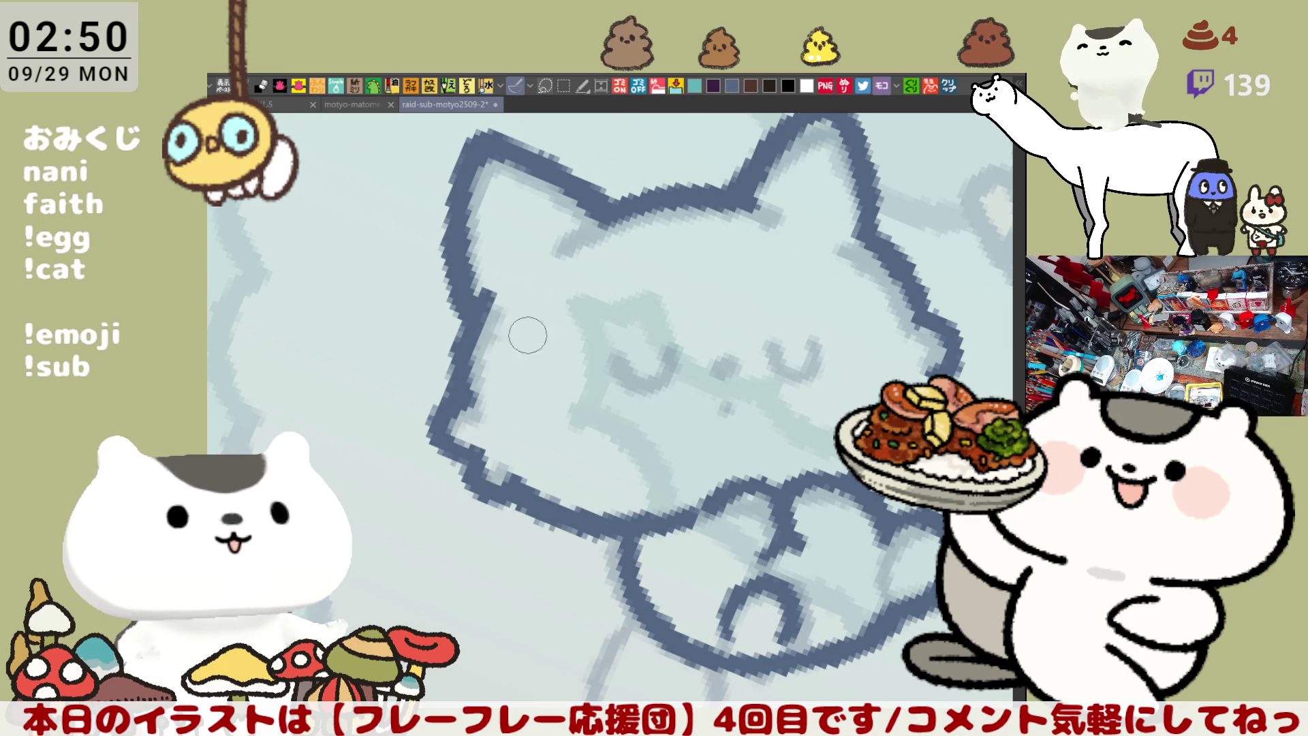
pyautogui.moveTo(491, 293); pyautogui.dragTo(479, 327)
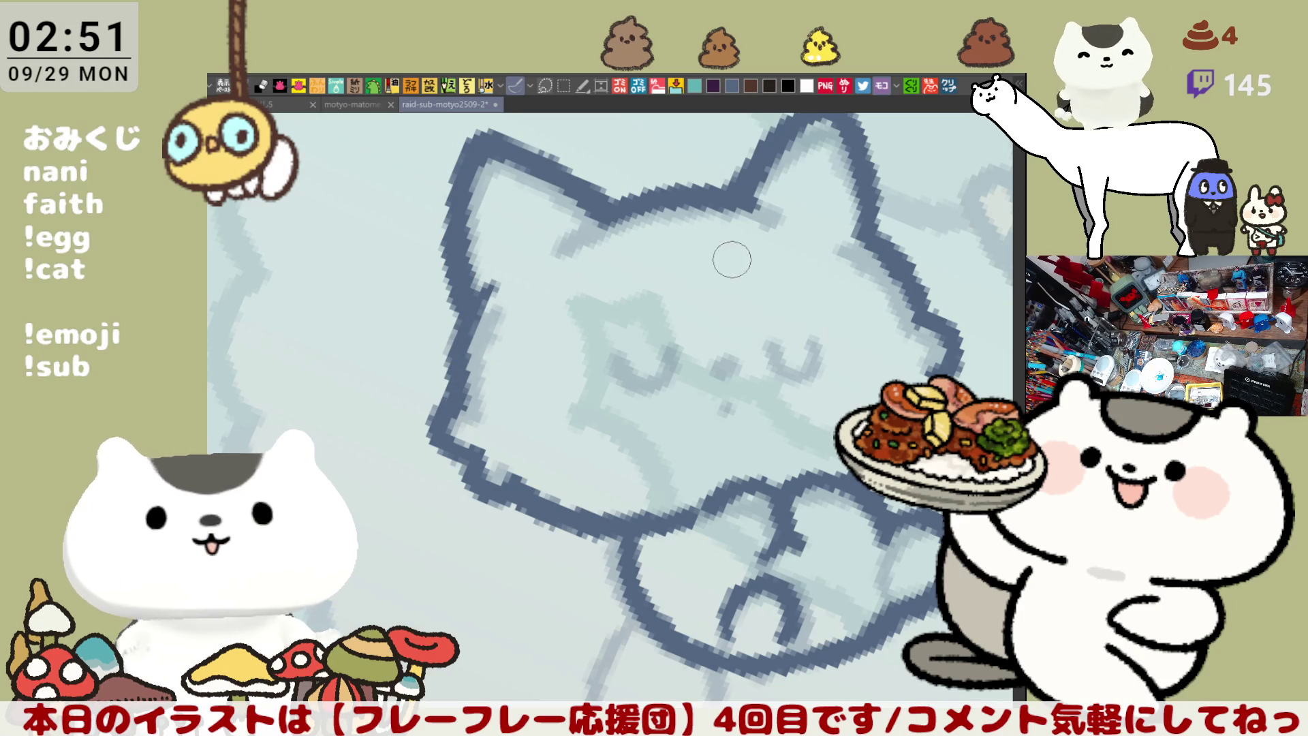
pyautogui.press('^')
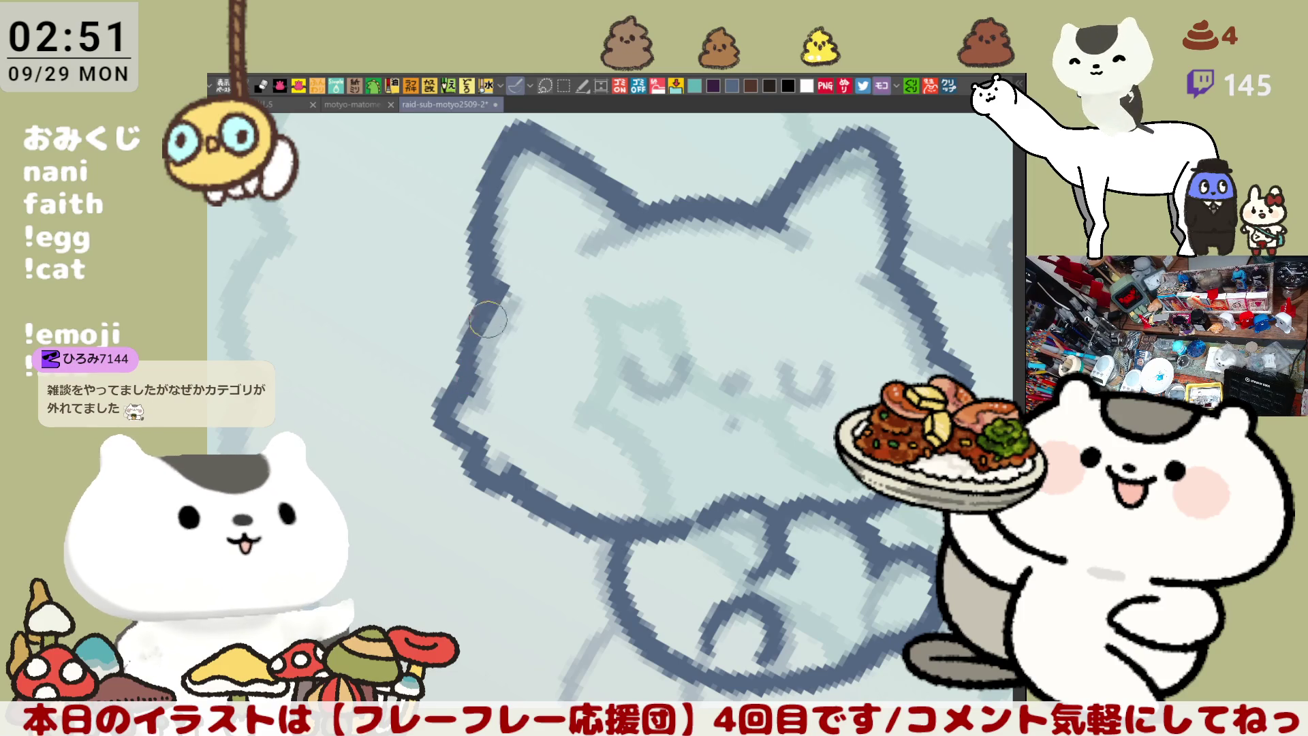
pyautogui.press('-')
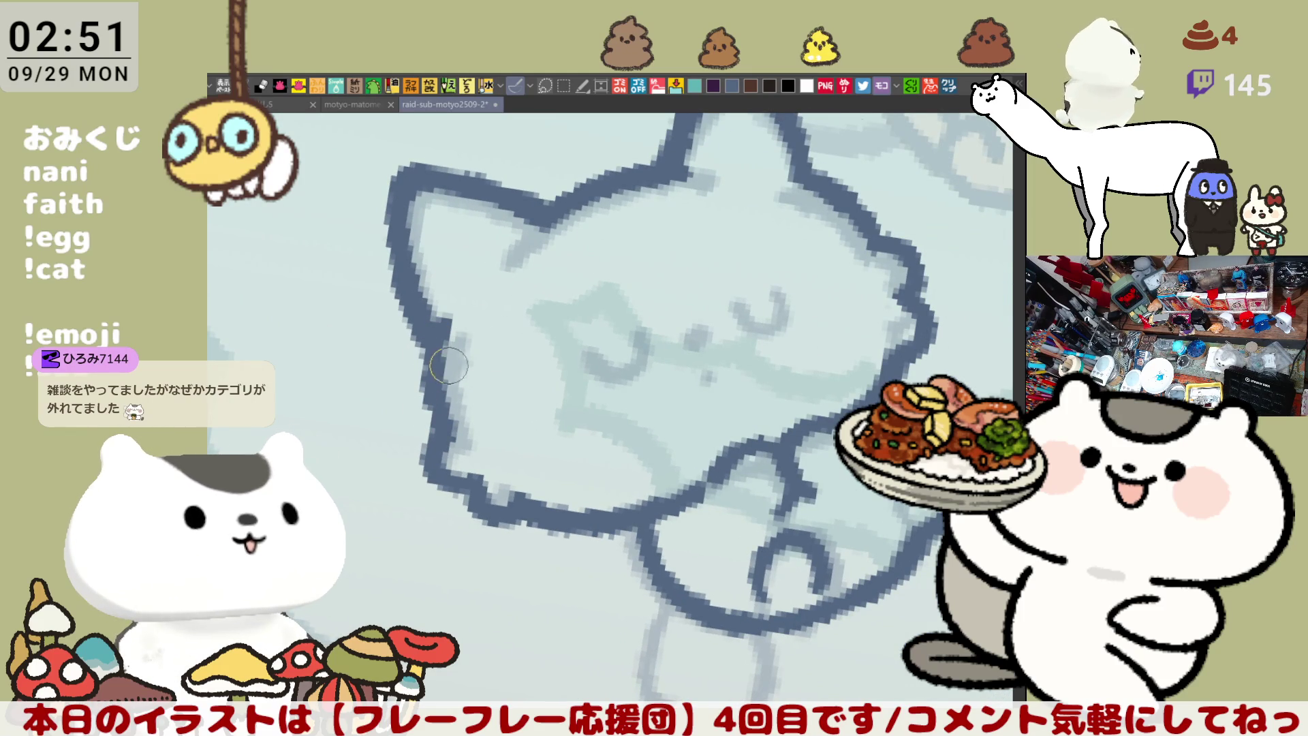
pyautogui.moveTo(440, 336)
pyautogui.mouseDown()
pyautogui.moveTo(452, 307)
pyautogui.moveTo(445, 389)
pyautogui.mouseUp()
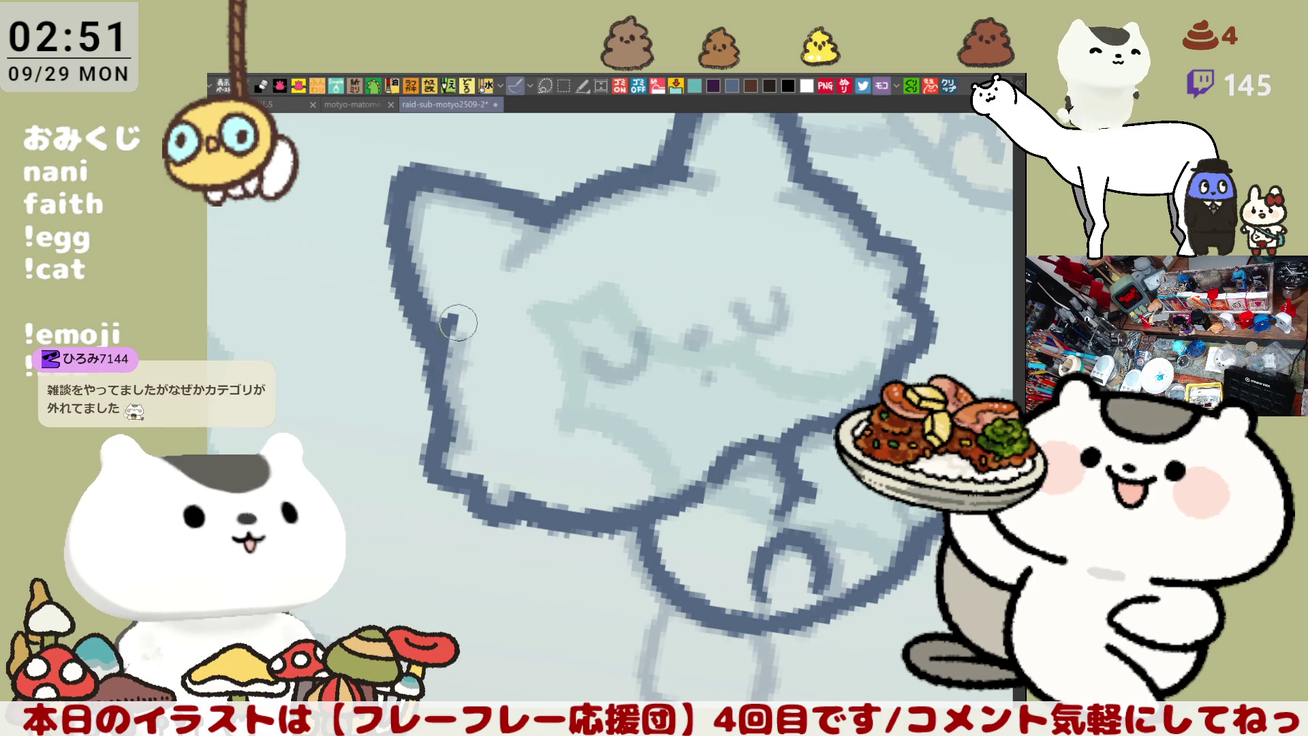
# Draw the cat's left closed eye as a dark curve
pyautogui.press('^')
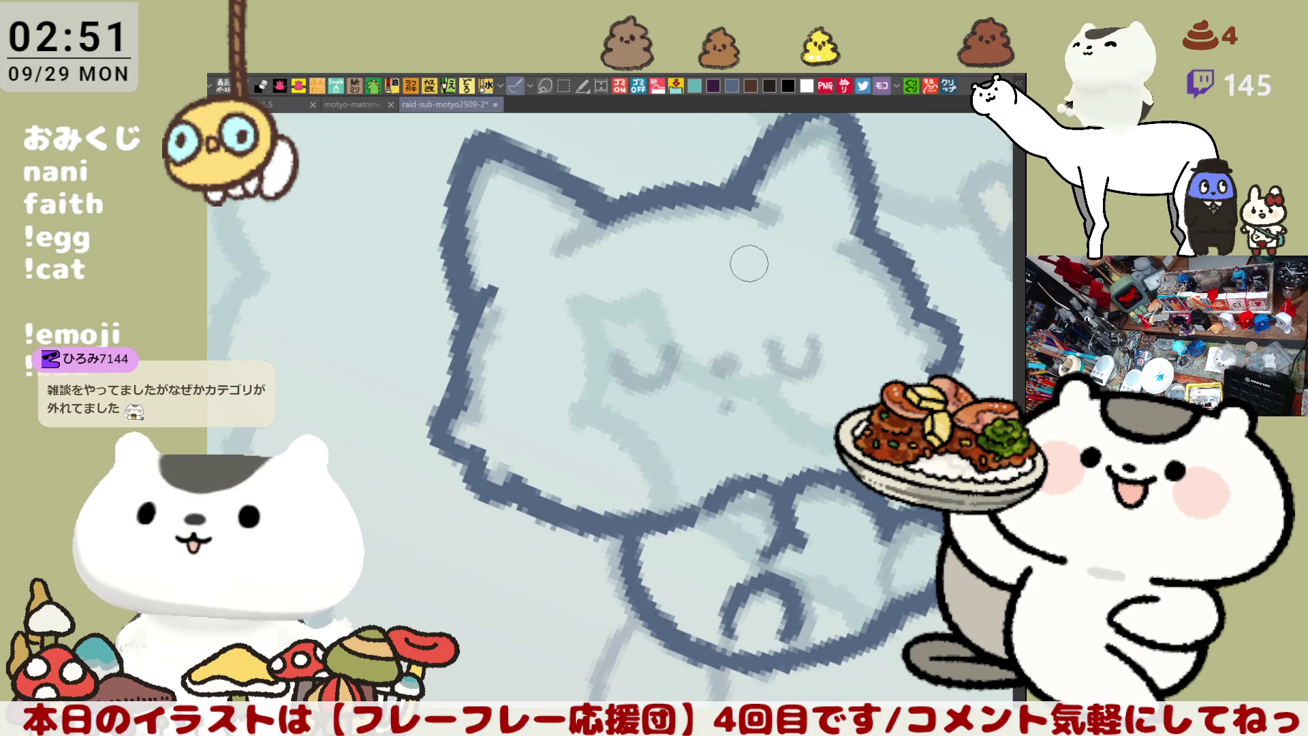
pyautogui.press('-')
pyautogui.press('-')
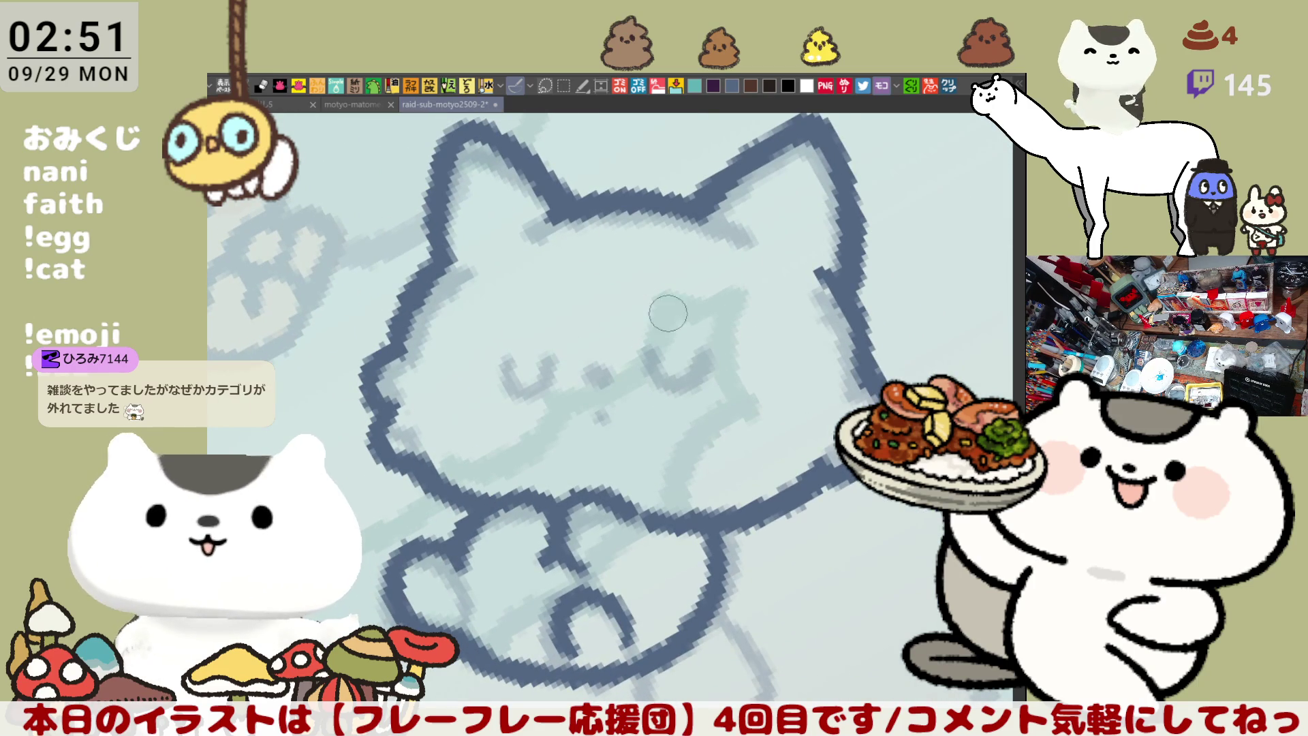
pyautogui.moveTo(494, 348)
pyautogui.mouseDown()
pyautogui.moveTo(515, 393)
pyautogui.moveTo(524, 371)
pyautogui.moveTo(559, 374)
pyautogui.moveTo(565, 351)
pyautogui.moveTo(525, 381)
pyautogui.moveTo(562, 367)
pyautogui.moveTo(518, 389)
pyautogui.moveTo(562, 361)
pyautogui.moveTo(514, 378)
pyautogui.moveTo(555, 365)
pyautogui.moveTo(523, 391)
pyautogui.moveTo(543, 371)
pyautogui.mouseUp()
pyautogui.hotkey('ctrl', 'z')
pyautogui.hotkey('ctrl', 'z')
pyautogui.hotkey('ctrl', 'z')
pyautogui.hotkey('ctrl', 'z')
pyautogui.hotkey('ctrl', 'z')
pyautogui.hotkey('ctrl', 'z')
pyautogui.hotkey('ctrl', 'z')
pyautogui.hotkey('ctrl', 'z')
pyautogui.hotkey('ctrl', 'z')
pyautogui.hotkey('ctrl', 'z')
pyautogui.hotkey('ctrl', 'z')
pyautogui.hotkey('ctrl', 'z')
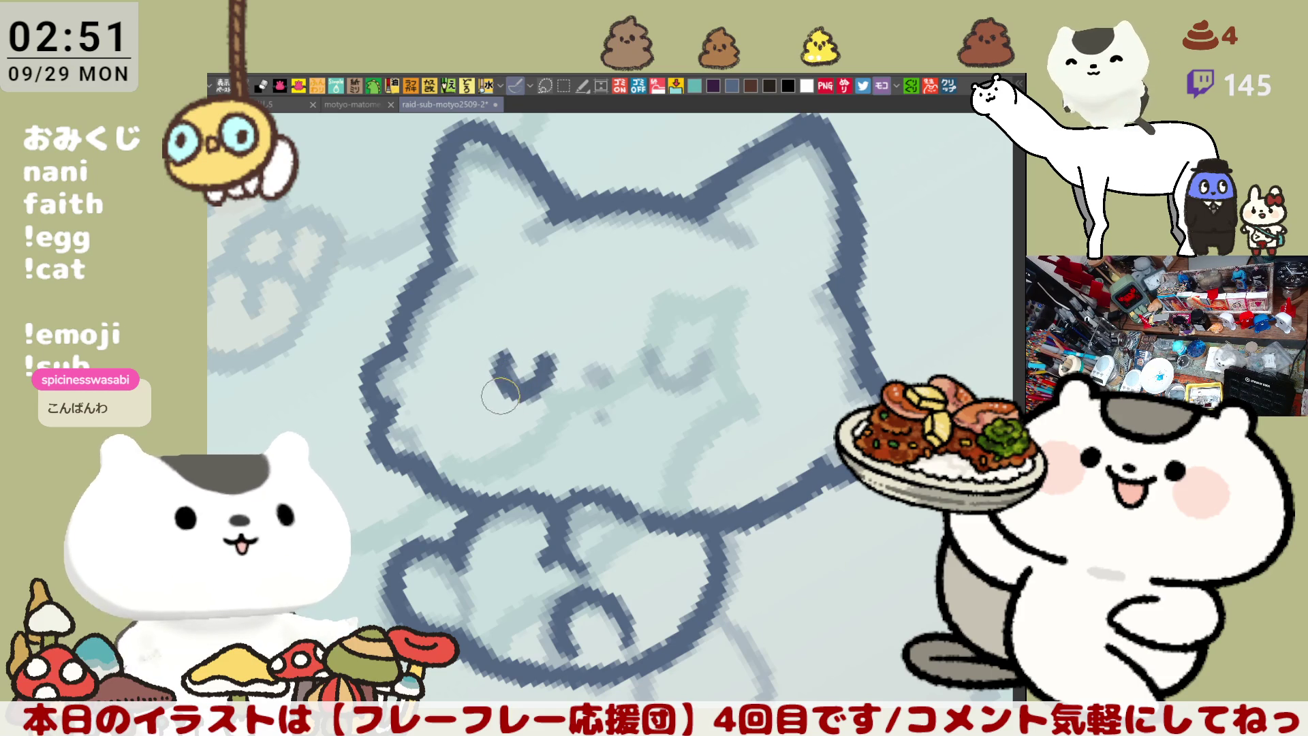
# Draw the cat's right closed eye as a U-shaped curve, redoing the first attempt
pyautogui.moveTo(640, 349); pyautogui.dragTo(703, 361)
pyautogui.hotkey('ctrl', 'z')
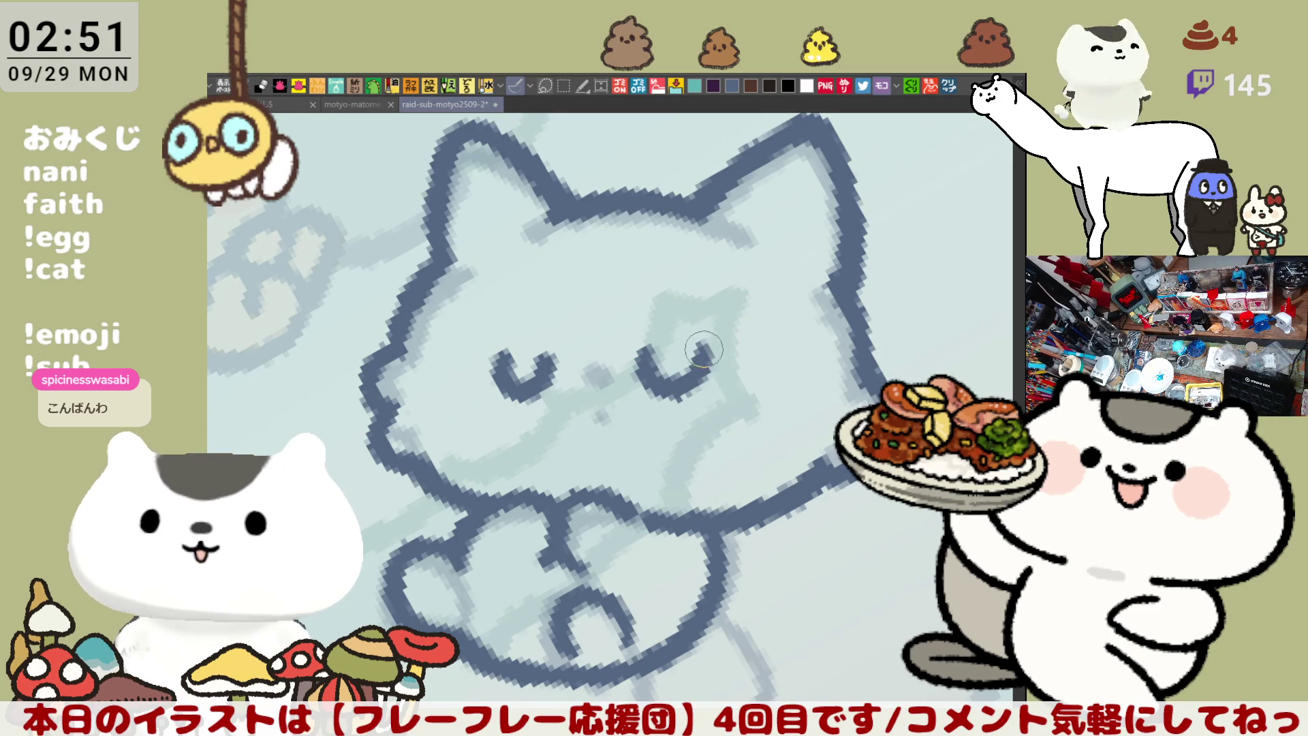
pyautogui.moveTo(700, 351); pyautogui.dragTo(678, 391)
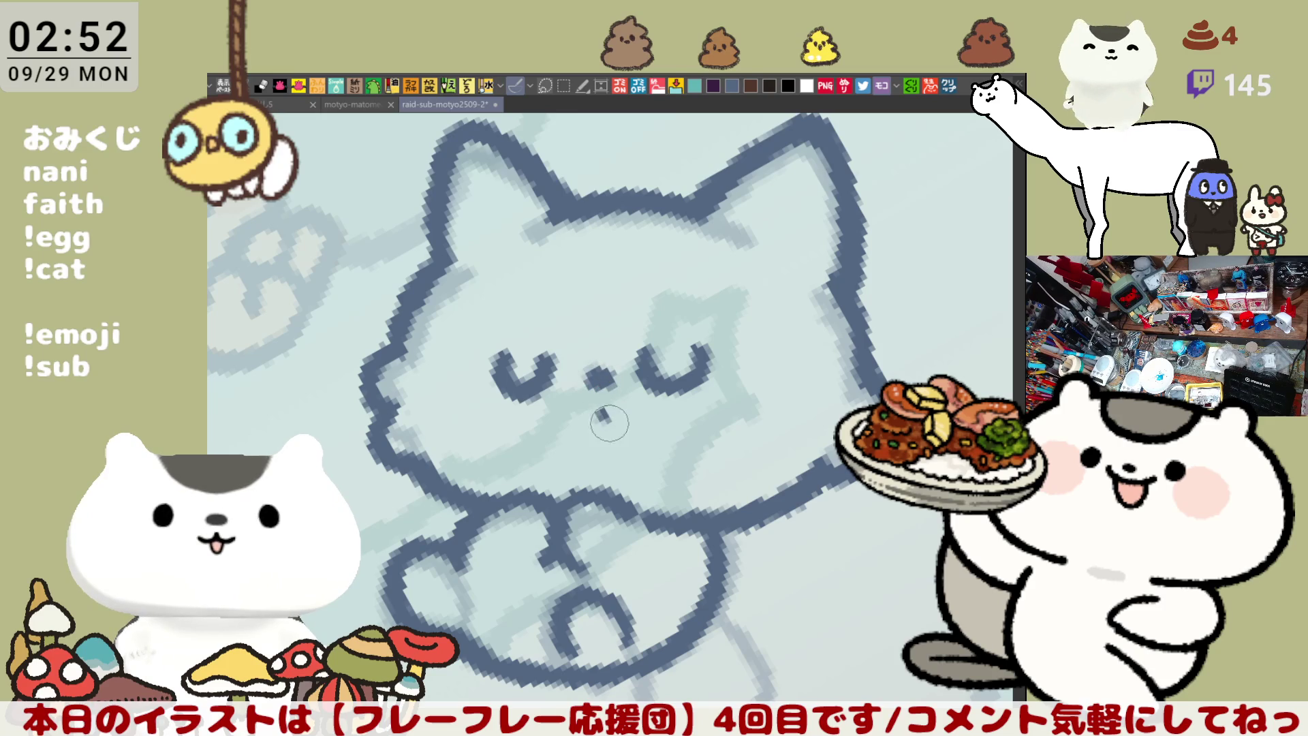
pyautogui.moveTo(776, 293); pyautogui.dragTo(753, 341)
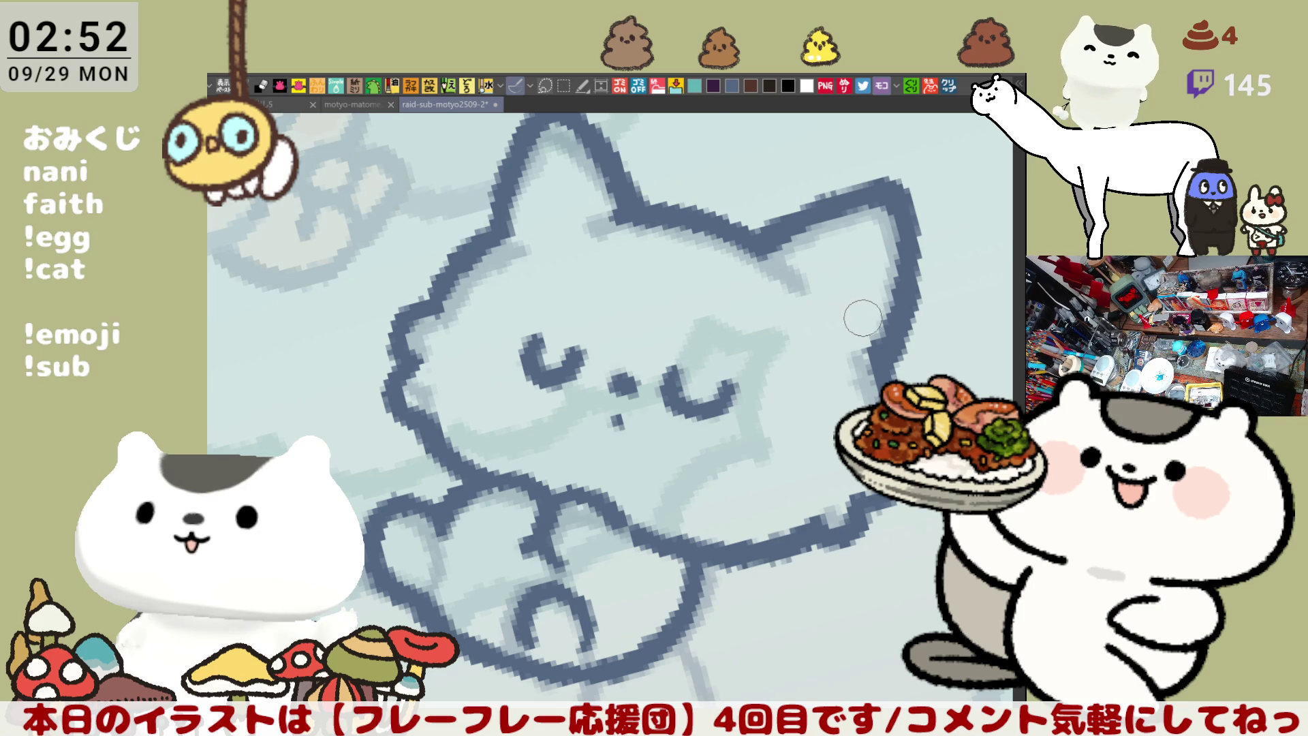
# Outline the left and right sides of the cat's dangling leg
pyautogui.moveTo(866, 341); pyautogui.dragTo(937, 184)
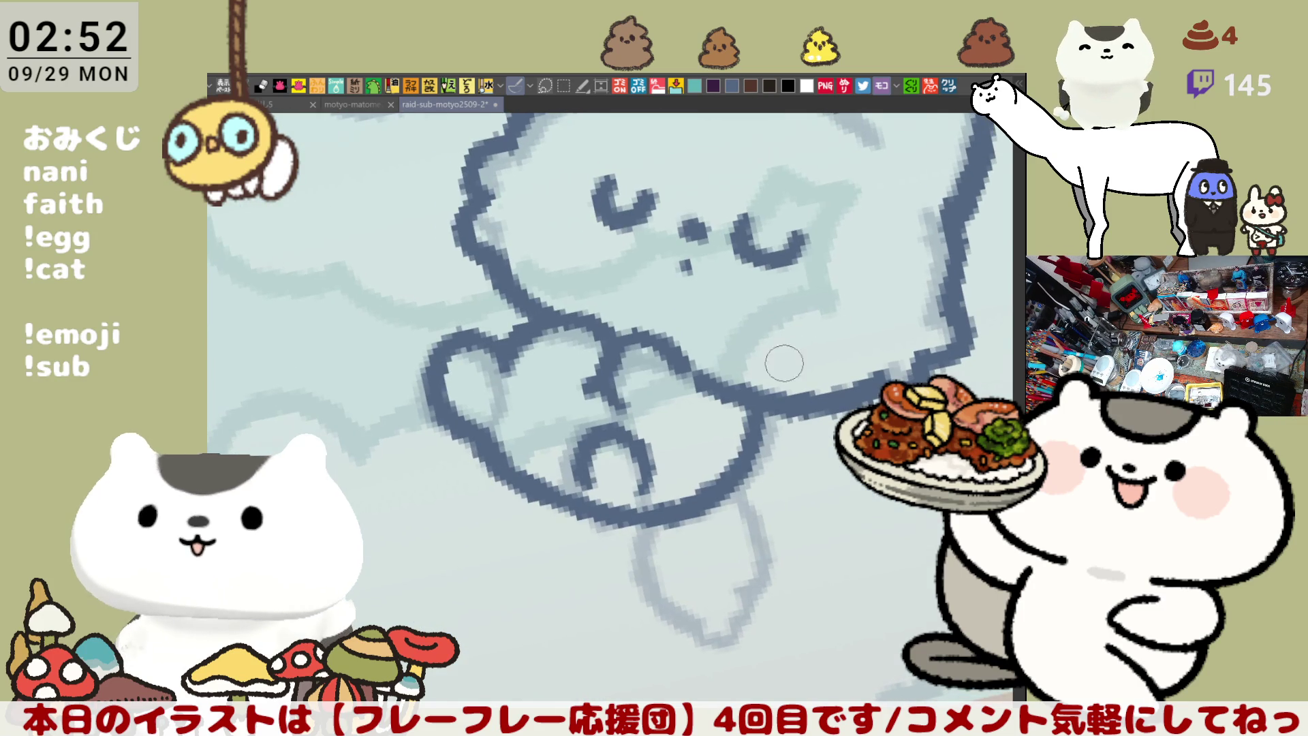
pyautogui.moveTo(633, 528); pyautogui.dragTo(690, 623)
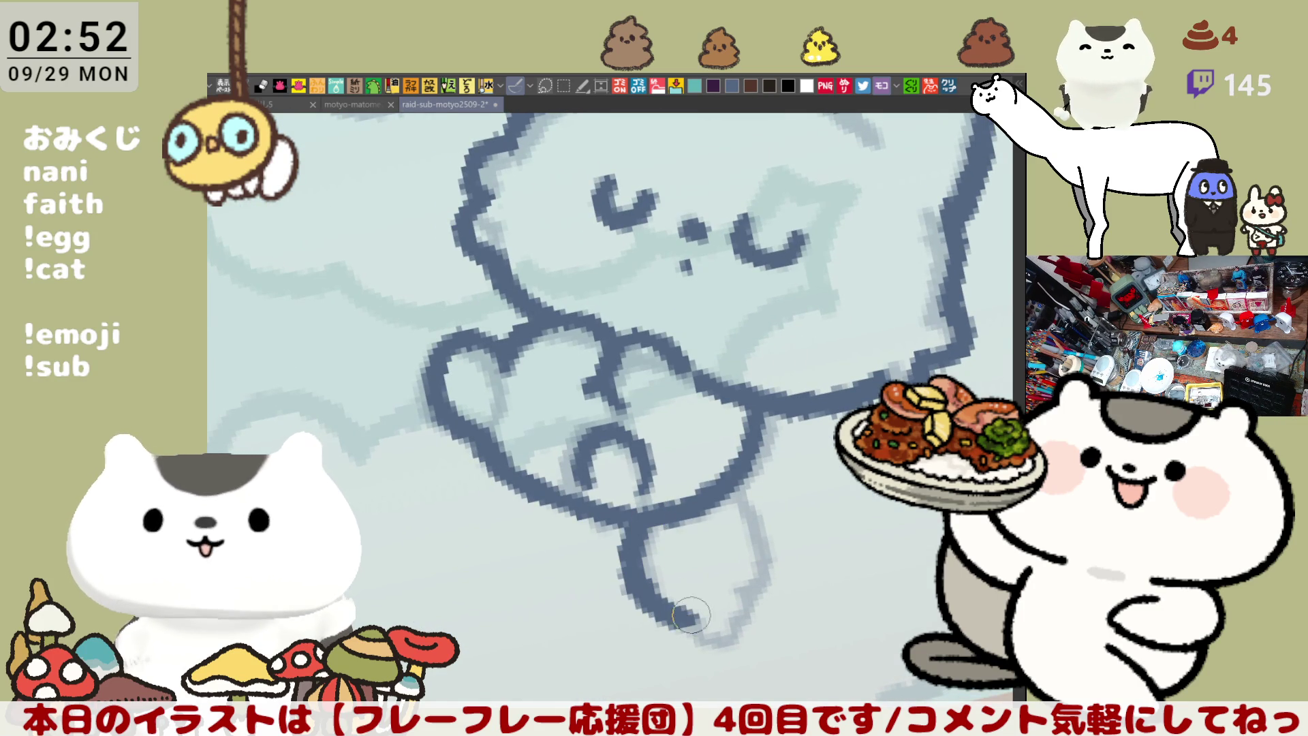
pyautogui.moveTo(724, 492); pyautogui.dragTo(749, 599)
pyautogui.hotkey('ctrl', 'z')
pyautogui.moveTo(735, 497)
pyautogui.mouseDown()
pyautogui.moveTo(749, 593)
pyautogui.moveTo(718, 618)
pyautogui.mouseUp()
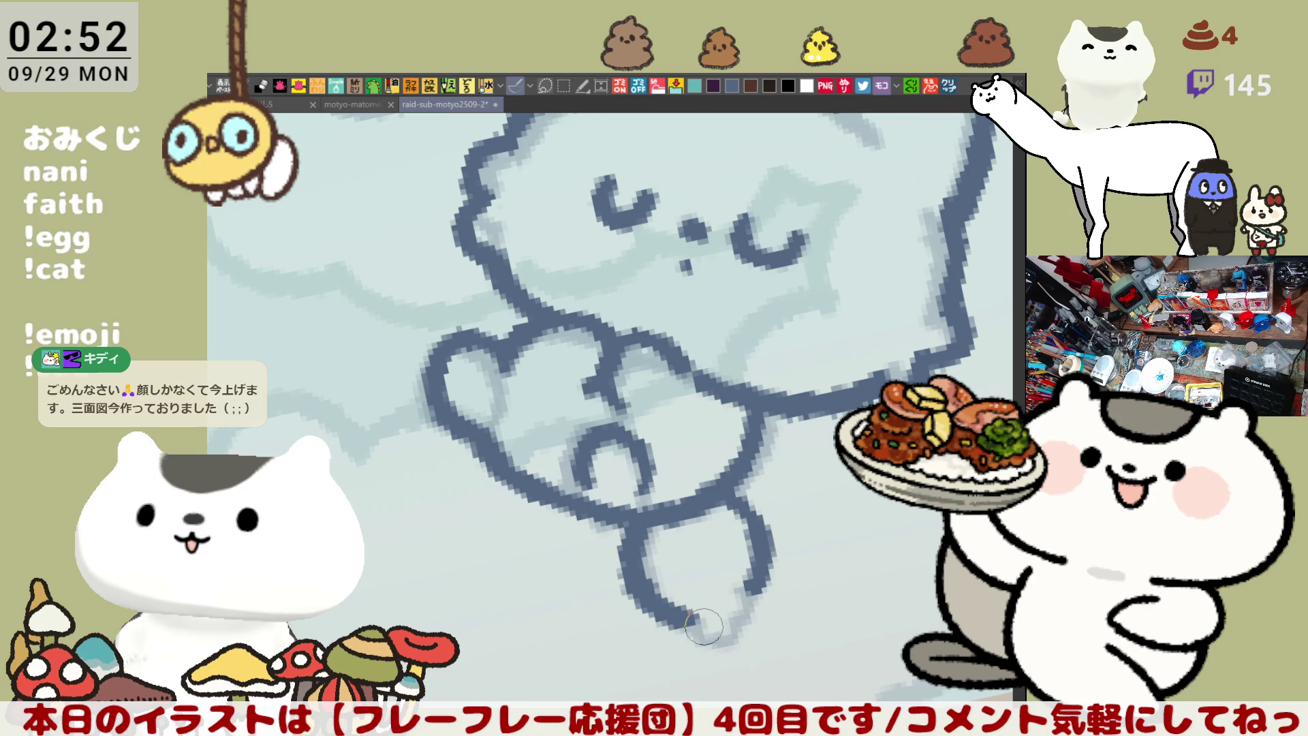
# Close the bottom of the foot outline with a dark lower-right edge
pyautogui.moveTo(676, 617)
pyautogui.mouseDown()
pyautogui.moveTo(707, 640)
pyautogui.moveTo(749, 589)
pyautogui.mouseUp()
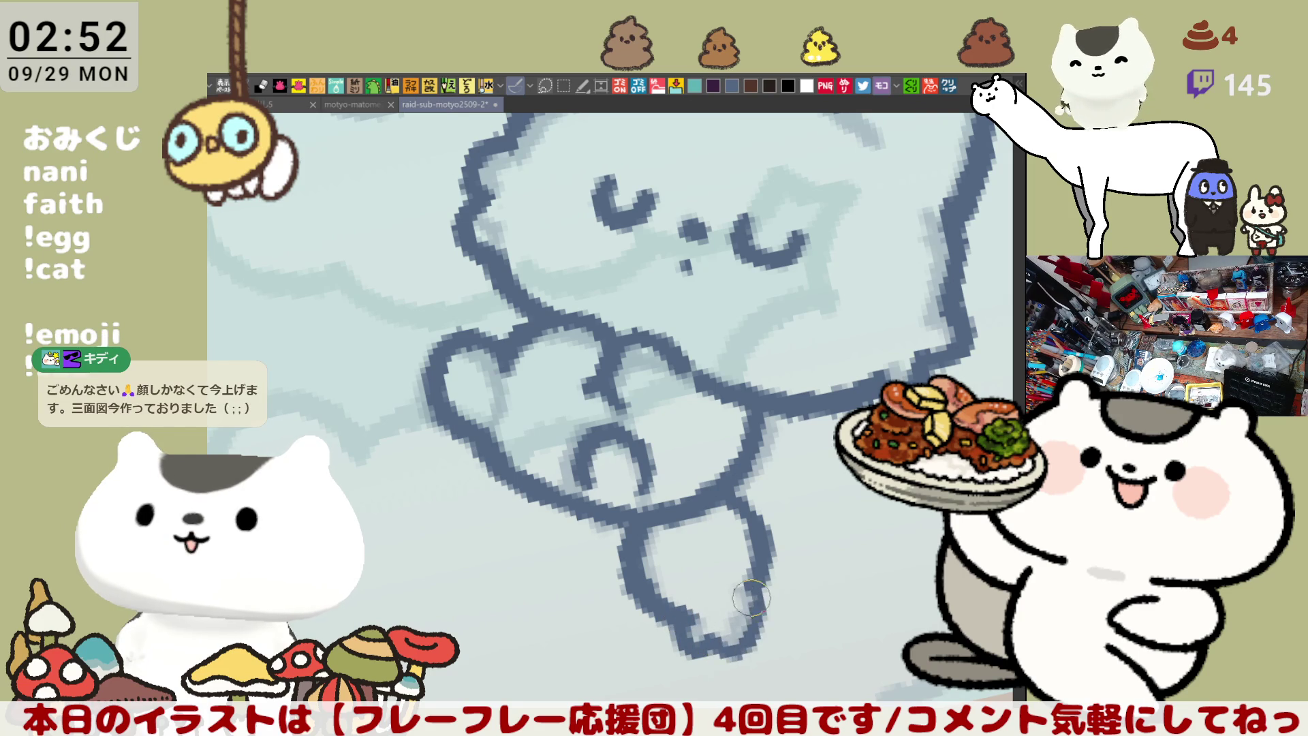
pyautogui.hotkey('ctrl', 'z')
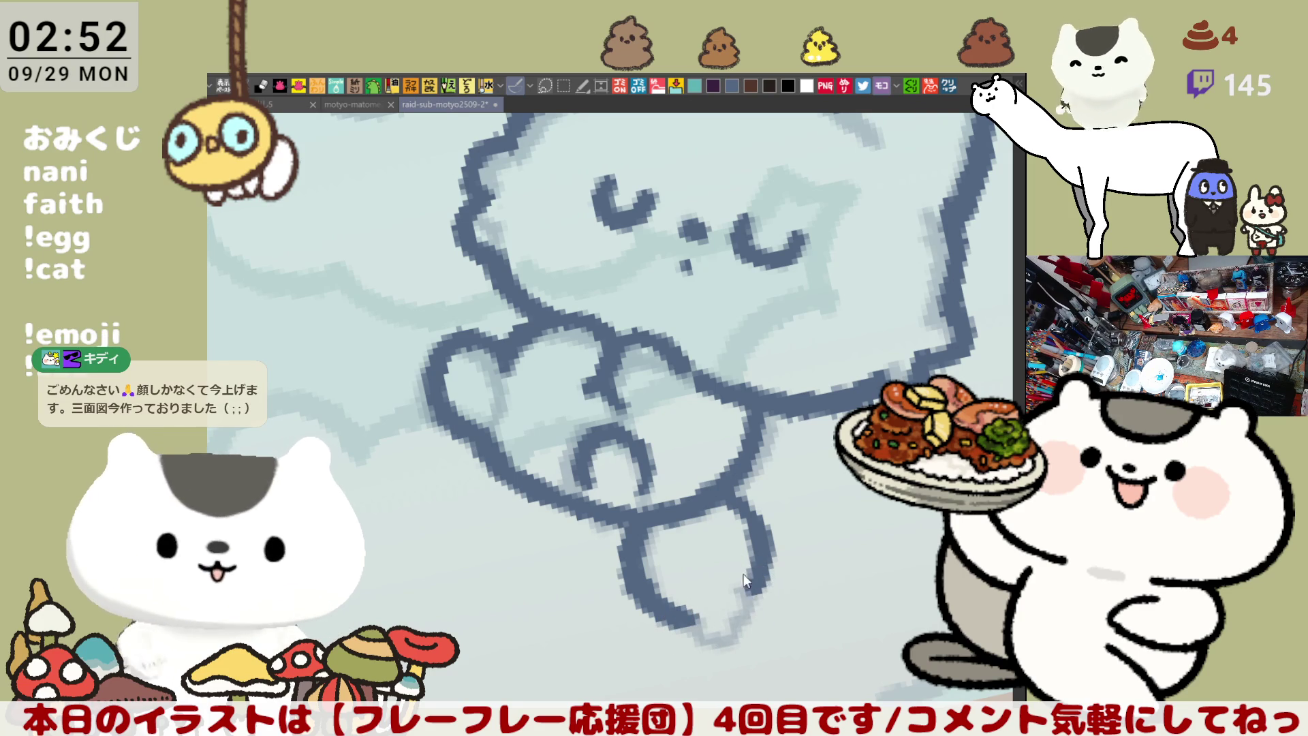
pyautogui.moveTo(759, 555); pyautogui.dragTo(738, 611)
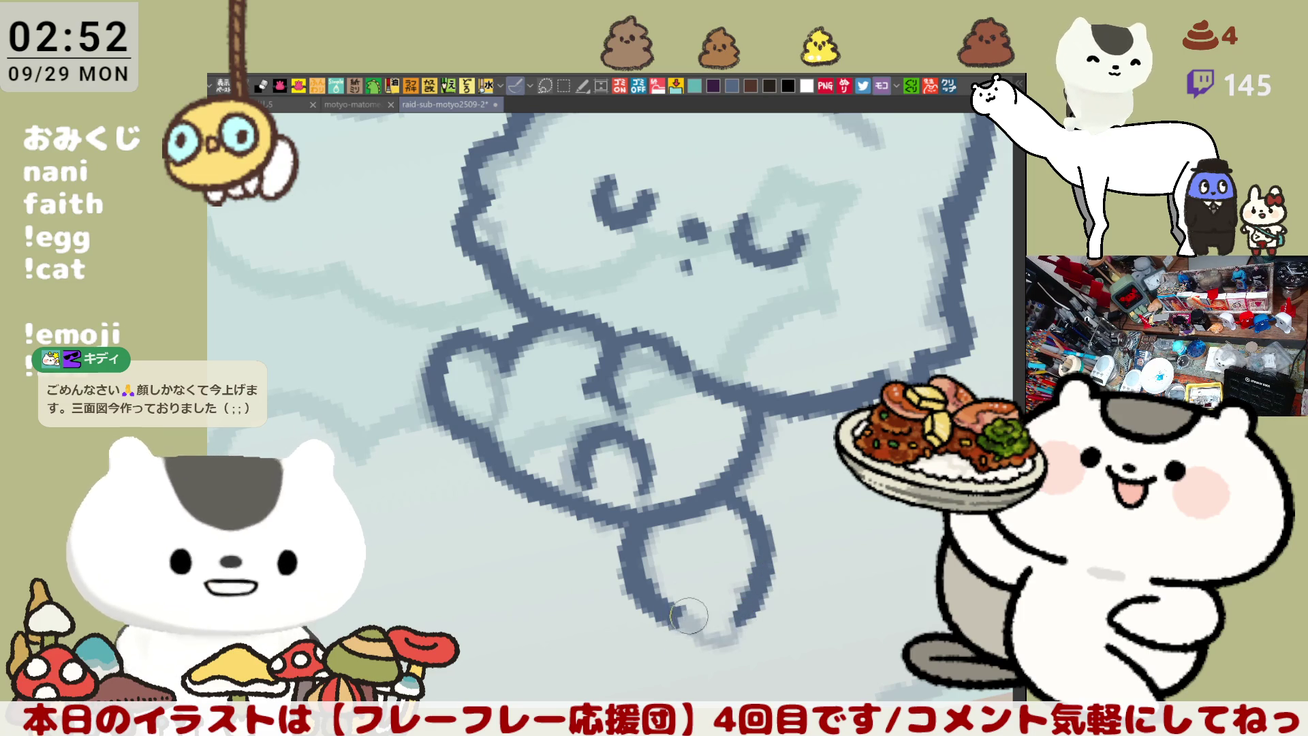
pyautogui.moveTo(703, 625)
pyautogui.mouseDown()
pyautogui.moveTo(735, 630)
pyautogui.moveTo(756, 599)
pyautogui.mouseUp()
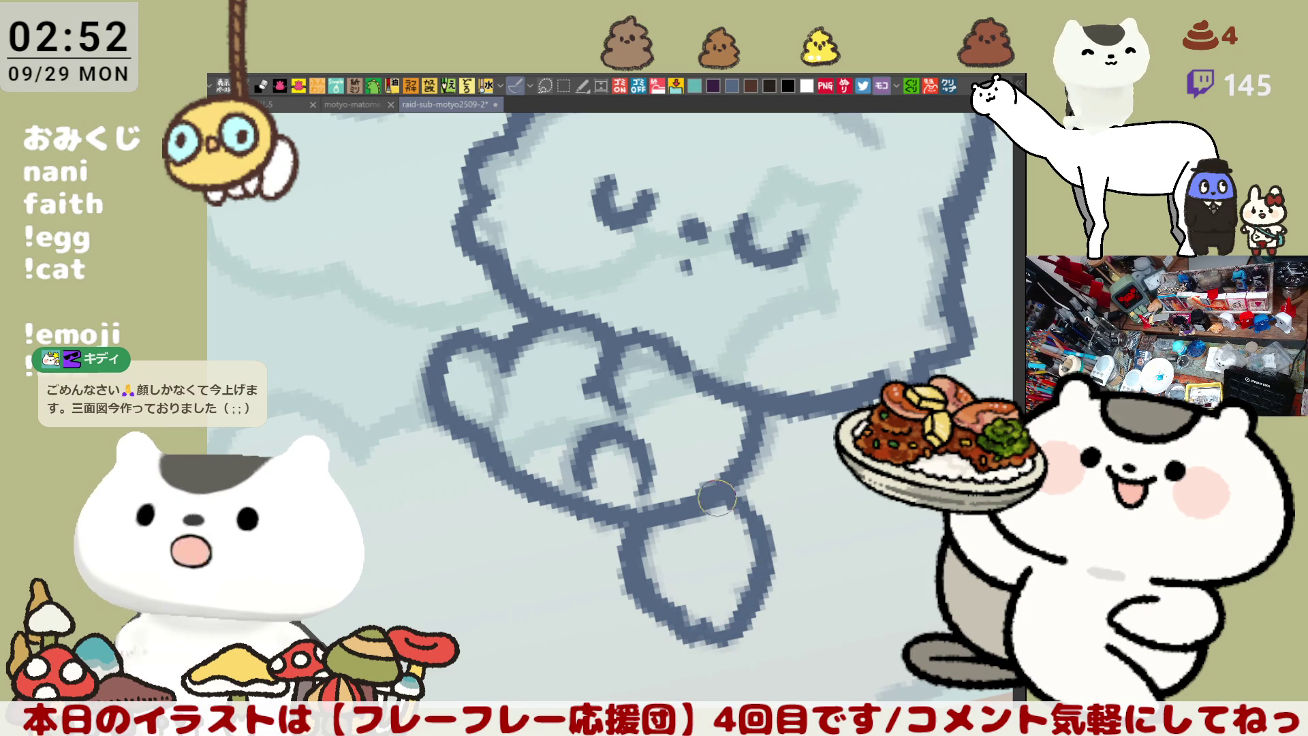
pyautogui.moveTo(742, 497); pyautogui.dragTo(790, 443)
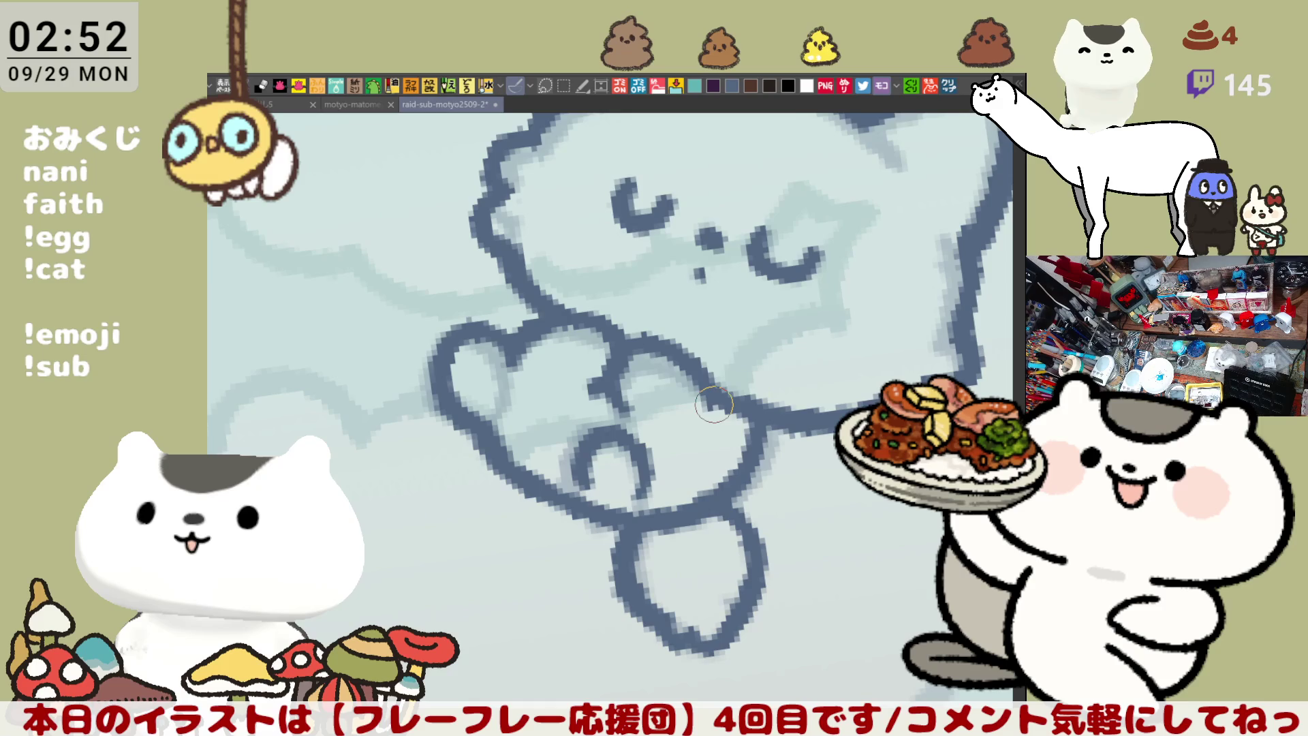
pyautogui.scroll(-2, 714, 403)
pyautogui.scroll(-2, 714, 403)
pyautogui.moveTo(714, 404); pyautogui.dragTo(789, 459)
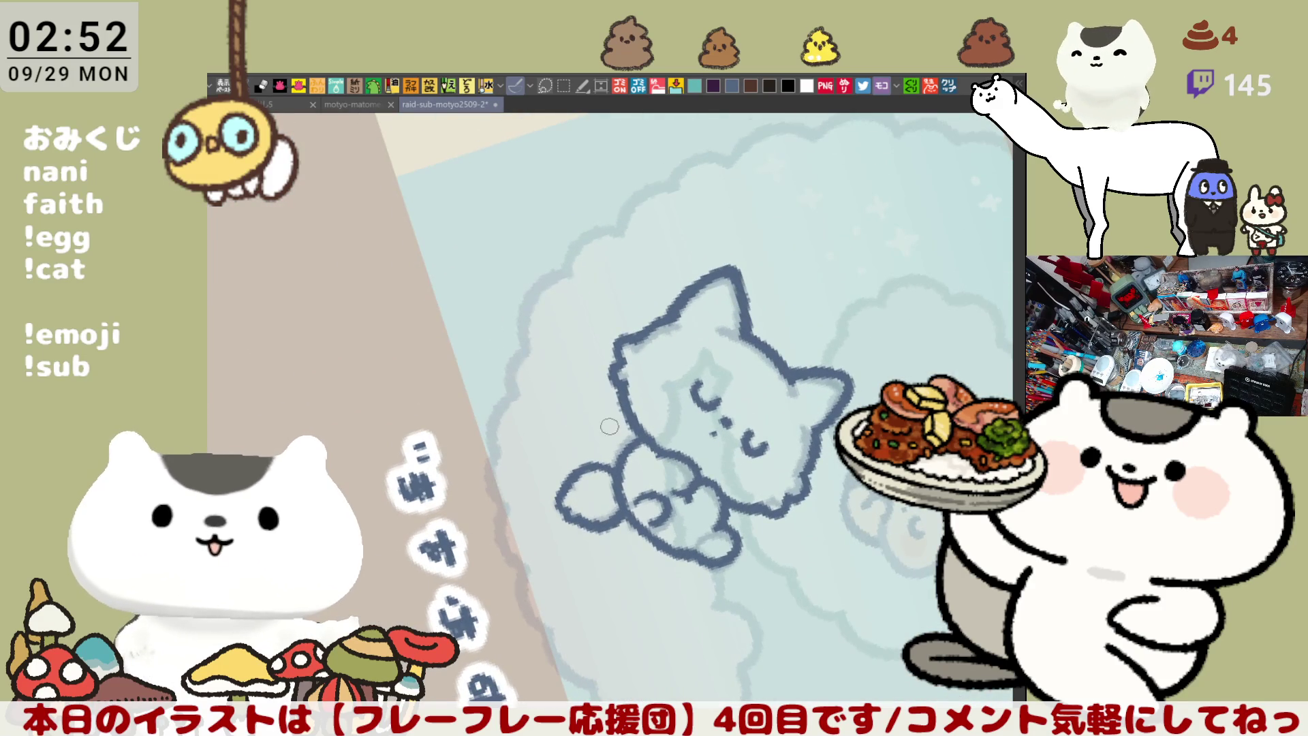
# Add a curve at the cat's left edge and thicken the head outline between the ears
pyautogui.moveTo(603, 442); pyautogui.dragTo(620, 416)
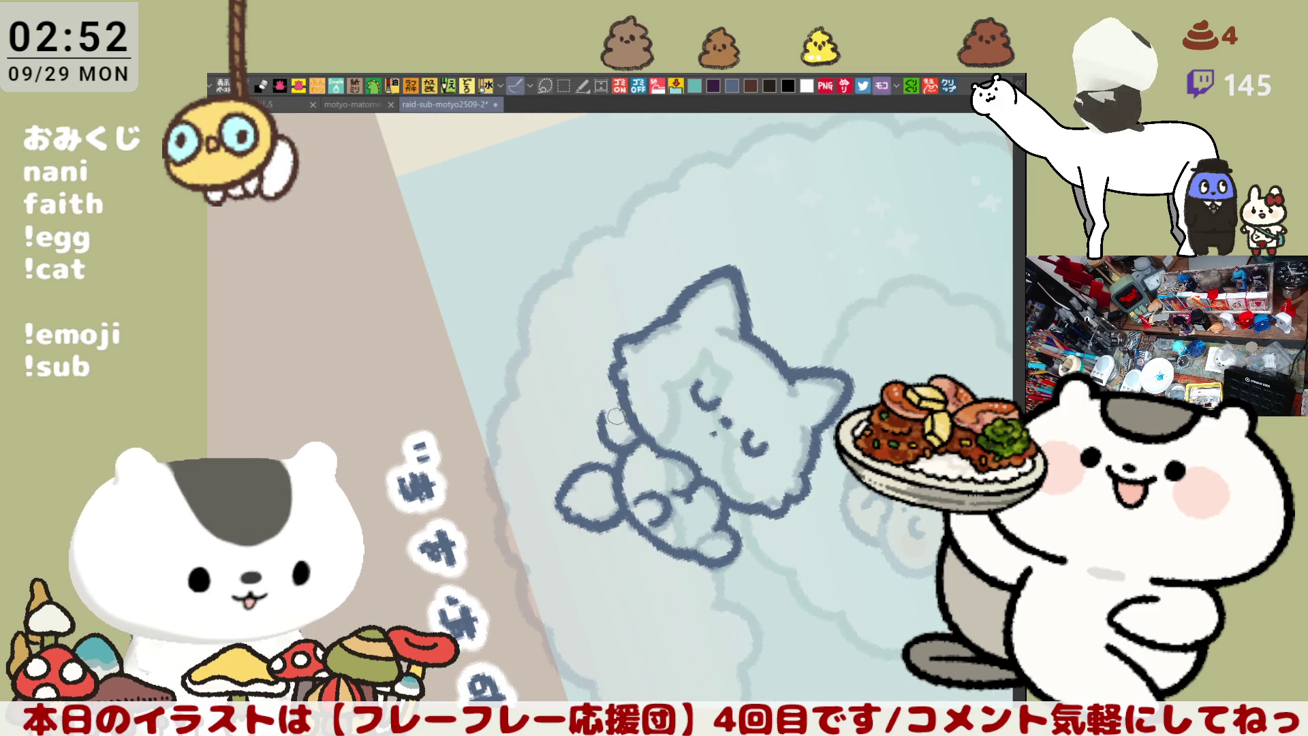
pyautogui.moveTo(656, 403); pyautogui.dragTo(700, 302)
pyautogui.moveTo(774, 335)
pyautogui.mouseDown()
pyautogui.moveTo(739, 303)
pyautogui.moveTo(666, 410)
pyautogui.moveTo(712, 356)
pyautogui.mouseUp()
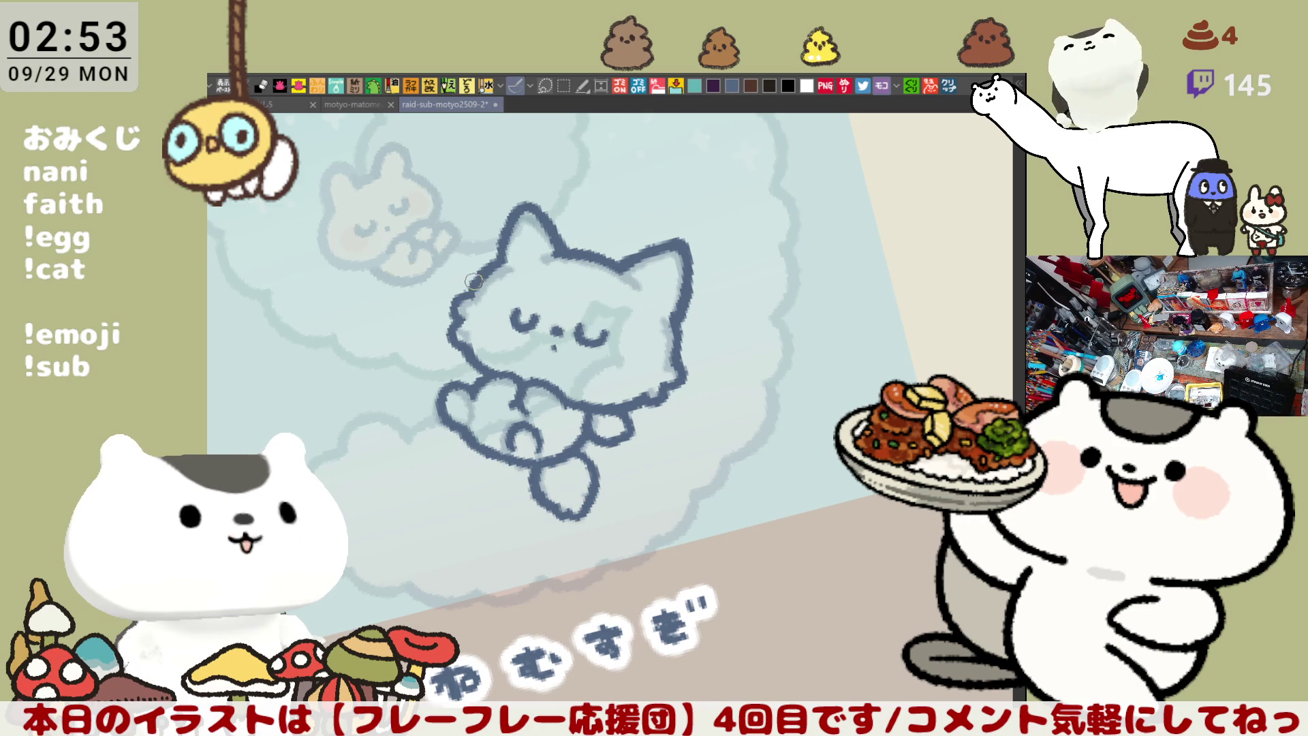
pyautogui.moveTo(547, 255); pyautogui.dragTo(623, 266)
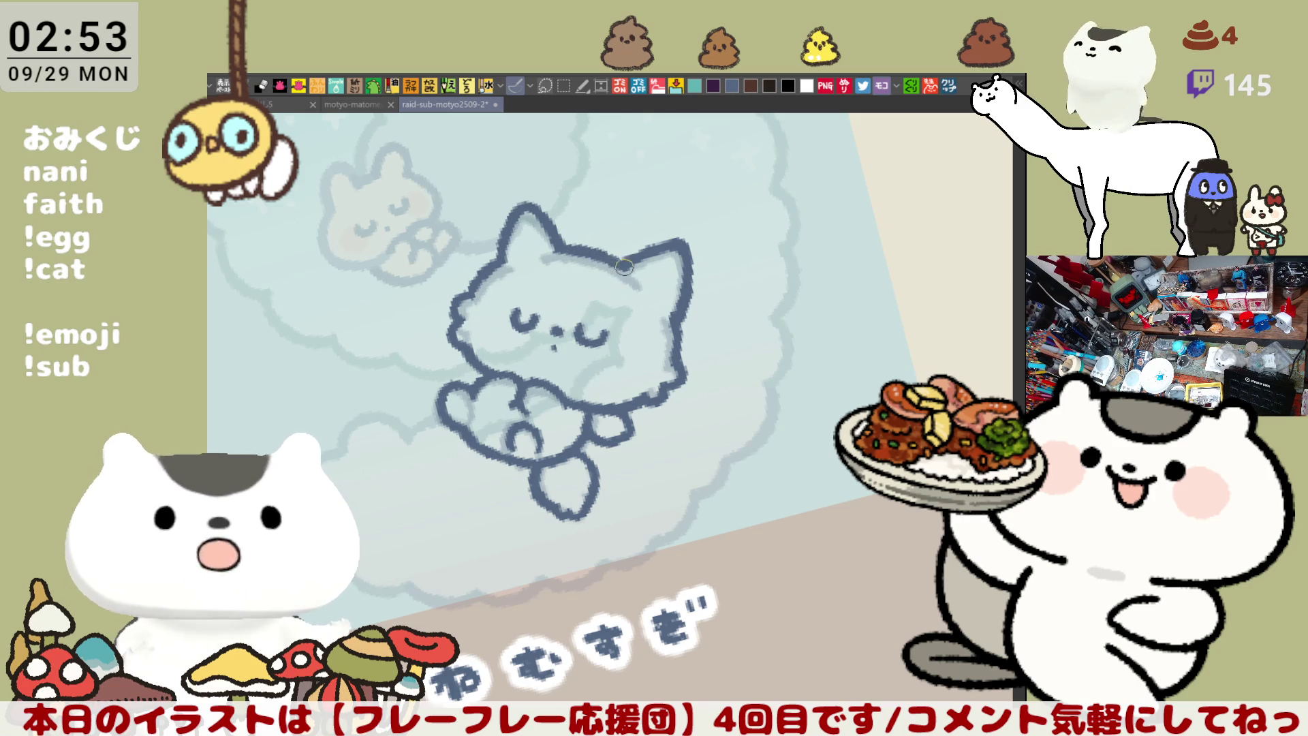
pyautogui.moveTo(552, 246); pyautogui.dragTo(614, 260)
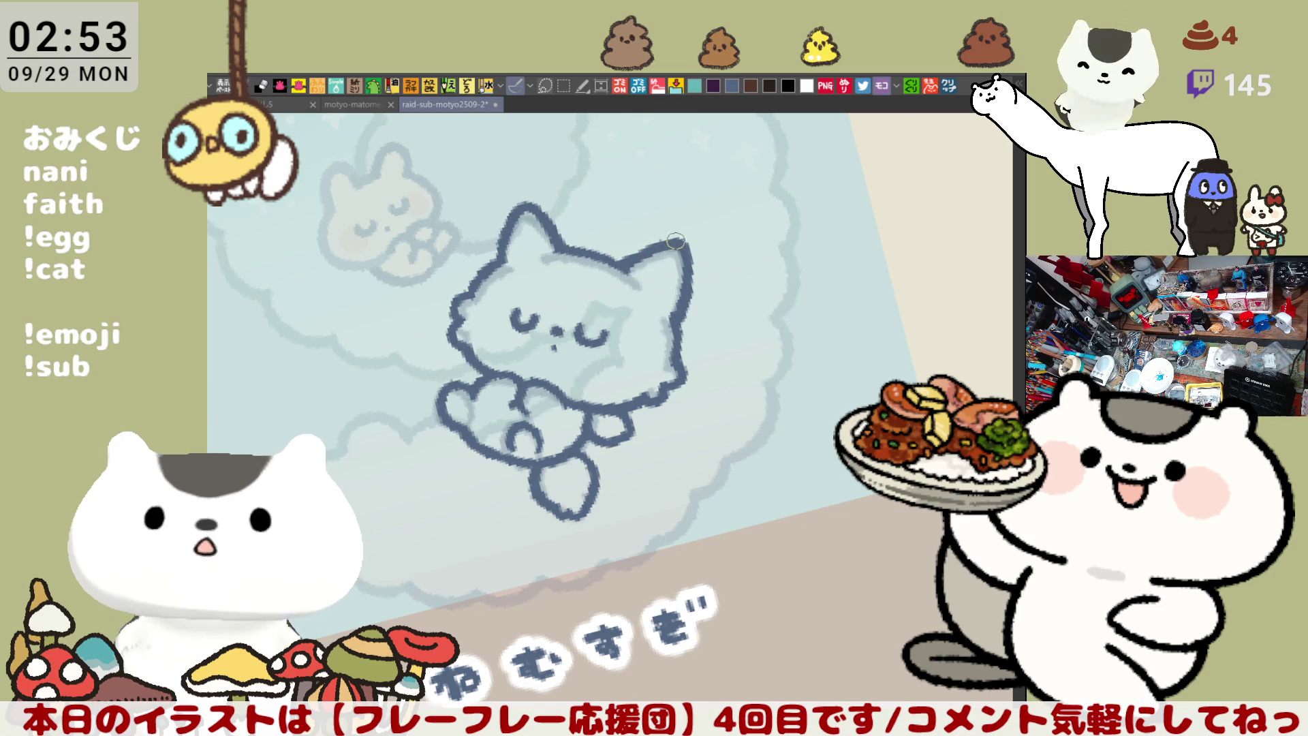
# Mirror the view to check proportions and extend the ear outline to the right
pyautogui.press('h')
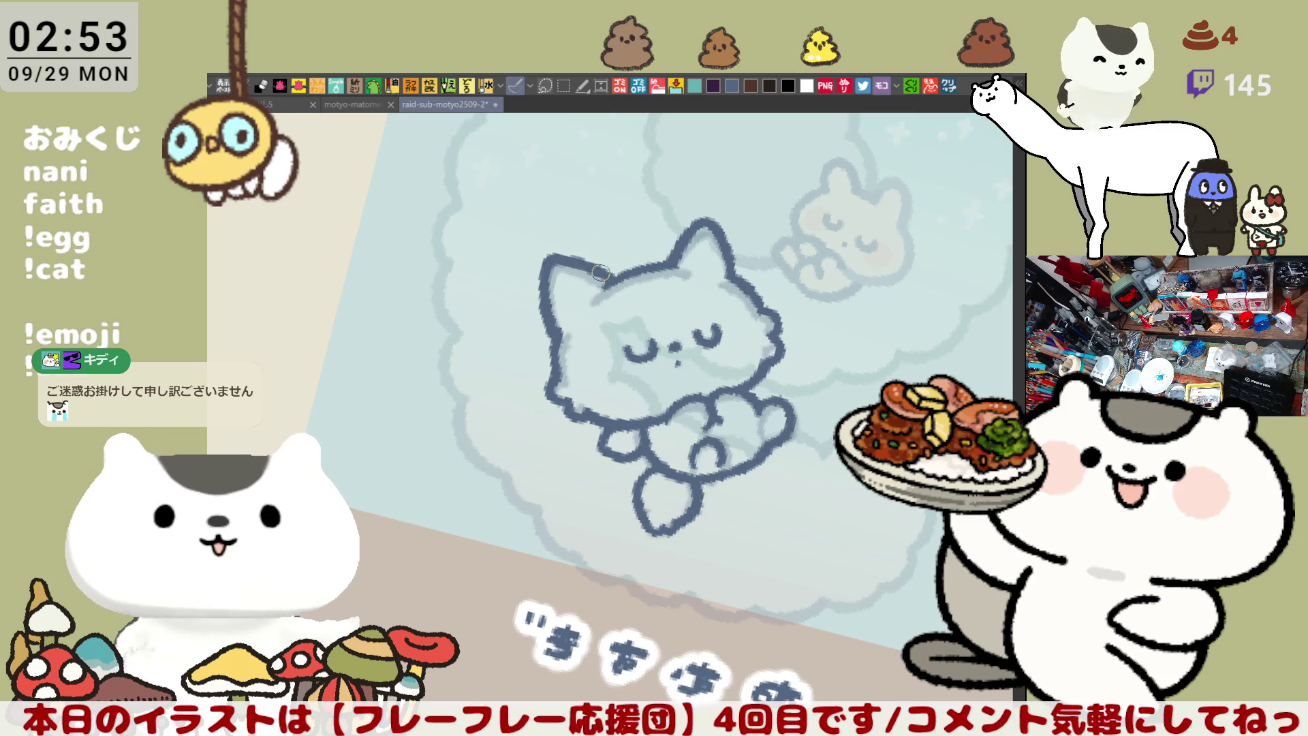
pyautogui.moveTo(567, 260); pyautogui.dragTo(596, 271)
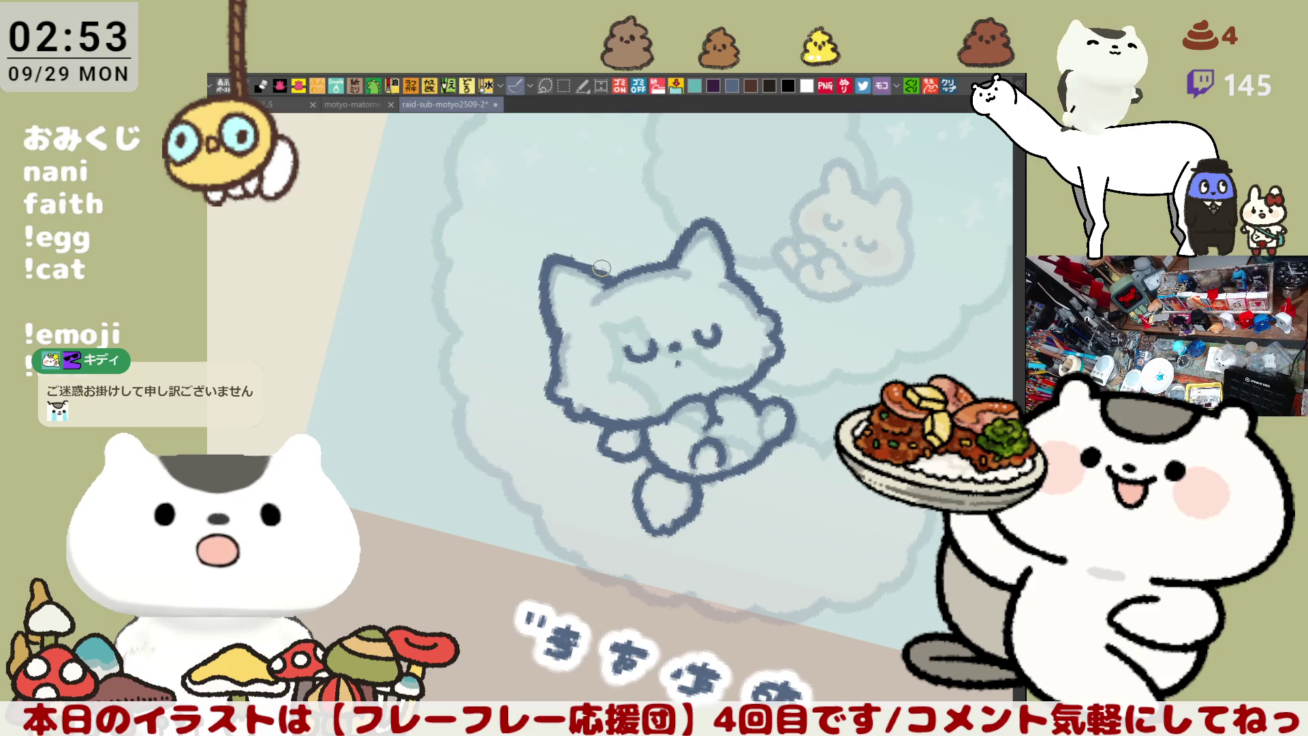
pyautogui.moveTo(731, 240); pyautogui.dragTo(569, 291)
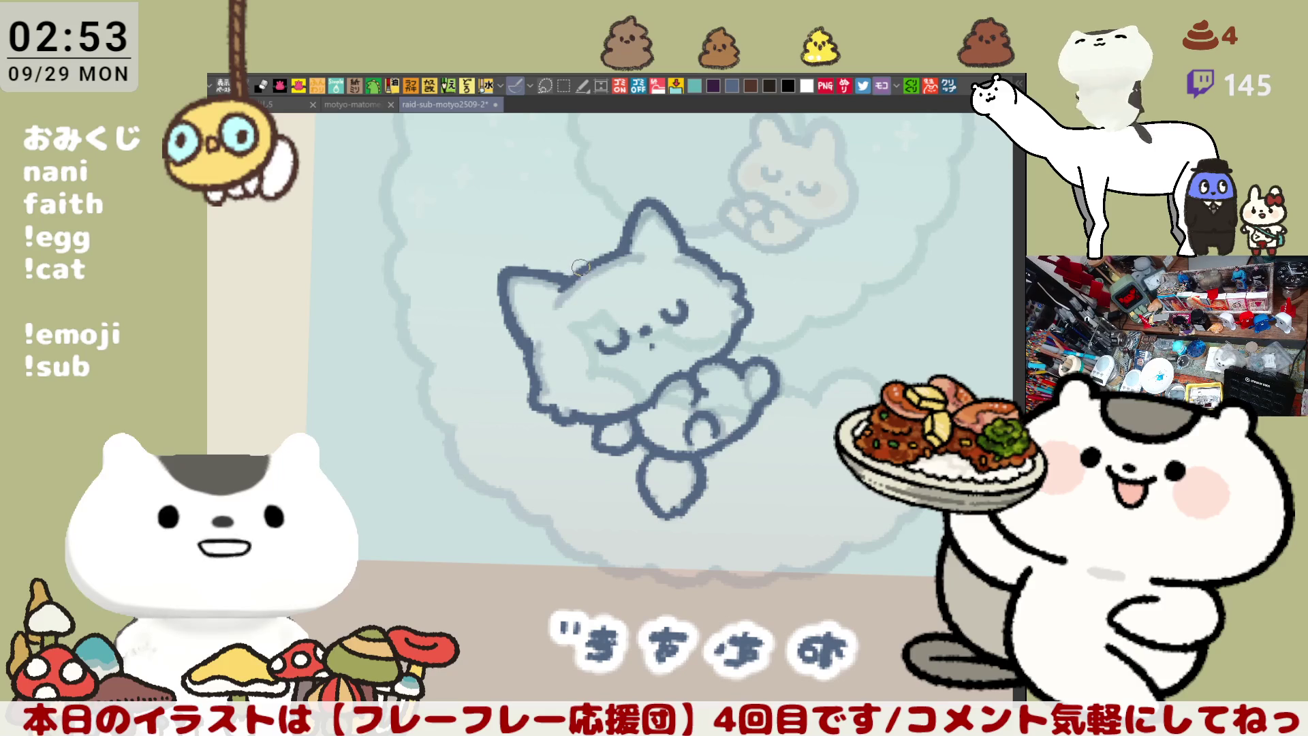
pyautogui.moveTo(648, 224); pyautogui.dragTo(645, 220)
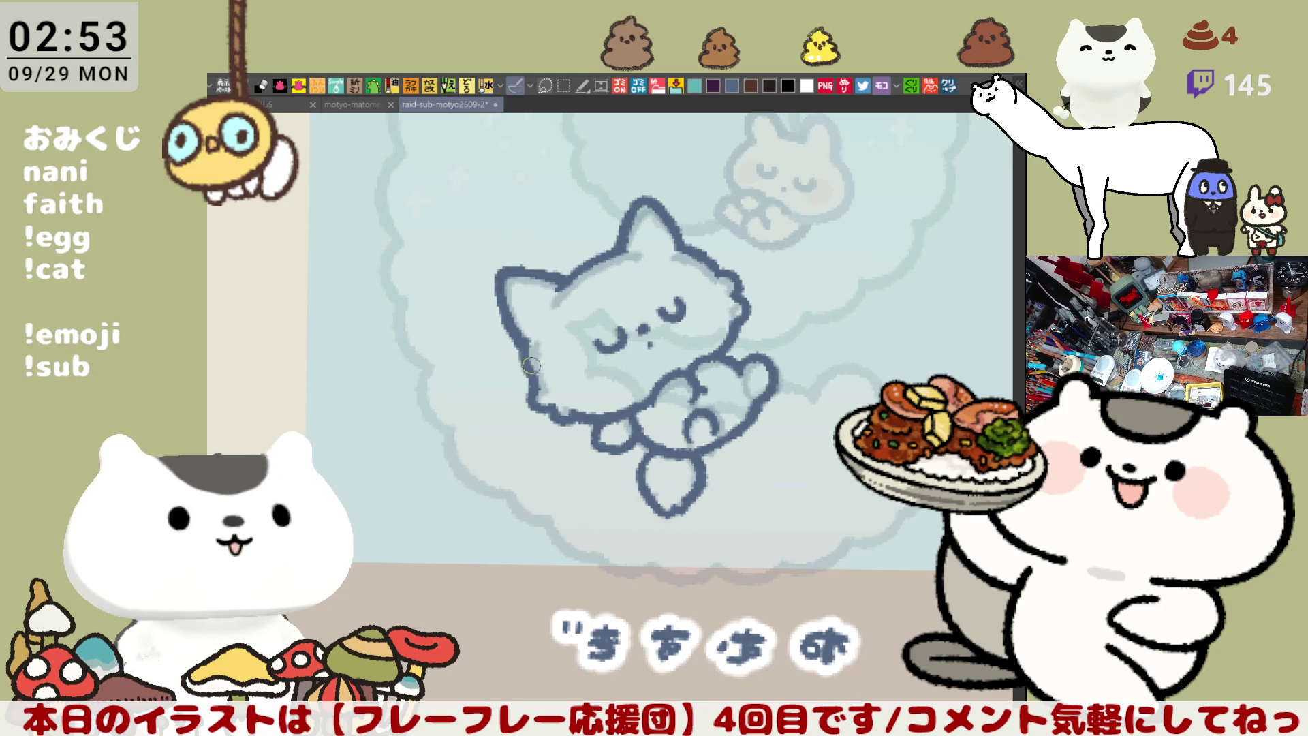
pyautogui.moveTo(730, 215)
pyautogui.mouseDown()
pyautogui.moveTo(786, 267)
pyautogui.moveTo(779, 233)
pyautogui.mouseUp()
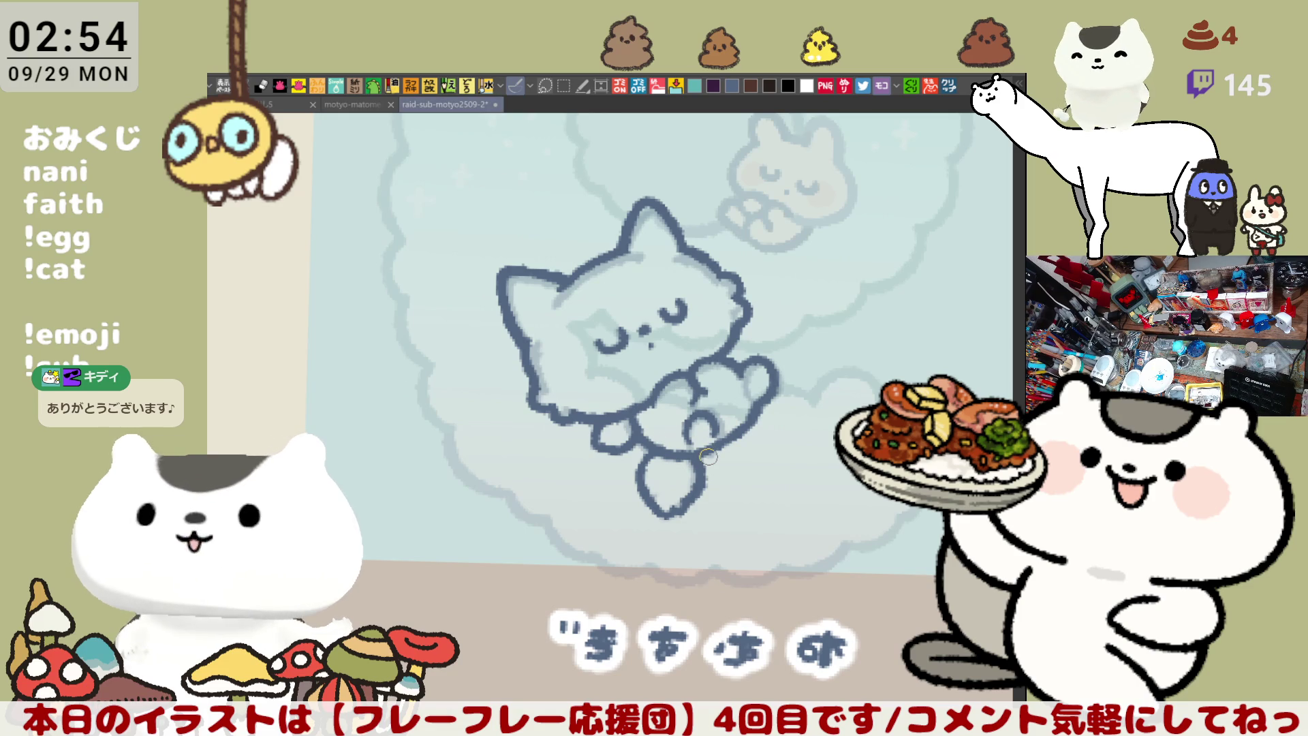
pyautogui.scroll(6, 706, 459)
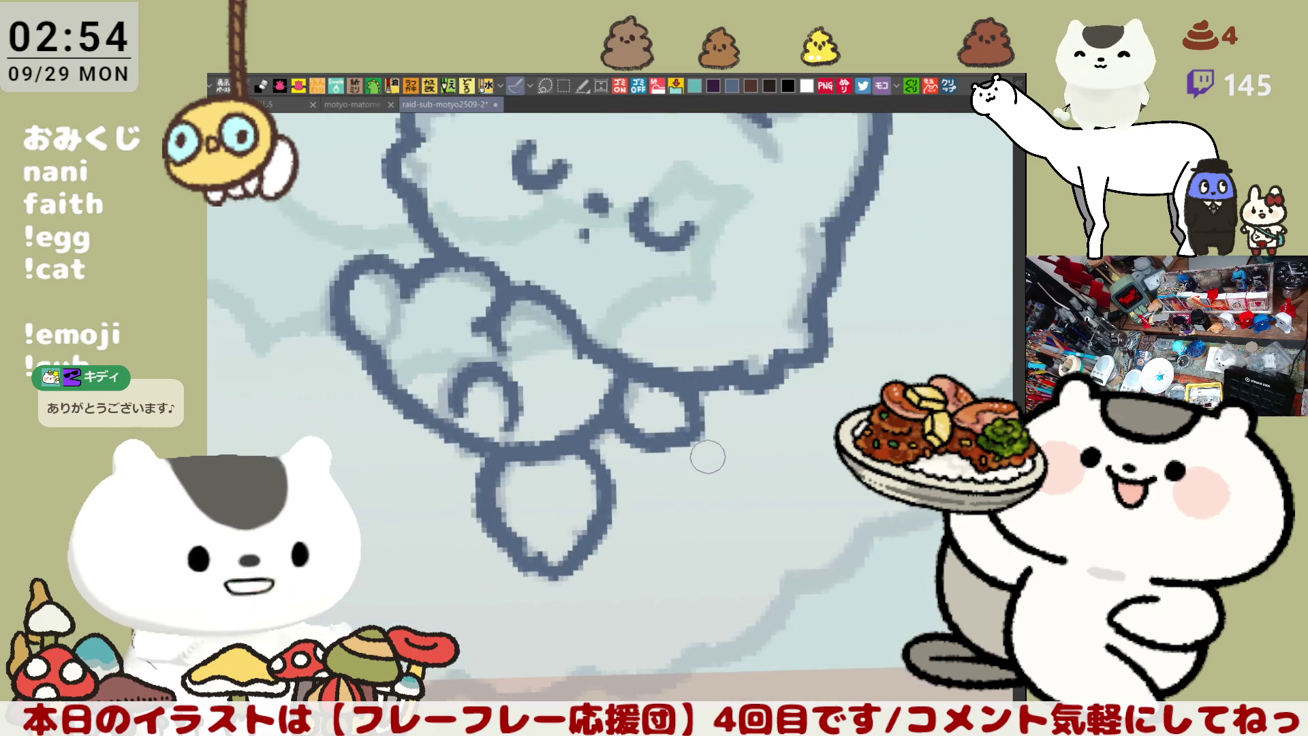
# Draw the inner line down the right ear and close it at the bottom
pyautogui.moveTo(592, 511); pyautogui.dragTo(715, 382)
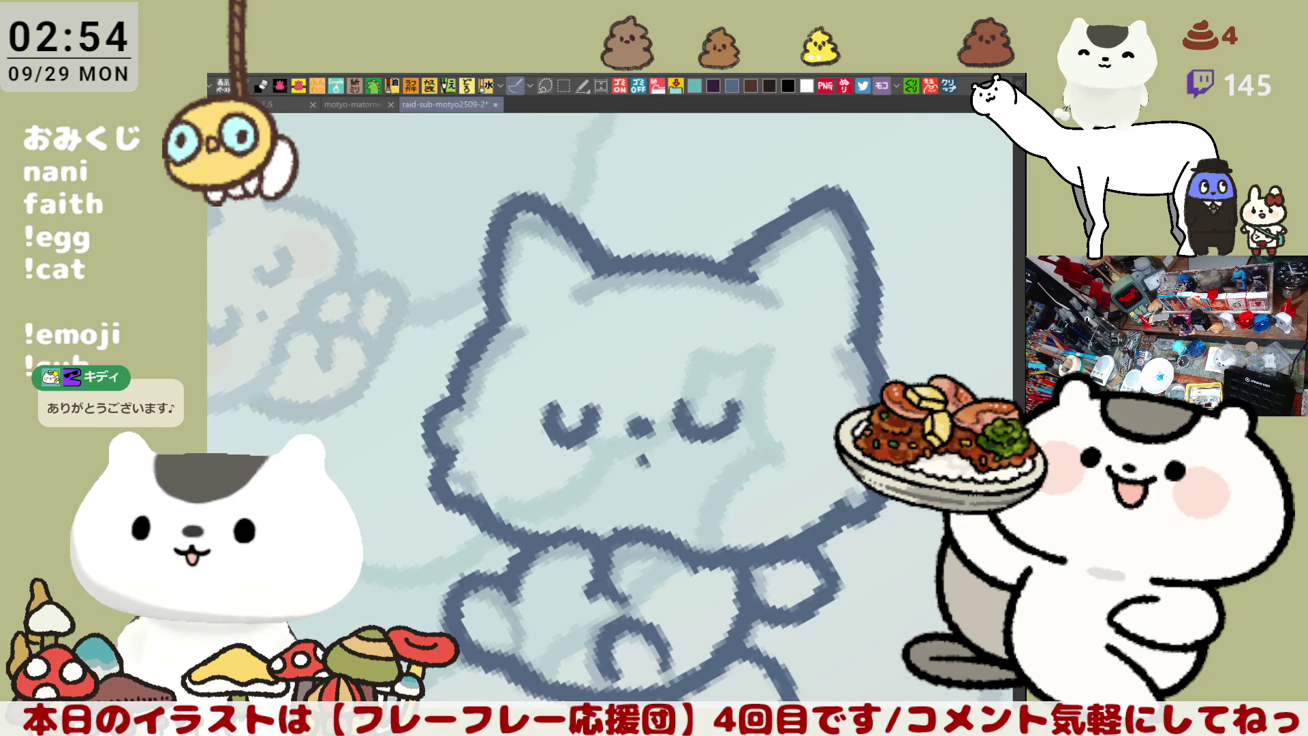
pyautogui.moveTo(798, 205); pyautogui.dragTo(735, 238)
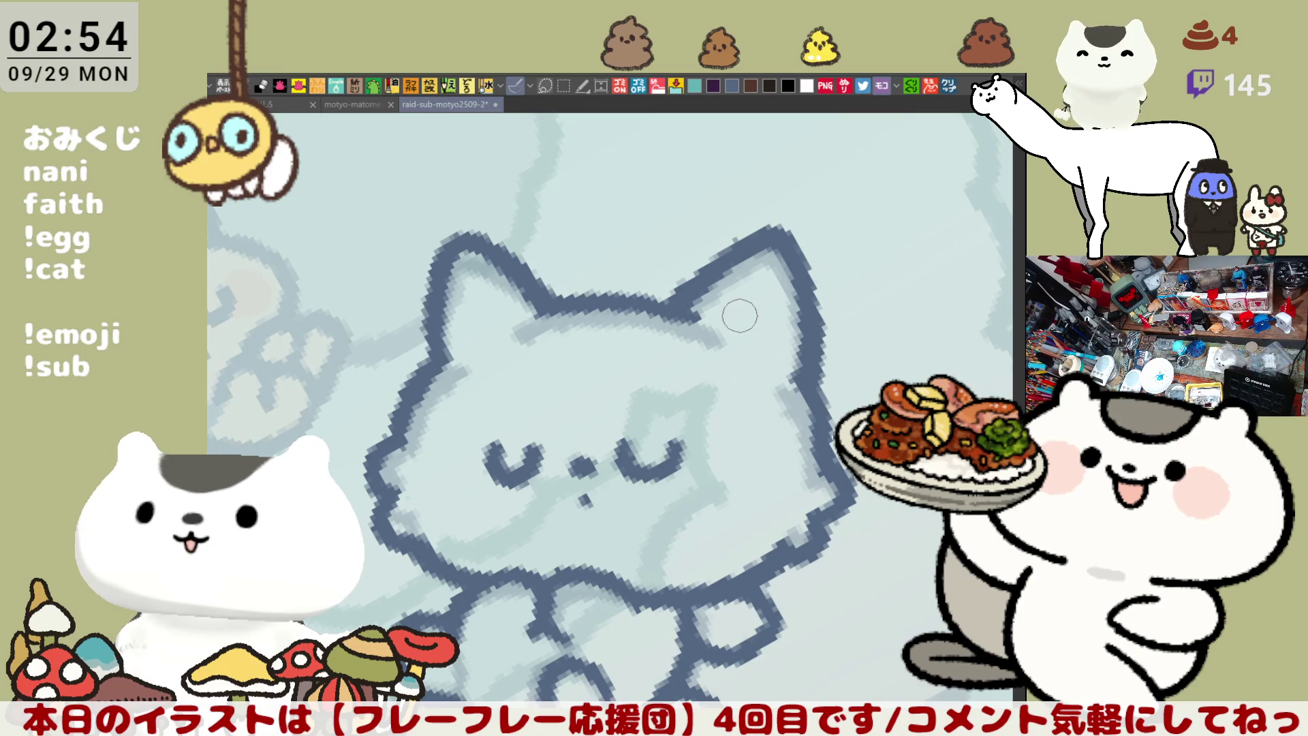
pyautogui.moveTo(711, 334); pyautogui.dragTo(765, 279)
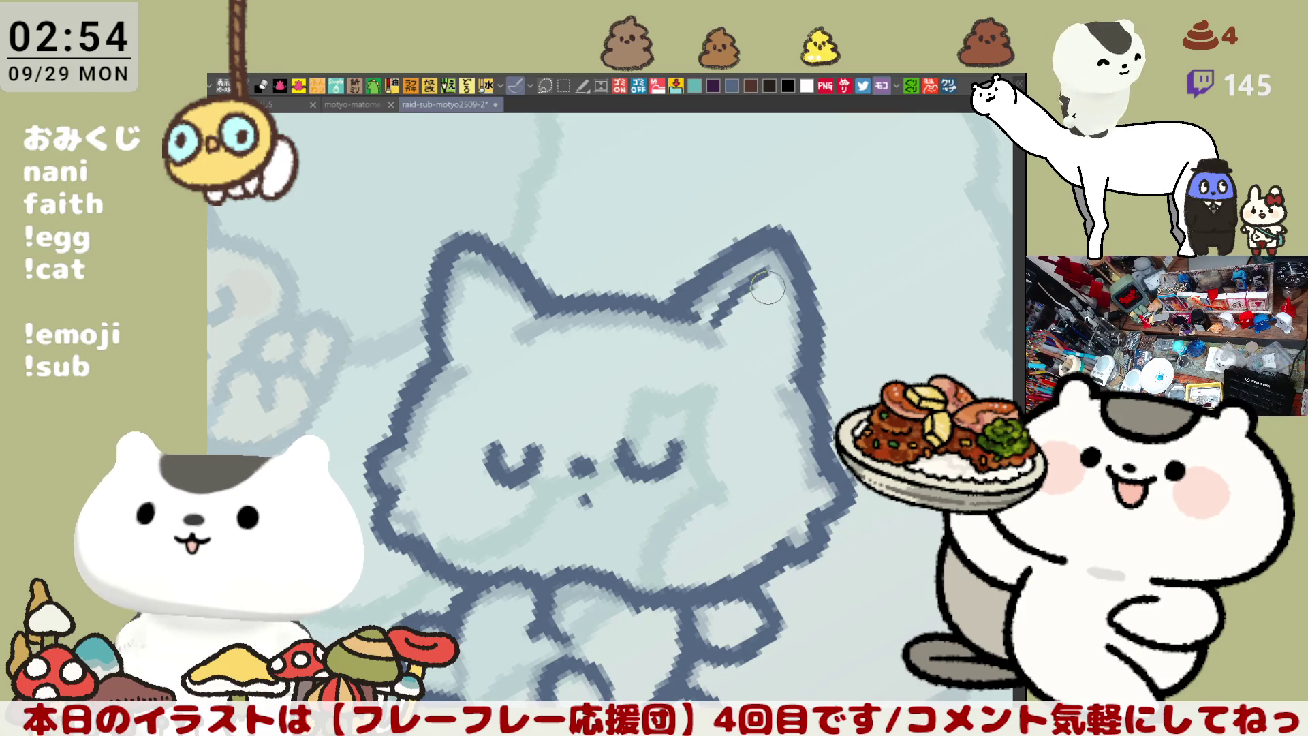
pyautogui.hotkey('ctrl', 'z')
pyautogui.moveTo(711, 334)
pyautogui.mouseDown()
pyautogui.moveTo(765, 279)
pyautogui.moveTo(769, 372)
pyautogui.mouseUp()
pyautogui.hotkey('ctrl', 'z')
pyautogui.moveTo(764, 279); pyautogui.dragTo(767, 373)
pyautogui.hotkey('ctrl', 'z')
pyautogui.moveTo(764, 276); pyautogui.dragTo(763, 372)
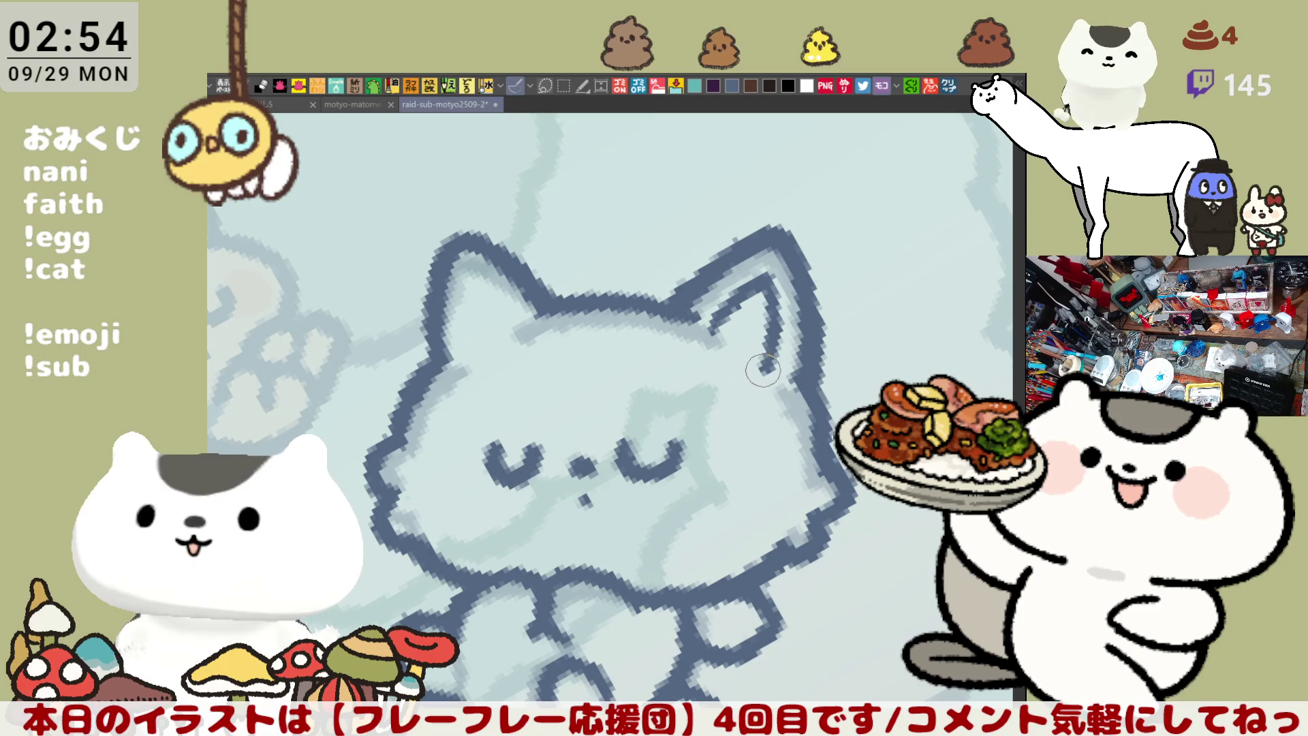
pyautogui.hotkey('ctrl', 'z')
pyautogui.moveTo(765, 279); pyautogui.dragTo(770, 371)
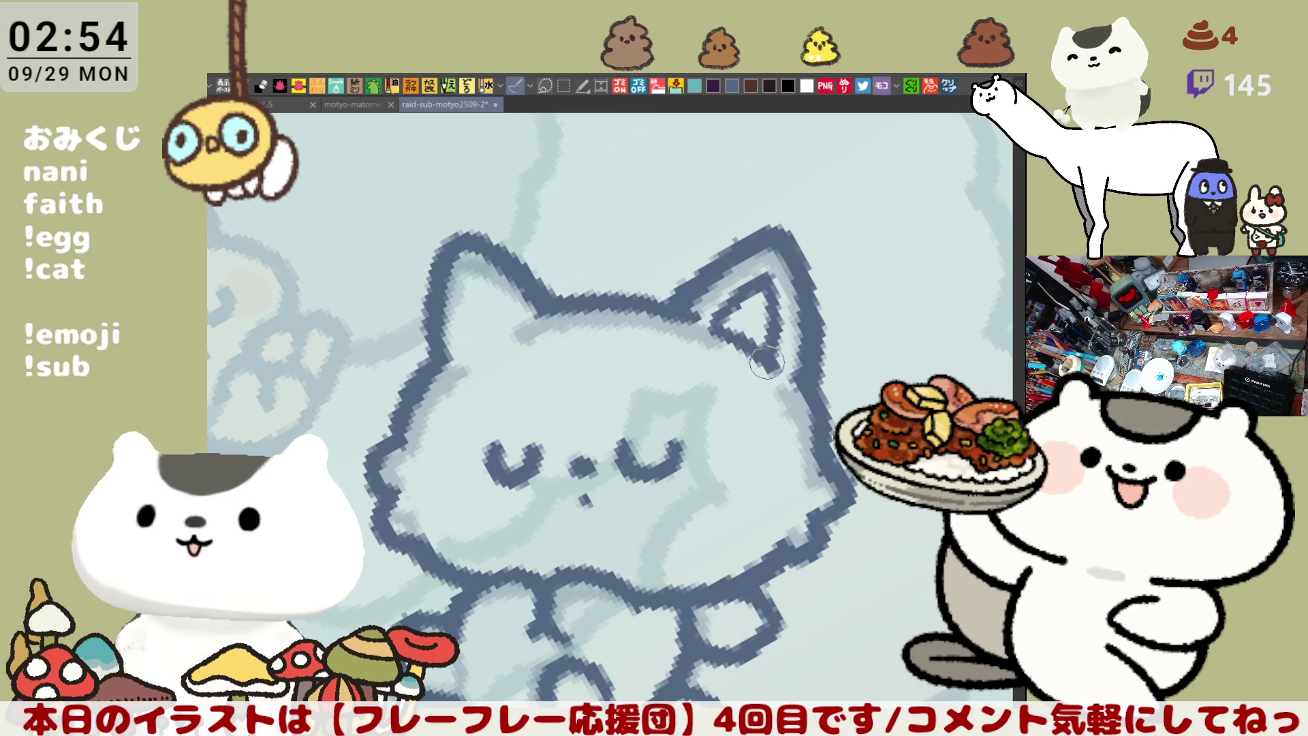
pyautogui.moveTo(710, 318); pyautogui.dragTo(767, 361)
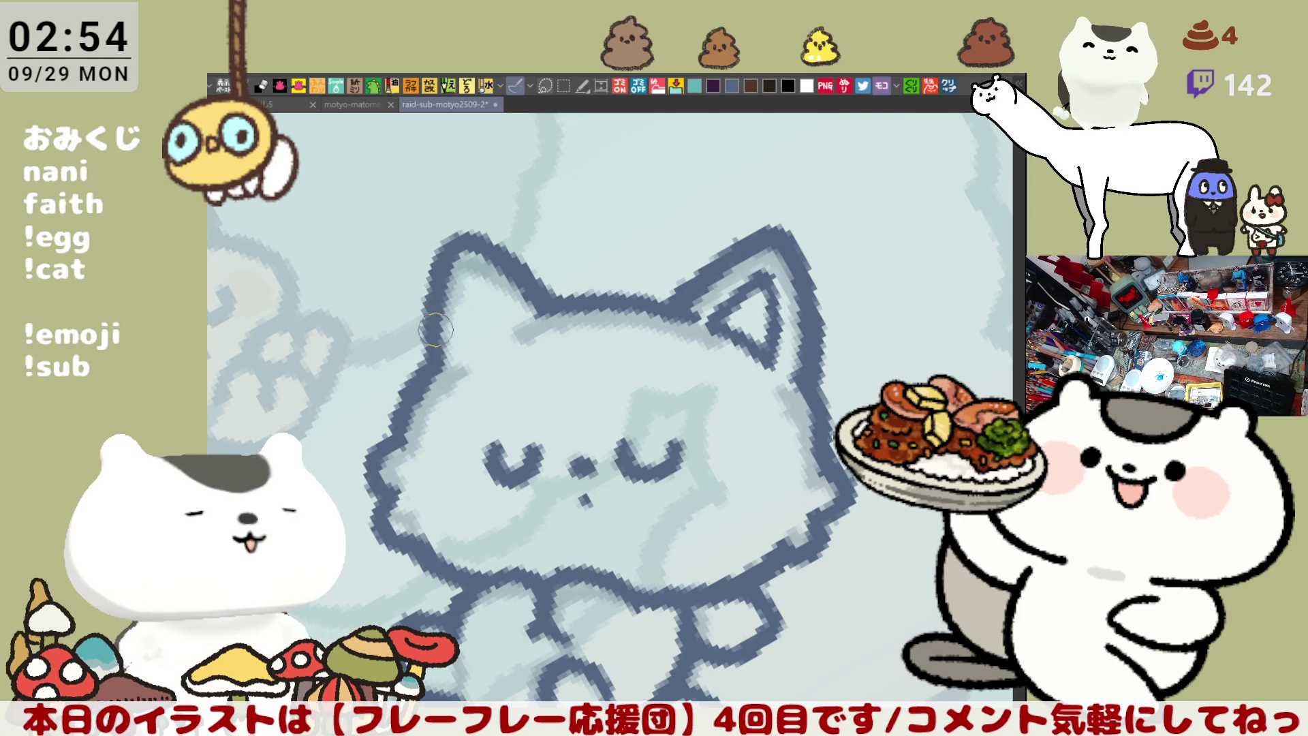
# Discard trial left-ear lines and redo the right inner-ear line up toward the tip
pyautogui.moveTo(474, 276); pyautogui.dragTo(463, 349)
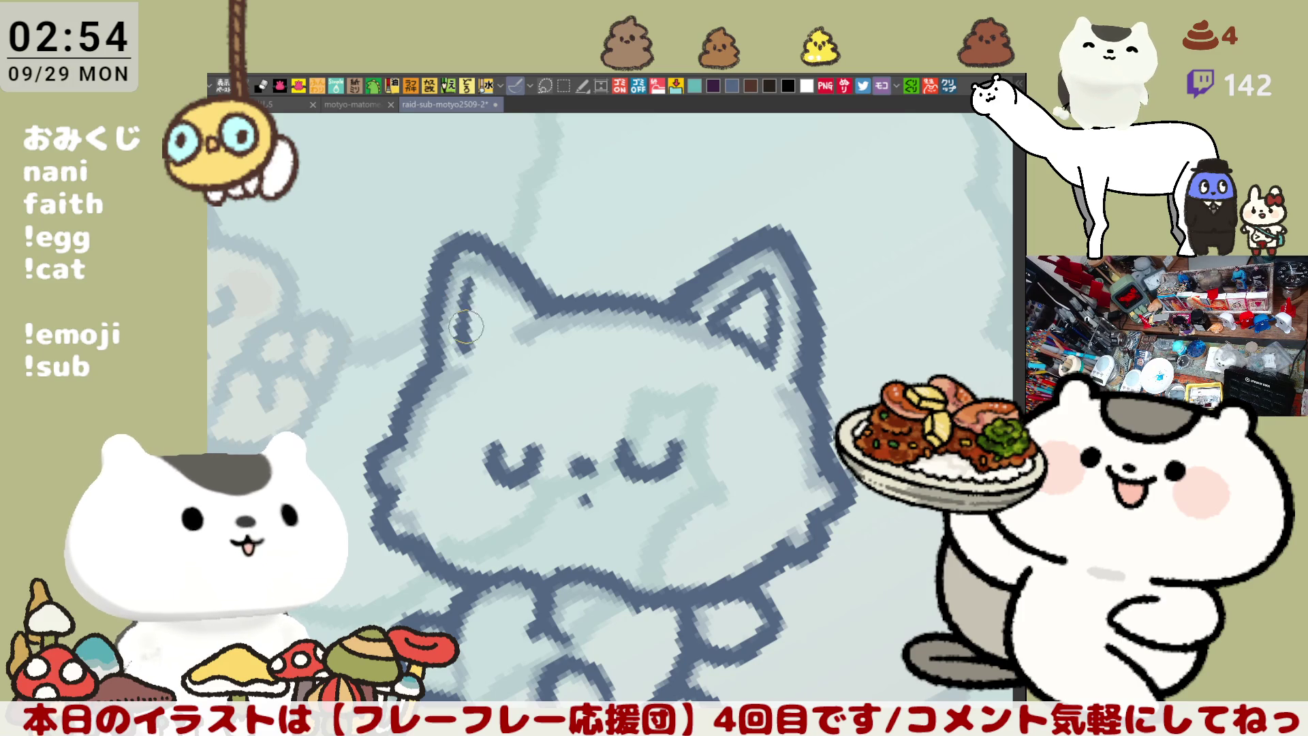
pyautogui.moveTo(470, 272); pyautogui.dragTo(513, 315)
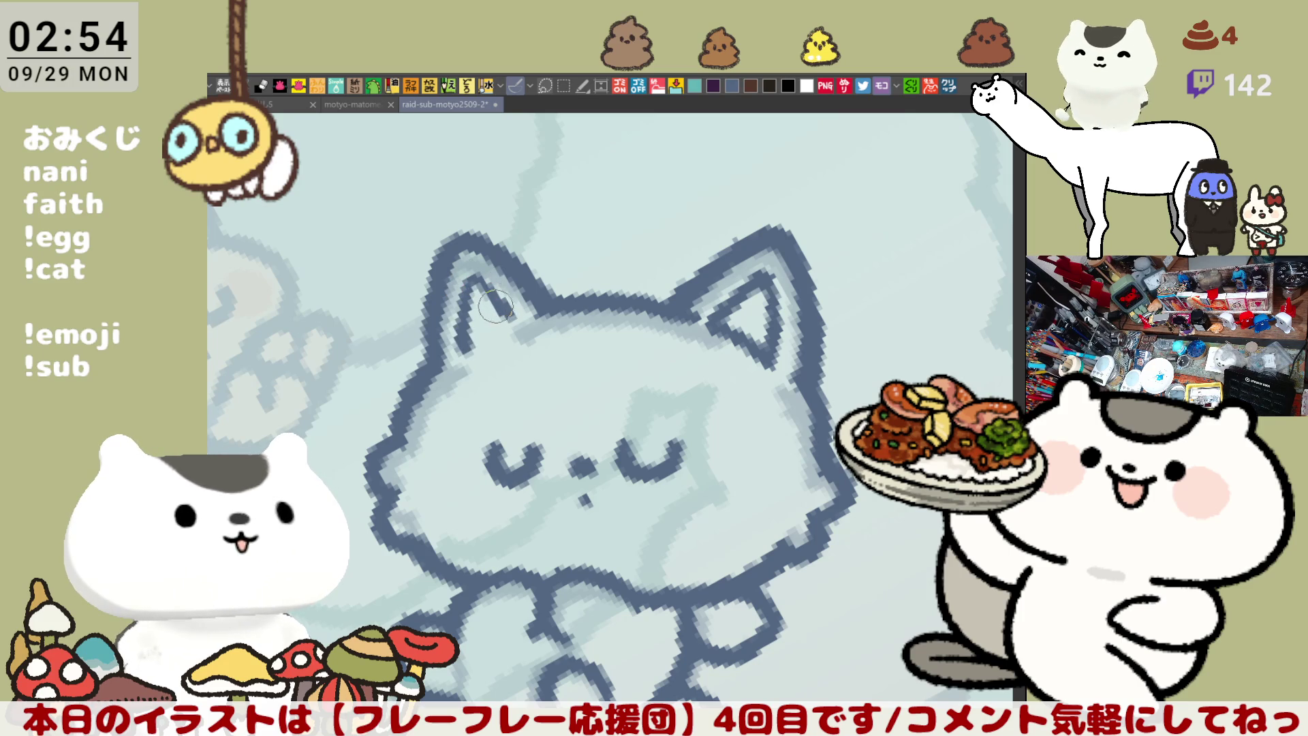
pyautogui.hotkey('ctrl', 'z')
pyautogui.hotkey('ctrl', 'z')
pyautogui.hotkey('ctrl', 'z')
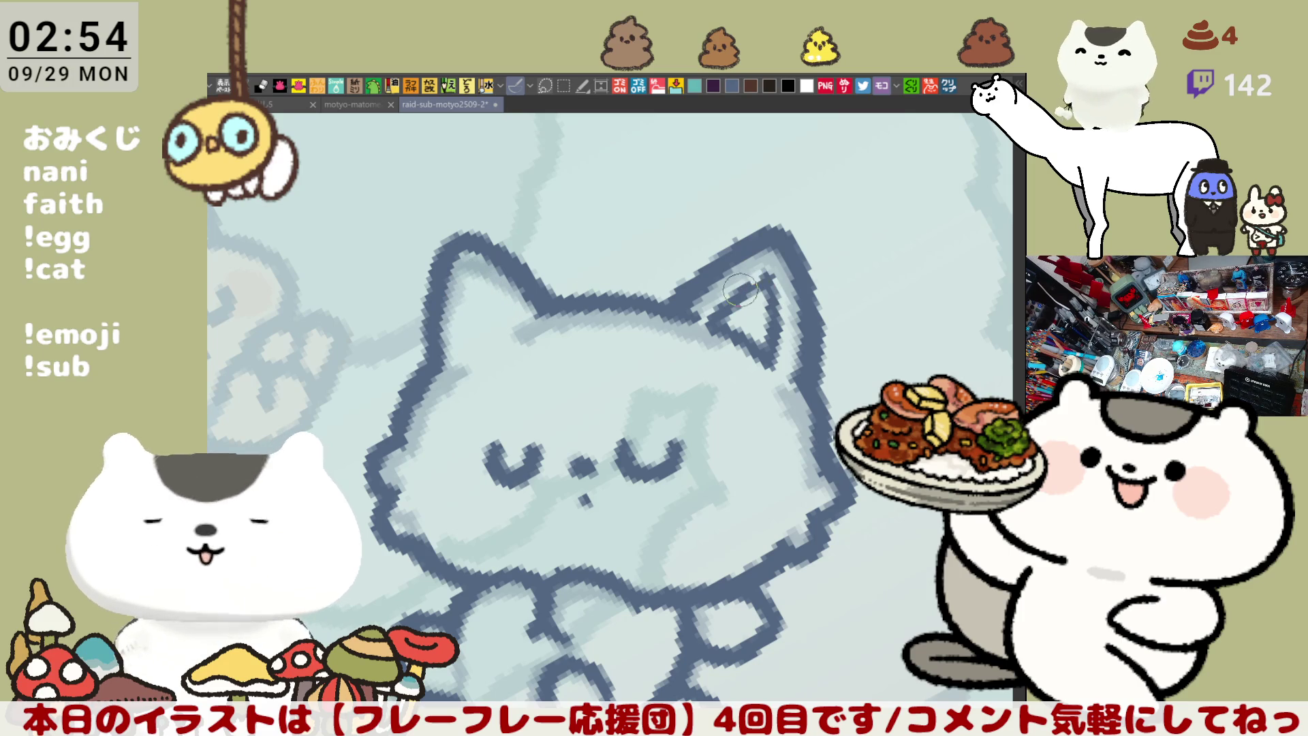
pyautogui.hotkey('ctrl', 'z')
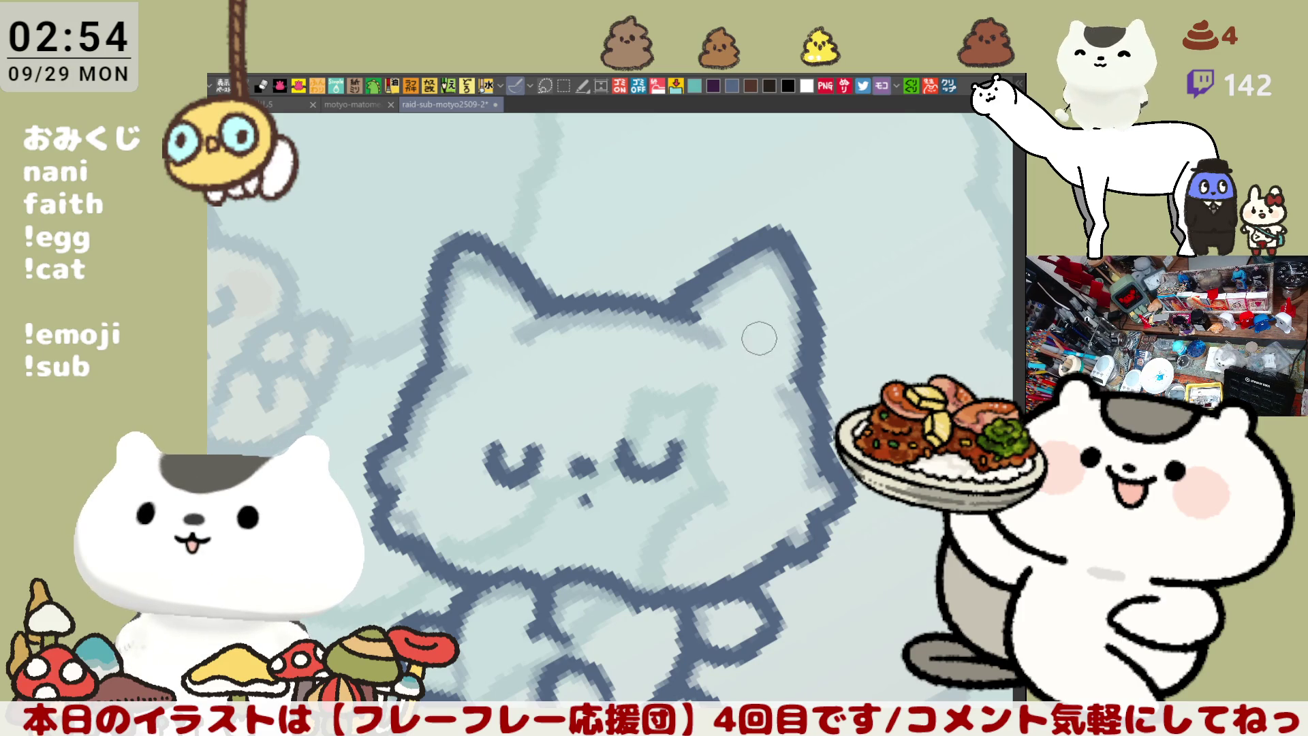
pyautogui.moveTo(736, 334); pyautogui.dragTo(705, 322)
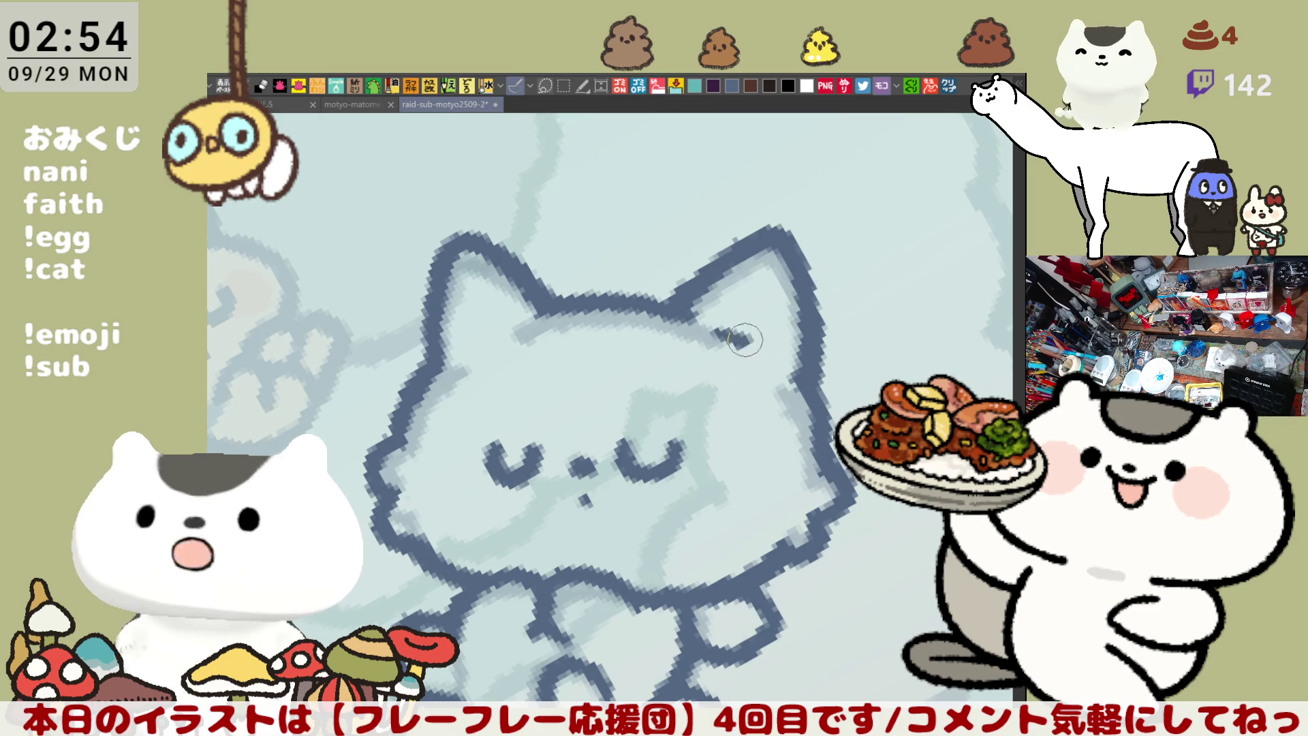
pyautogui.moveTo(775, 247); pyautogui.dragTo(724, 326)
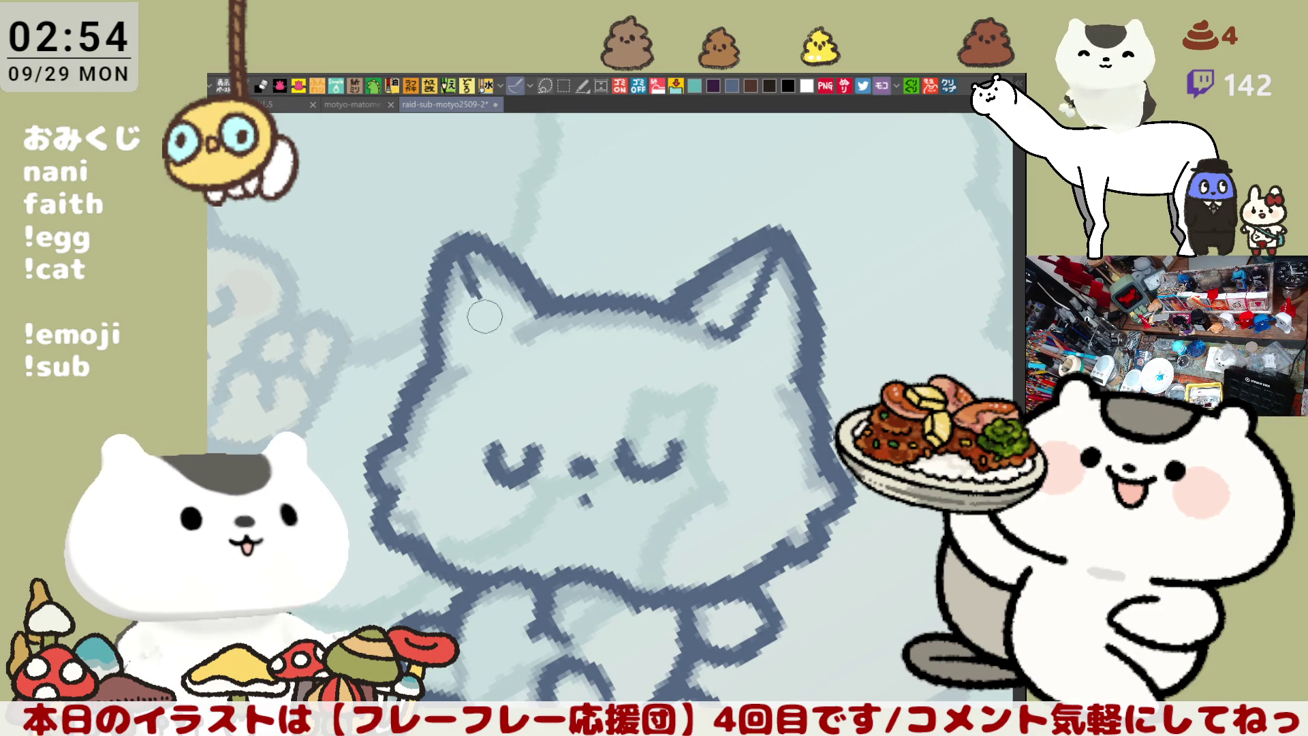
# Erase the left ear tip and redraw it with a new pointed outline
pyautogui.moveTo(464, 256)
pyautogui.mouseDown()
pyautogui.moveTo(479, 235)
pyautogui.moveTo(470, 249)
pyautogui.mouseUp()
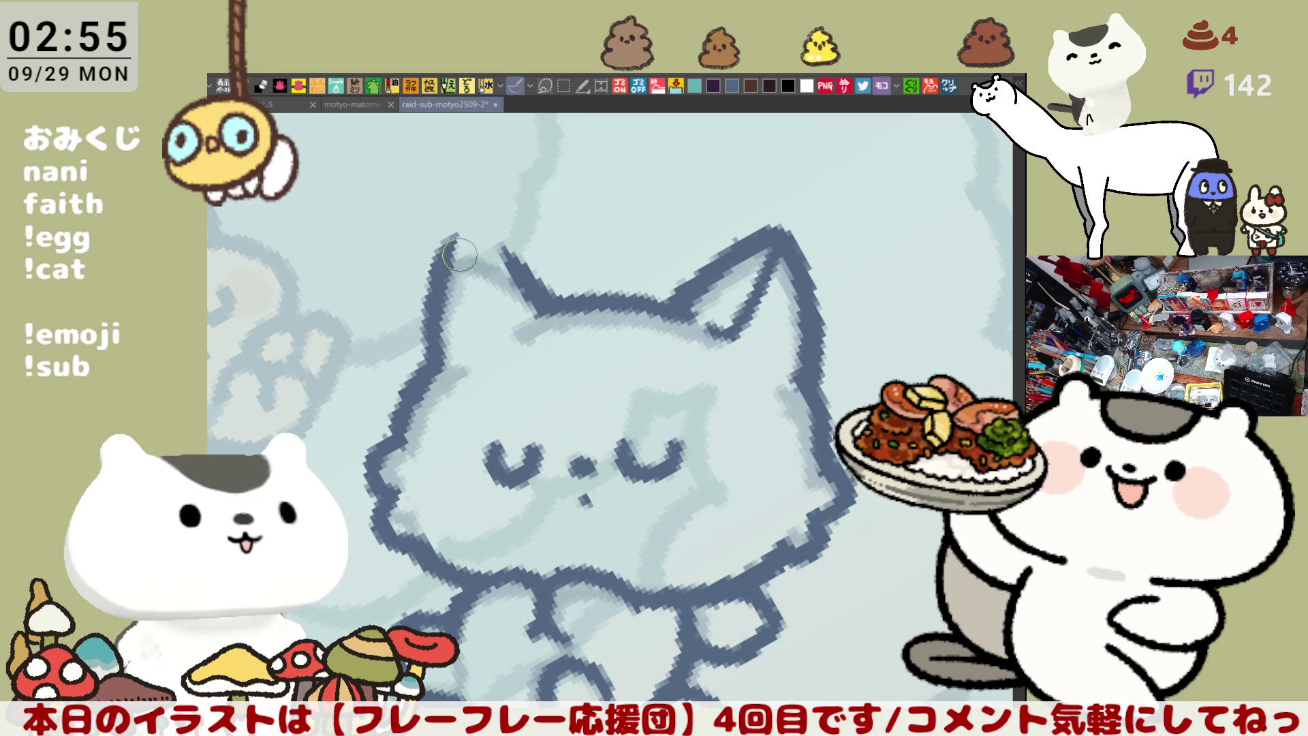
pyautogui.moveTo(545, 295)
pyautogui.mouseDown()
pyautogui.moveTo(495, 247)
pyautogui.moveTo(549, 300)
pyautogui.moveTo(533, 269)
pyautogui.mouseUp()
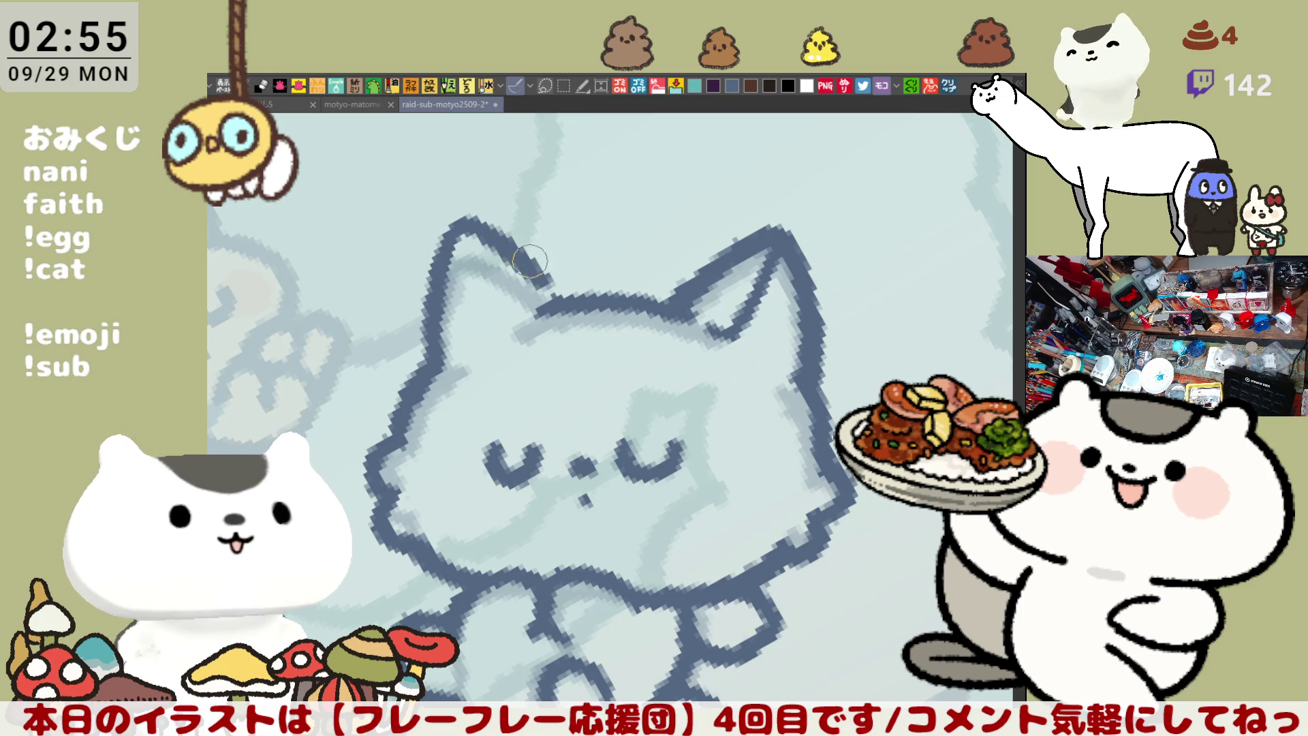
pyautogui.moveTo(436, 273)
pyautogui.mouseDown()
pyautogui.moveTo(486, 232)
pyautogui.moveTo(572, 313)
pyautogui.mouseUp()
pyautogui.hotkey('ctrl', 'z')
pyautogui.moveTo(430, 300)
pyautogui.mouseDown()
pyautogui.moveTo(518, 259)
pyautogui.moveTo(572, 313)
pyautogui.mouseUp()
pyautogui.hotkey('ctrl', 'z')
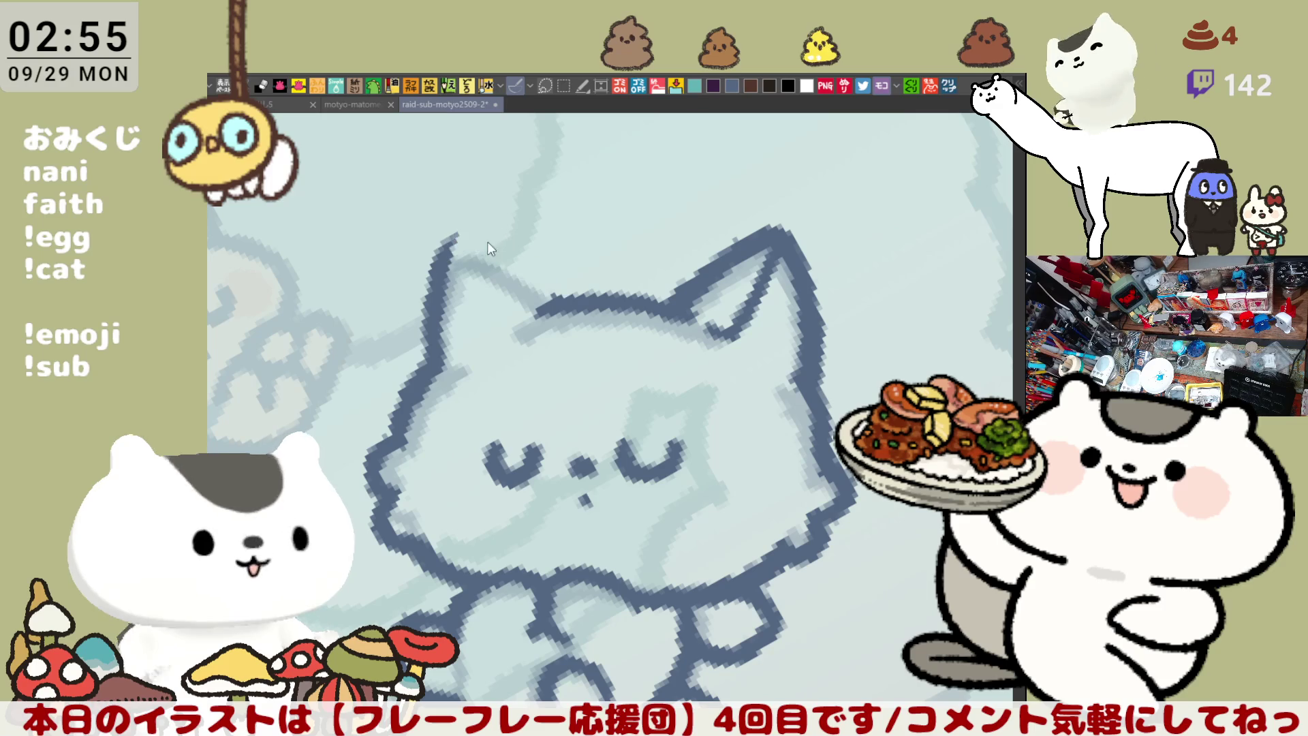
pyautogui.moveTo(445, 259); pyautogui.dragTo(554, 304)
pyautogui.hotkey('ctrl', 'z')
pyautogui.moveTo(436, 276)
pyautogui.mouseDown()
pyautogui.moveTo(477, 225)
pyautogui.moveTo(570, 303)
pyautogui.mouseUp()
pyautogui.hotkey('ctrl', 'z')
pyautogui.moveTo(474, 220)
pyautogui.mouseDown()
pyautogui.moveTo(443, 263)
pyautogui.moveTo(435, 332)
pyautogui.moveTo(477, 221)
pyautogui.moveTo(422, 351)
pyautogui.mouseUp()
pyautogui.hotkey('ctrl', 'z')
pyautogui.hotkey('ctrl', 'z')
pyautogui.hotkey('ctrl', 'z')
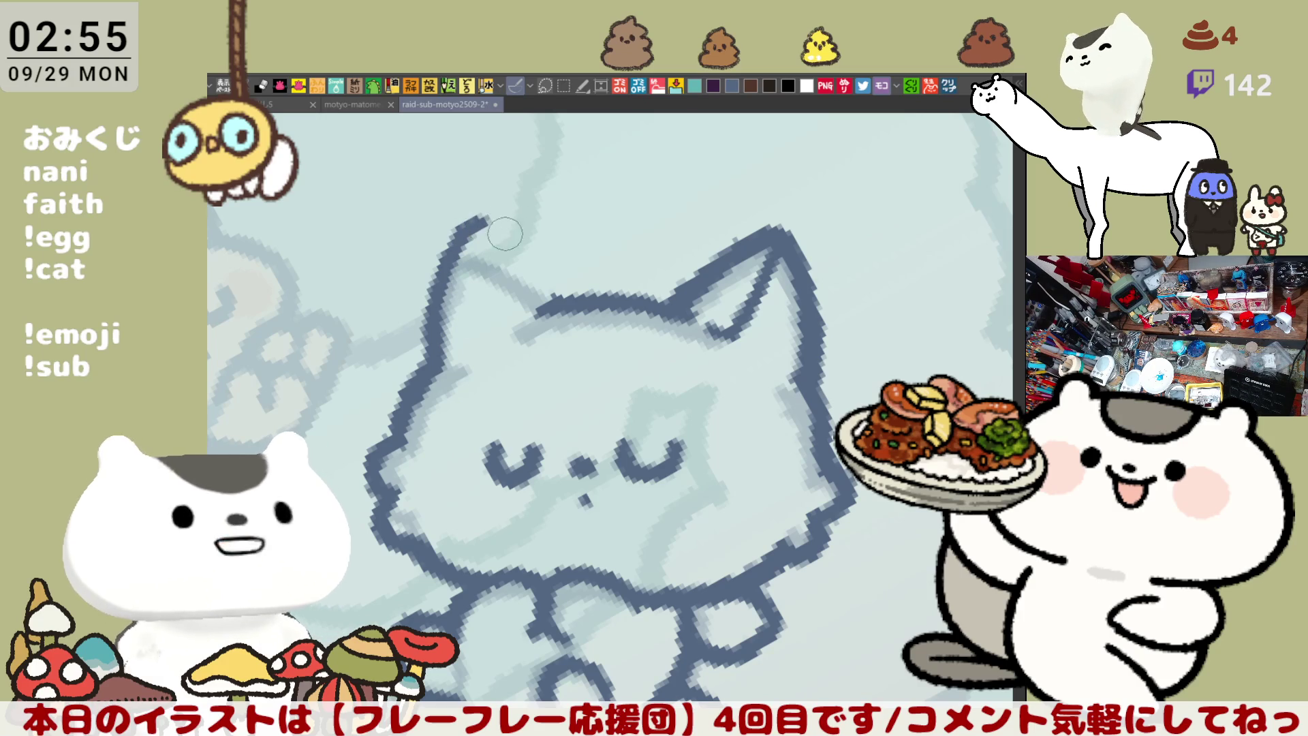
# Raise and refine the left ear tip, close its base, and add a right-ear base line
pyautogui.moveTo(446, 262)
pyautogui.mouseDown()
pyautogui.moveTo(471, 226)
pyautogui.moveTo(552, 299)
pyautogui.mouseUp()
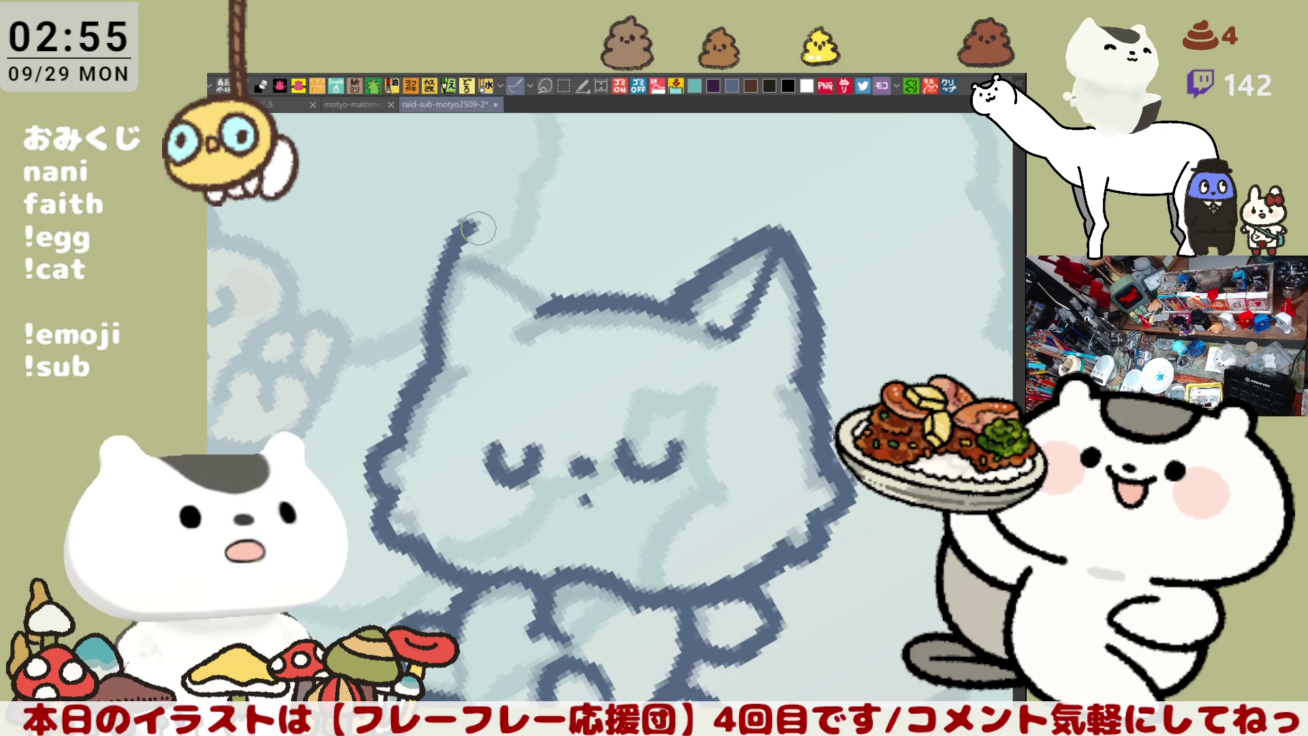
pyautogui.moveTo(469, 226); pyautogui.dragTo(555, 301)
pyautogui.moveTo(466, 243)
pyautogui.mouseDown()
pyautogui.moveTo(490, 227)
pyautogui.moveTo(505, 245)
pyautogui.moveTo(478, 251)
pyautogui.moveTo(494, 337)
pyautogui.moveTo(520, 312)
pyautogui.moveTo(549, 314)
pyautogui.mouseUp()
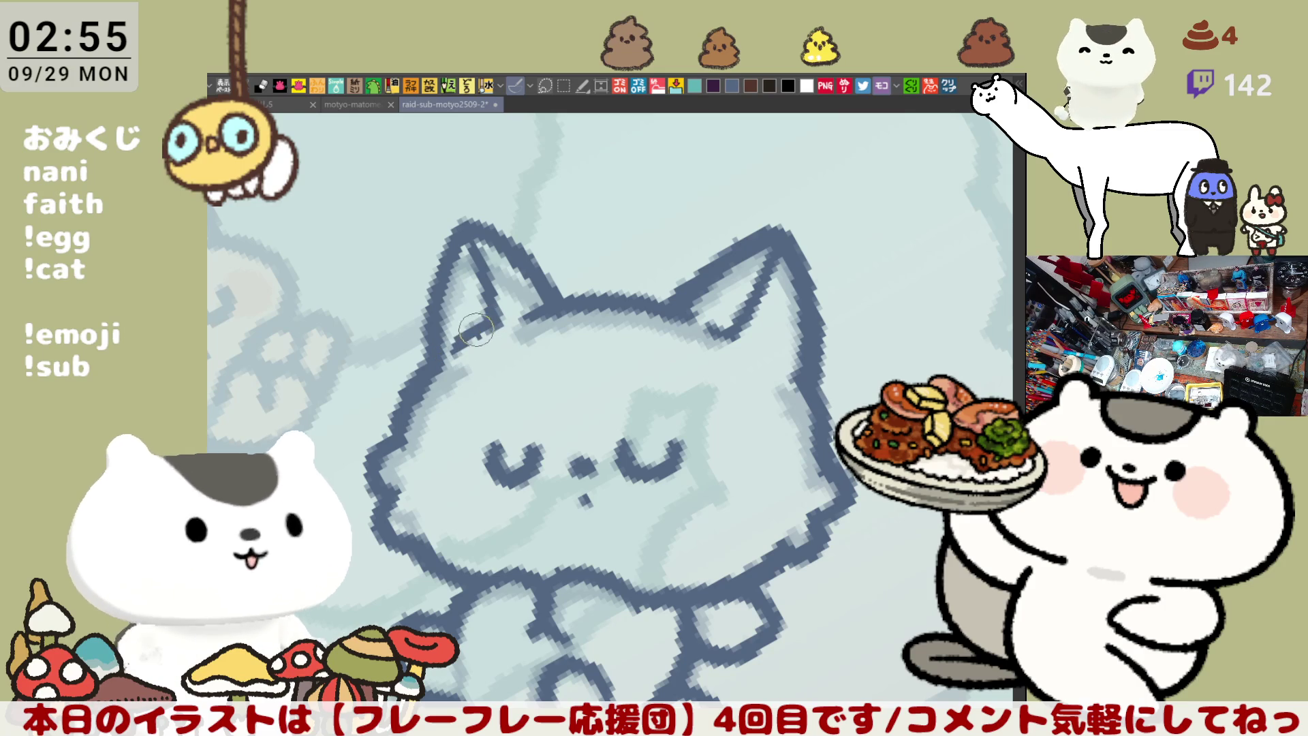
pyautogui.moveTo(492, 326); pyautogui.dragTo(433, 366)
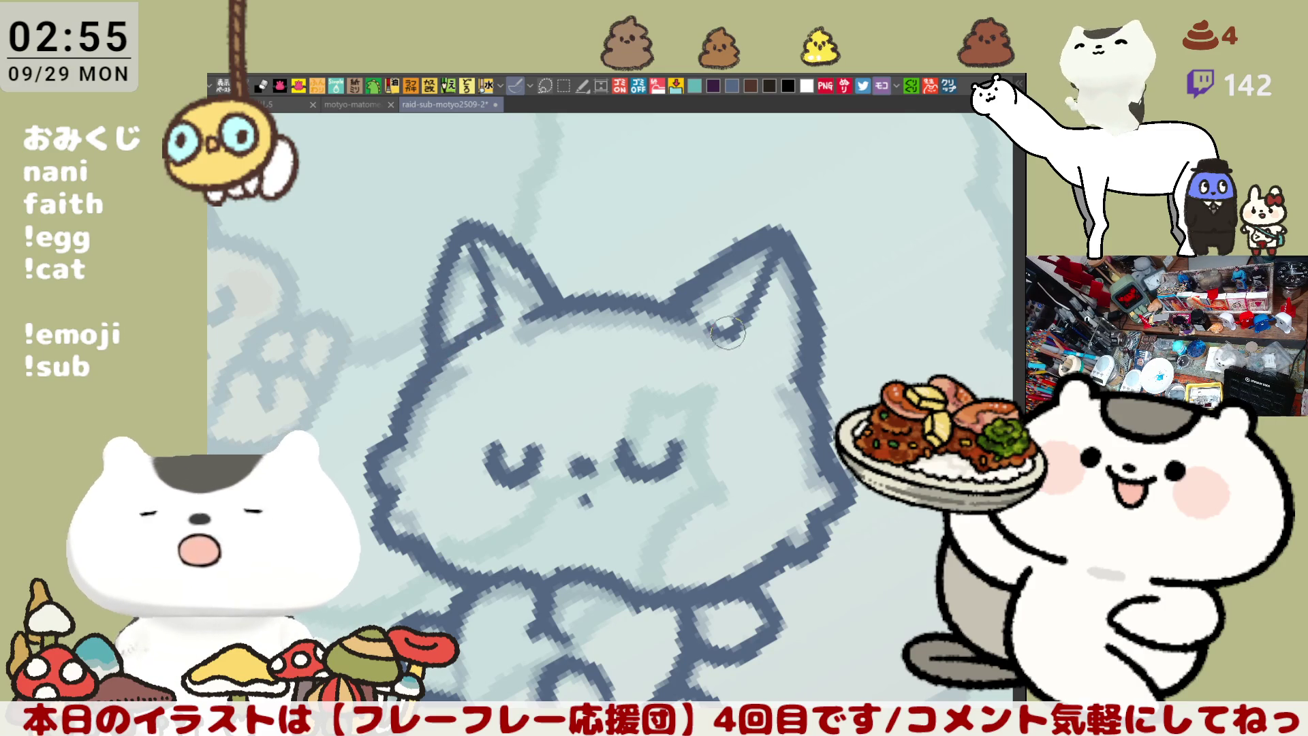
pyautogui.moveTo(731, 334); pyautogui.dragTo(798, 373)
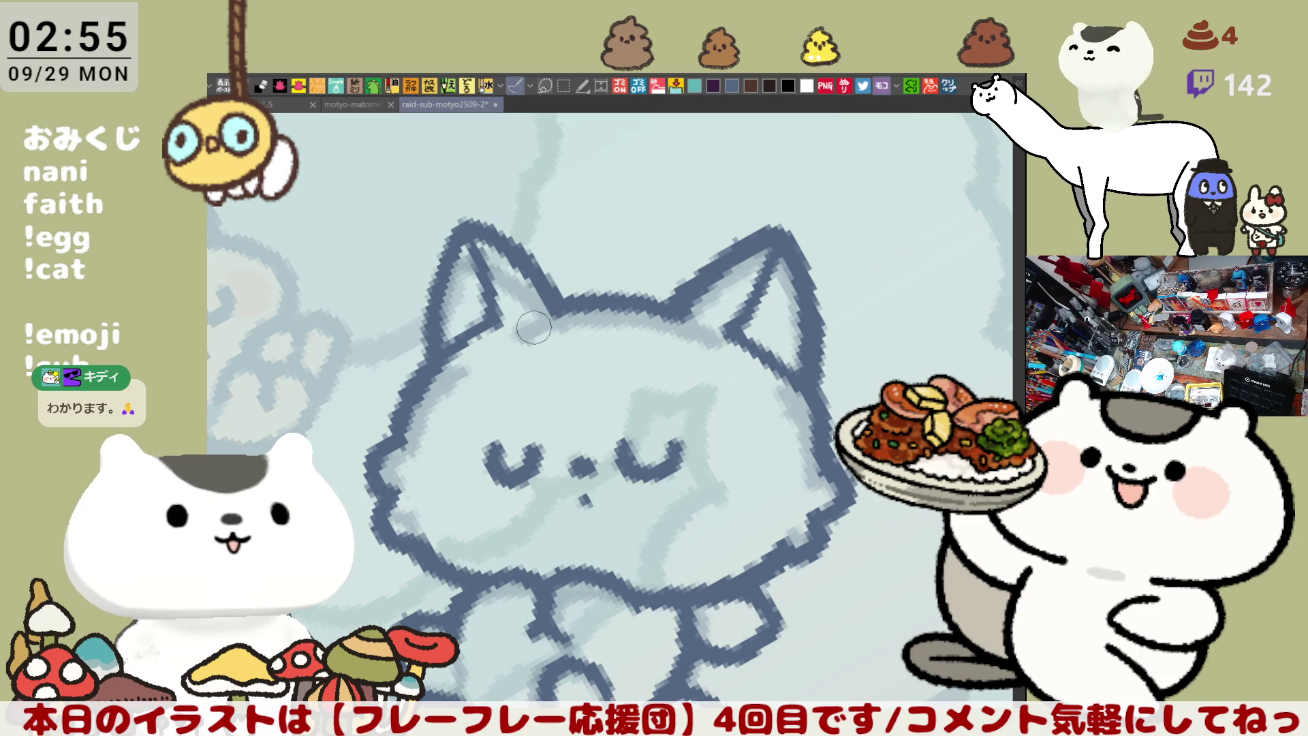
pyautogui.moveTo(742, 273); pyautogui.dragTo(845, 286)
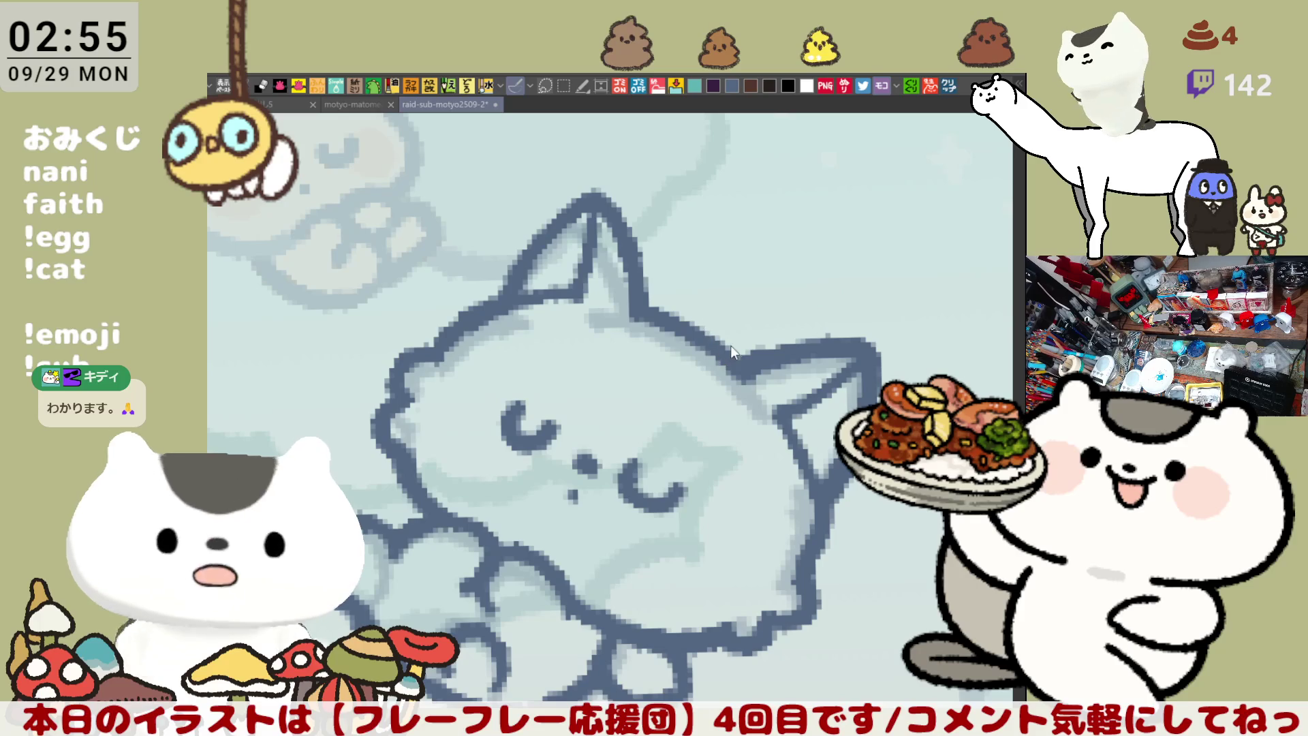
pyautogui.moveTo(736, 348); pyautogui.dragTo(831, 299)
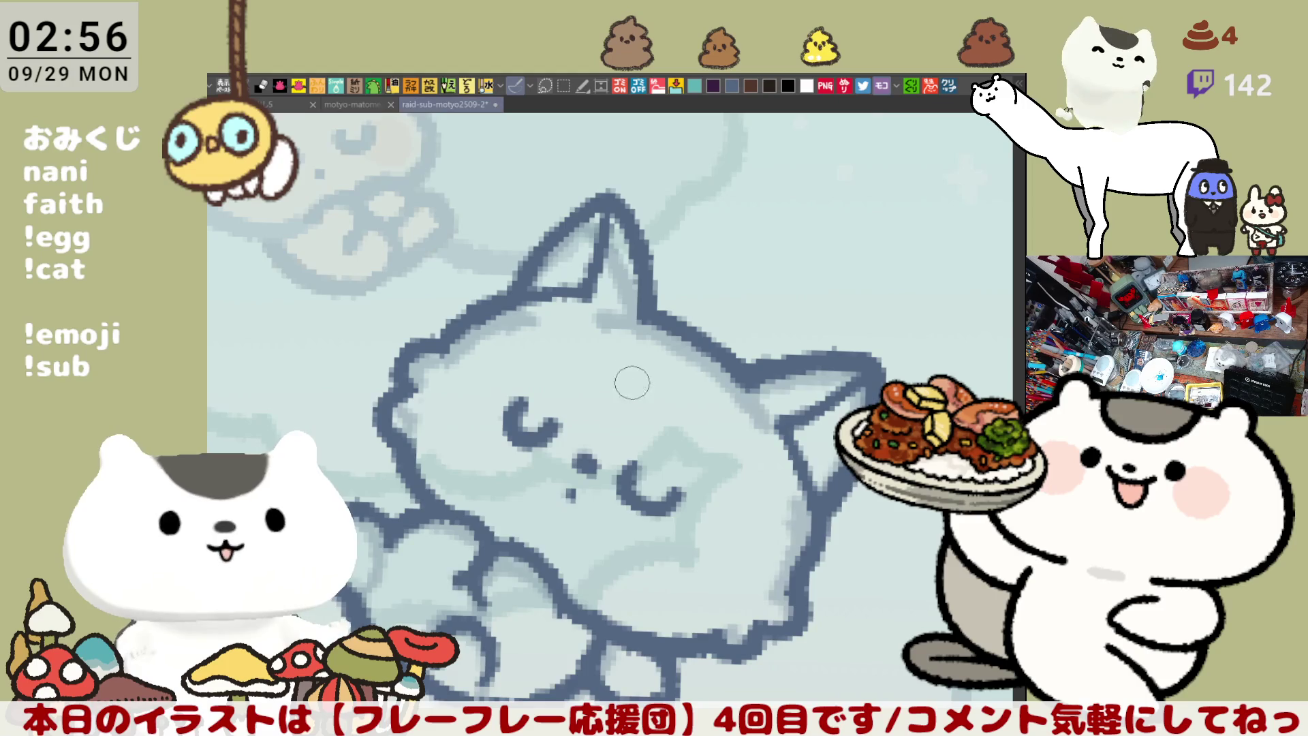
pyautogui.scroll(-3, 622, 374)
pyautogui.scroll(-2, 588, 468)
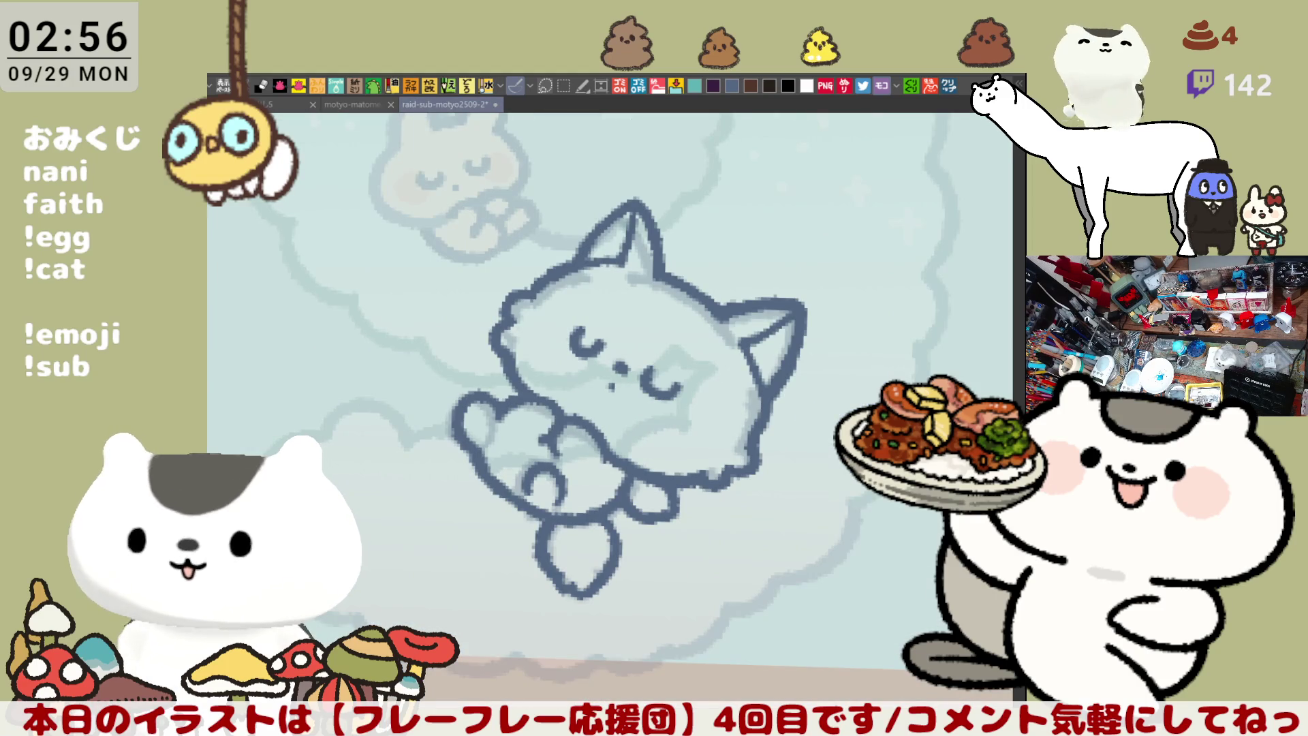
pyautogui.moveTo(739, 658)
pyautogui.mouseDown()
pyautogui.moveTo(402, 280)
pyautogui.moveTo(592, 648)
pyautogui.mouseUp()
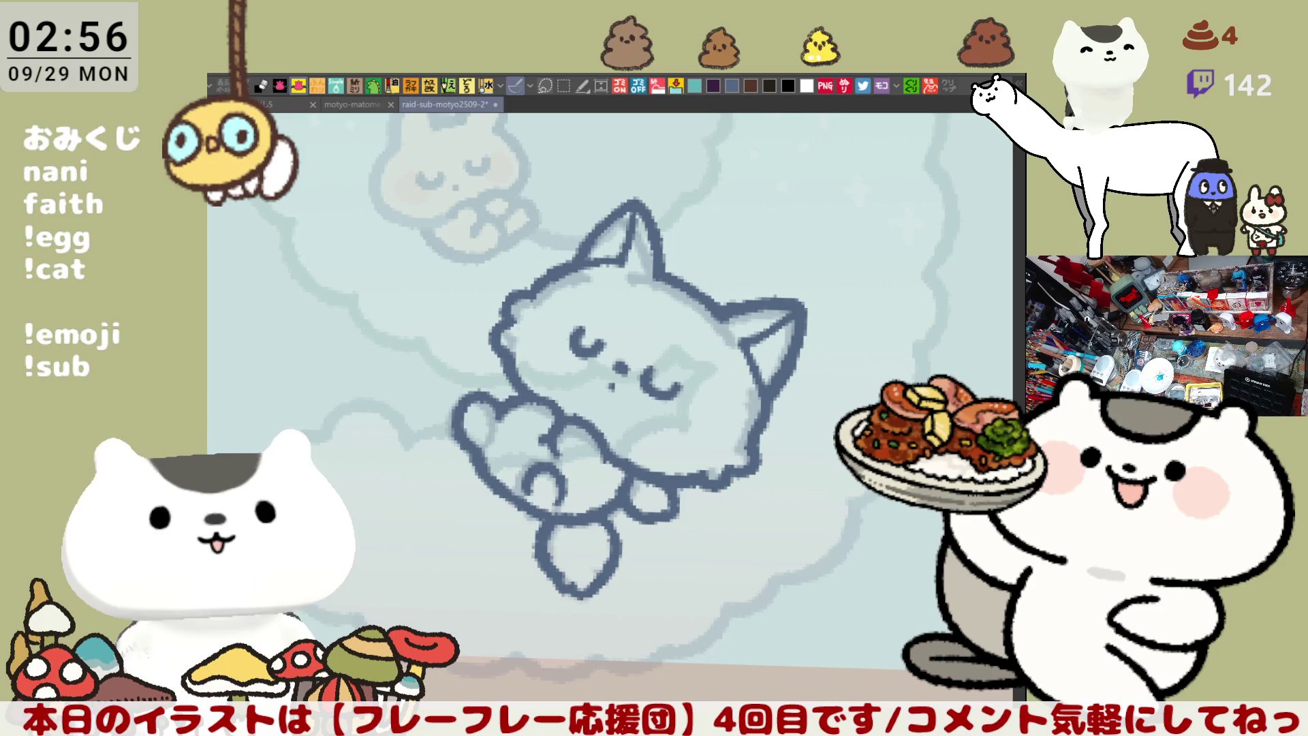
pyautogui.scroll(-3, 706, 561)
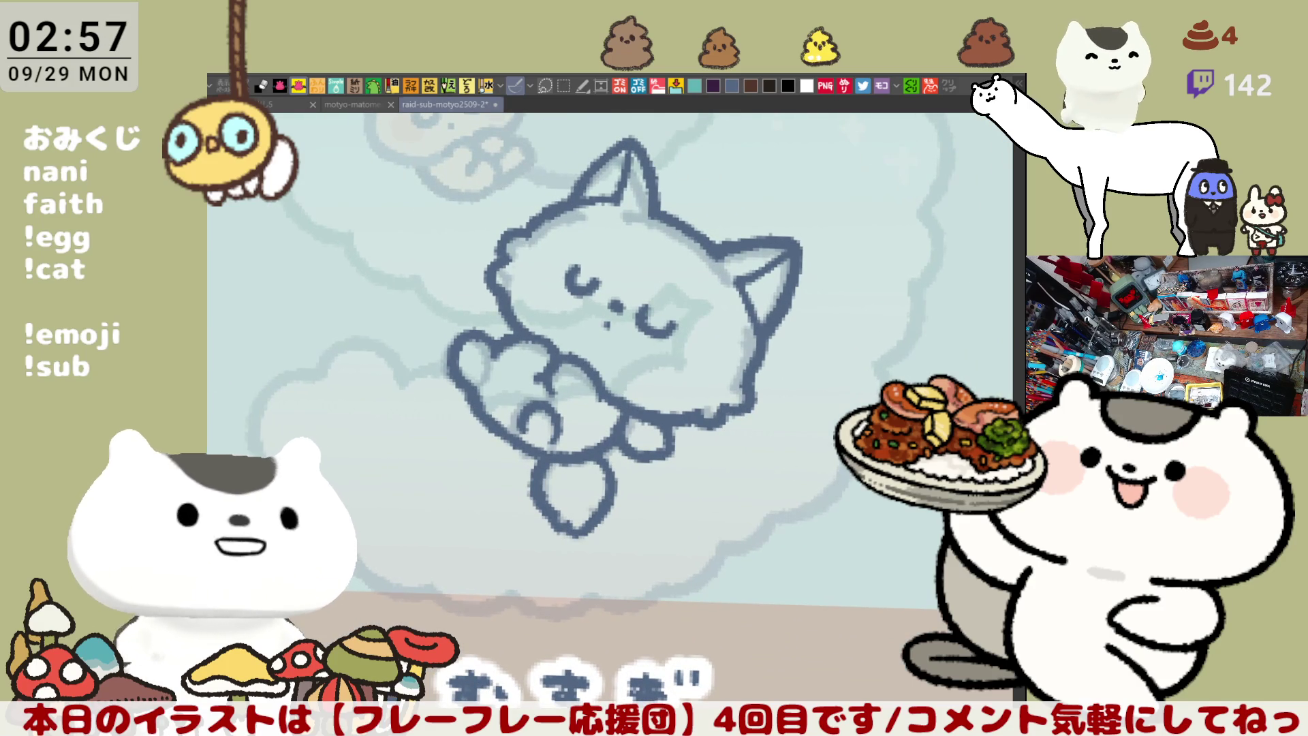
pyautogui.click(770, 531)
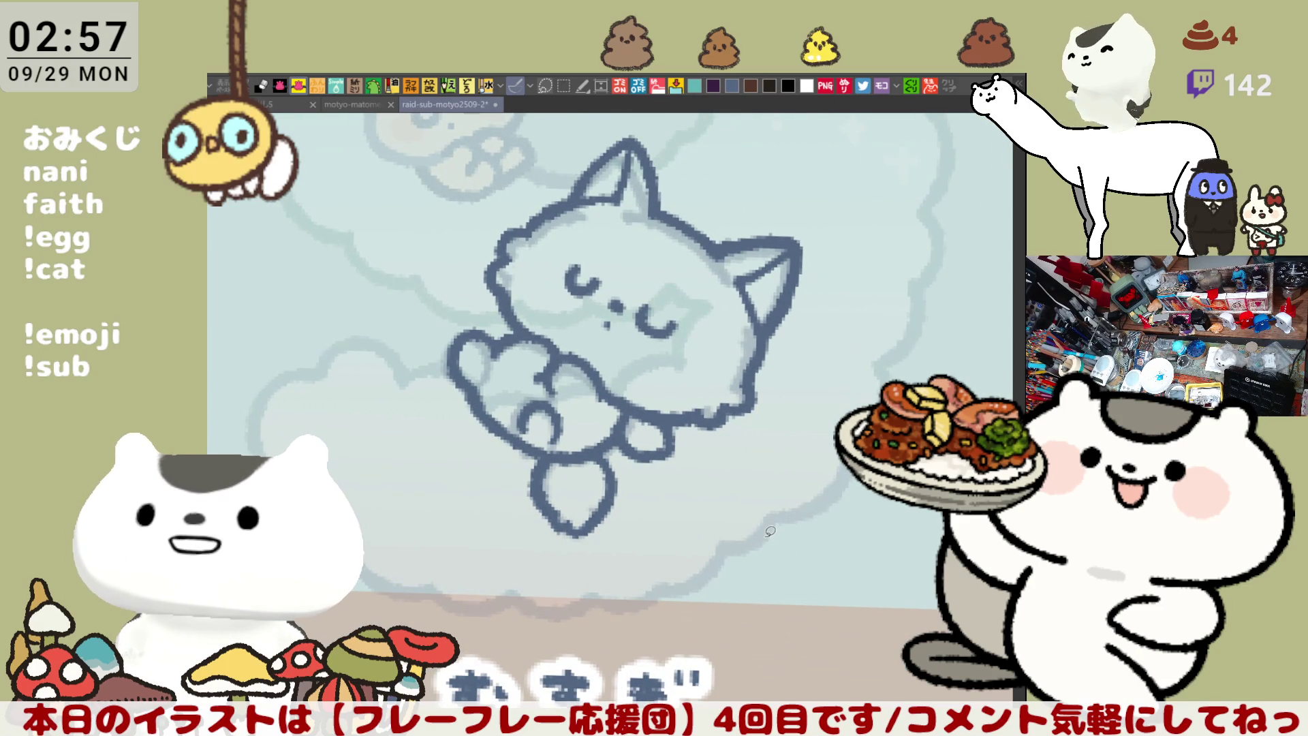
pyautogui.scroll(-3, 770, 531)
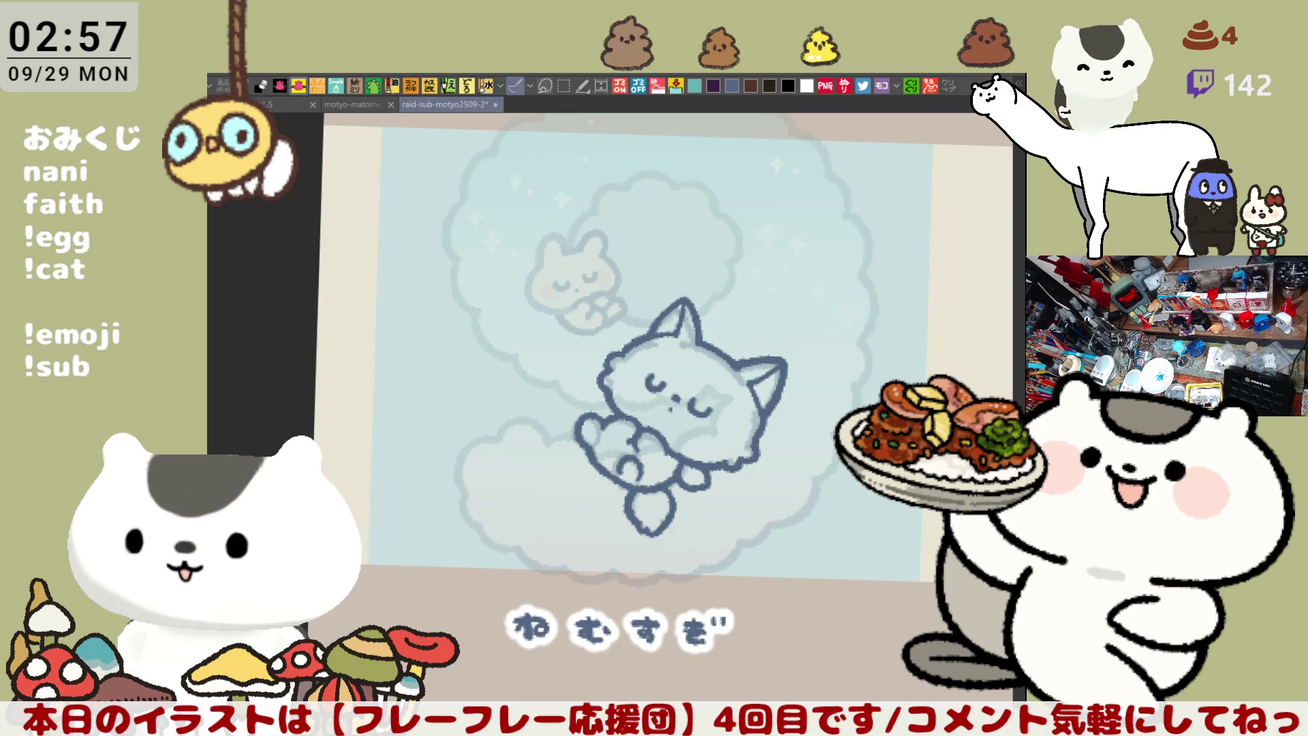
pyautogui.moveTo(654, 340); pyautogui.dragTo(614, 252)
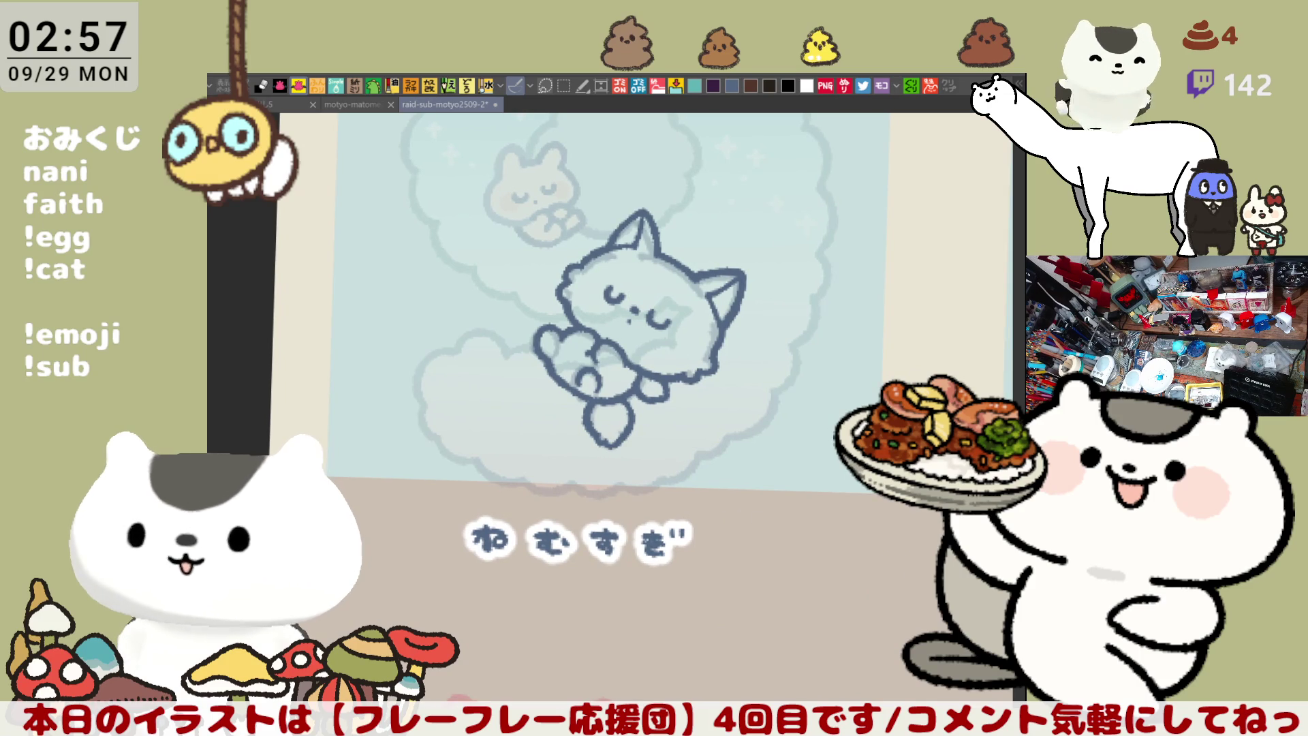
pyautogui.click(574, 349)
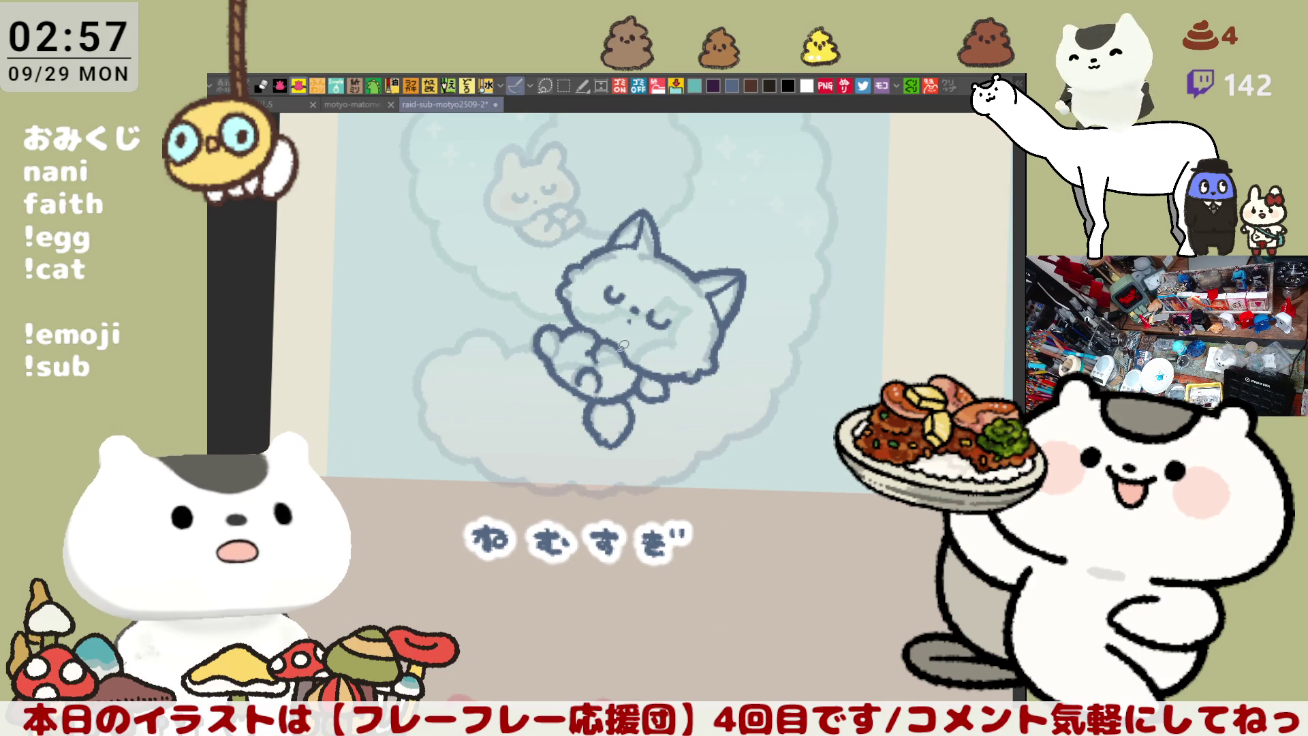
# Fill the sleeping cat's body orange and both inner ears pink
pyautogui.moveTo(495, 385)
pyautogui.mouseDown()
pyautogui.moveTo(539, 510)
pyautogui.moveTo(496, 390)
pyautogui.mouseUp()
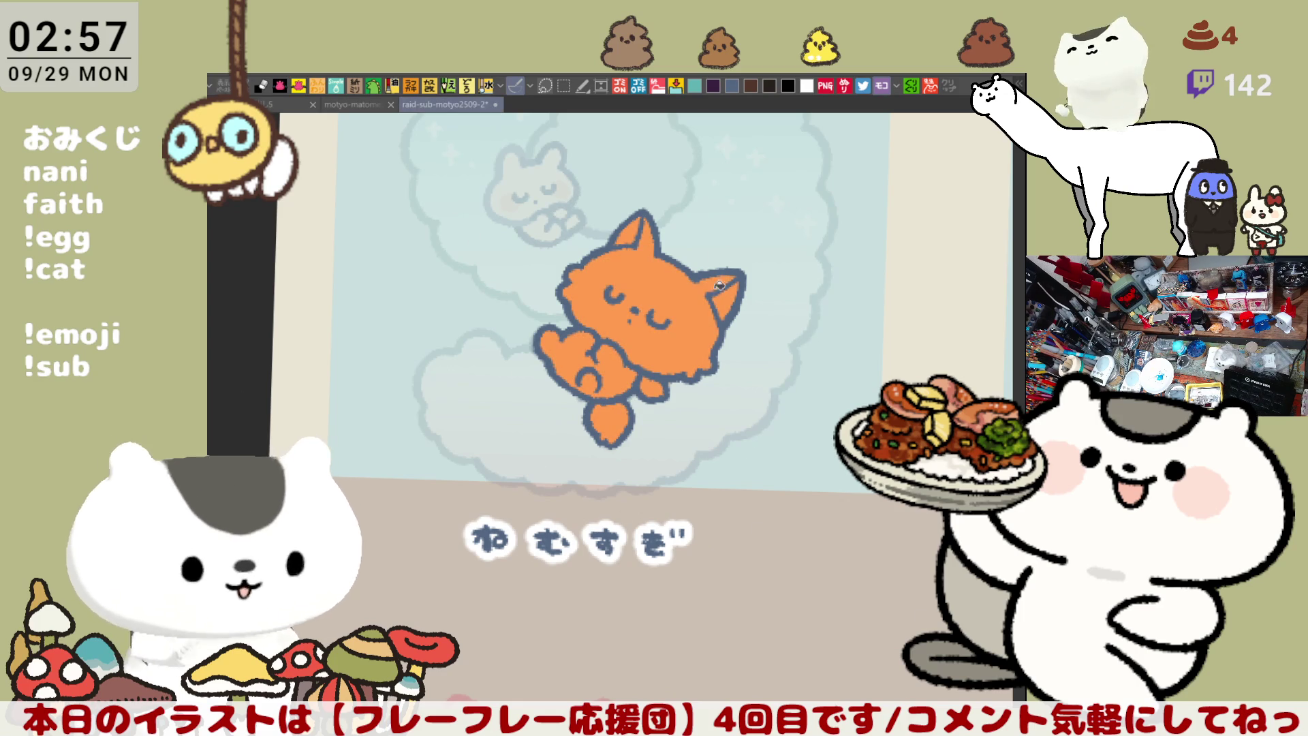
pyautogui.click(726, 297)
pyautogui.click(632, 230)
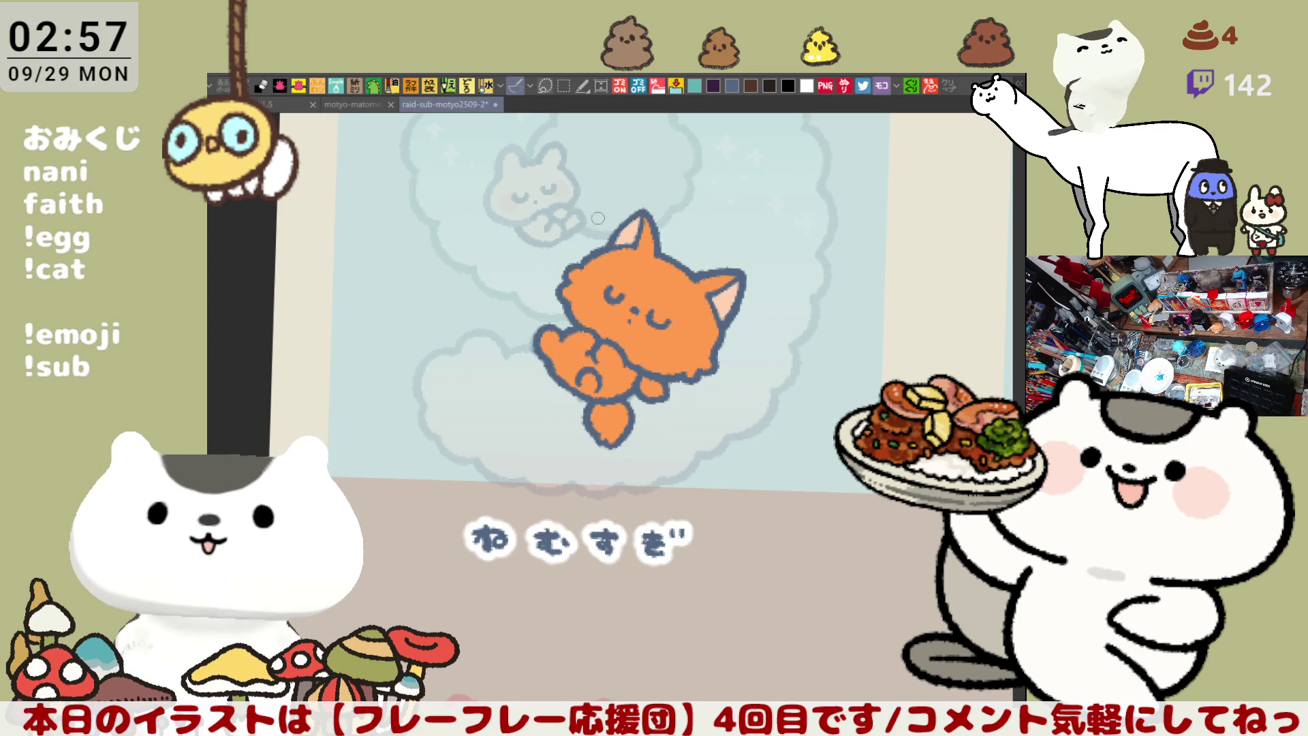
# Paint the cat's tail tip light pink, removing a stray squiggle
pyautogui.scroll(5, 566, 332)
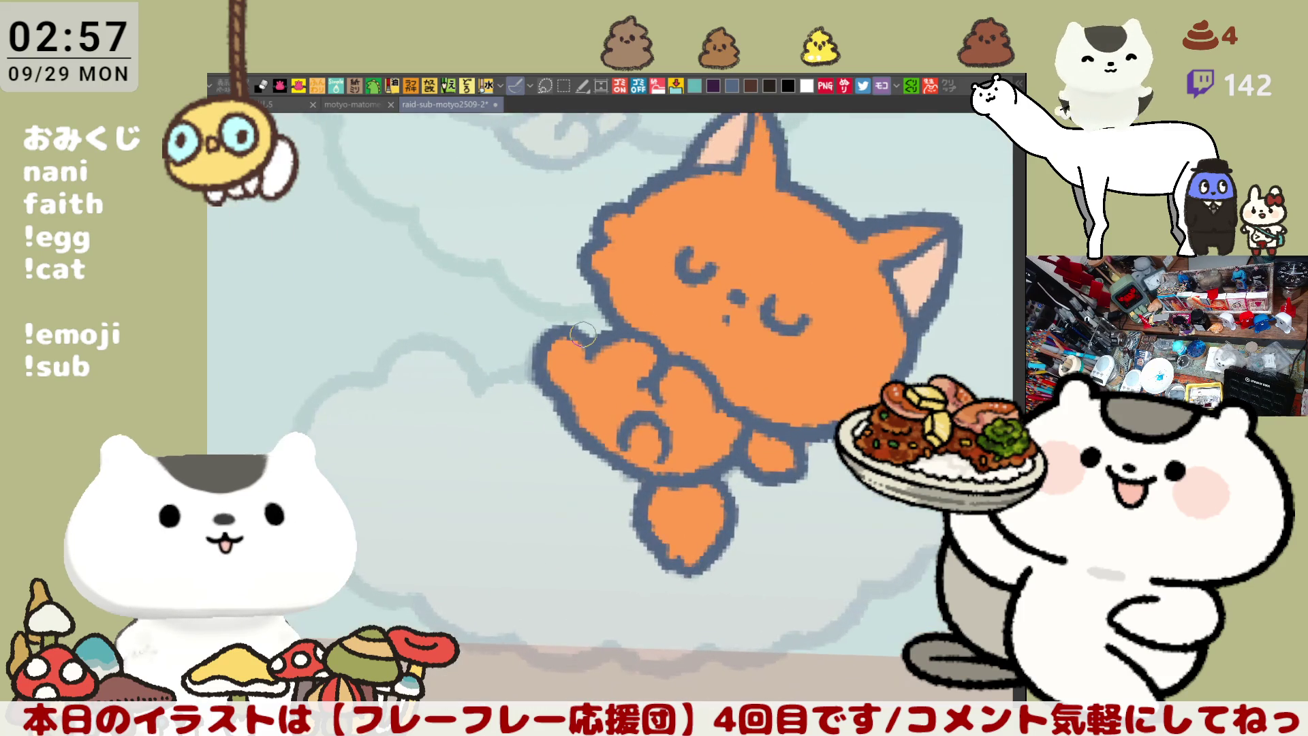
pyautogui.moveTo(583, 333); pyautogui.dragTo(477, 296)
pyautogui.moveTo(565, 528)
pyautogui.mouseDown()
pyautogui.moveTo(651, 534)
pyautogui.moveTo(599, 565)
pyautogui.mouseUp()
pyautogui.hotkey('ctrl', 'z')
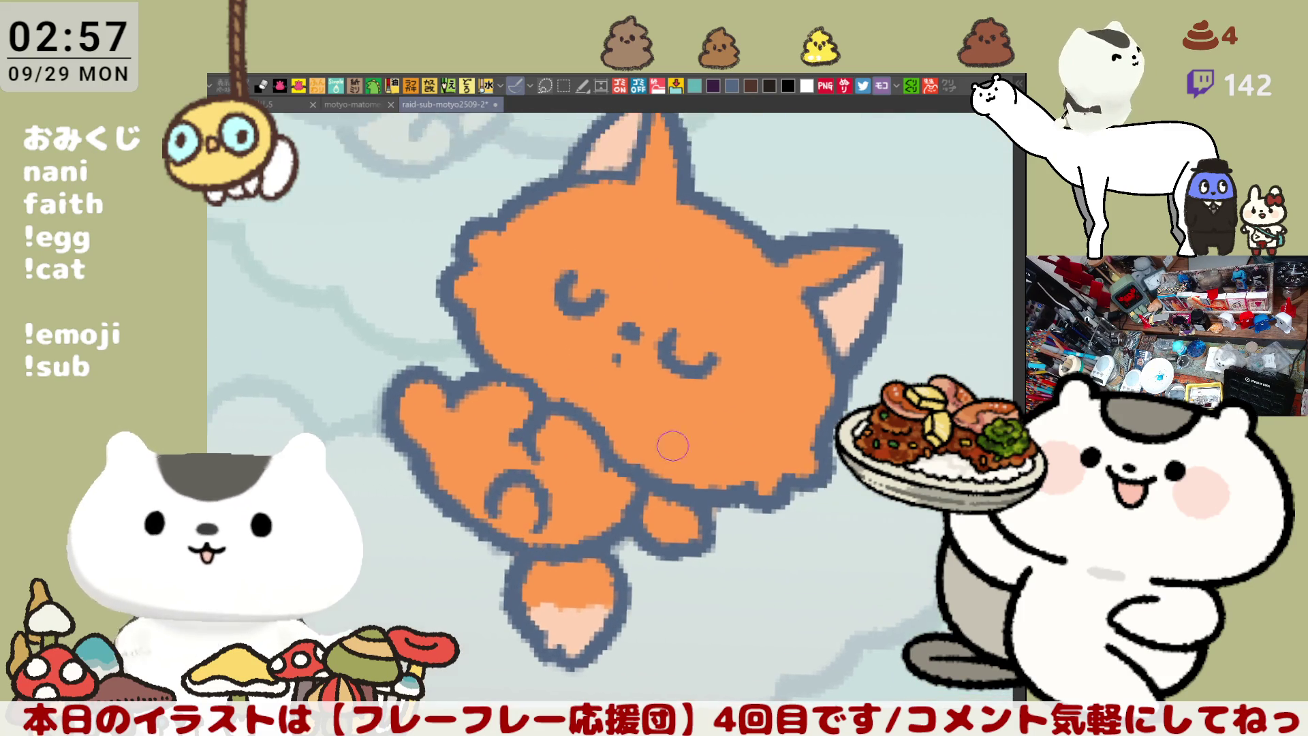
pyautogui.press('-')
pyautogui.press('-')
# Paint both cheeks light pink, fill the muzzle, and extend it toward the left cheek
pyautogui.moveTo(486, 341); pyautogui.dragTo(496, 426)
pyautogui.hotkey('ctrl', 'z')
pyautogui.moveTo(482, 341); pyautogui.dragTo(492, 409)
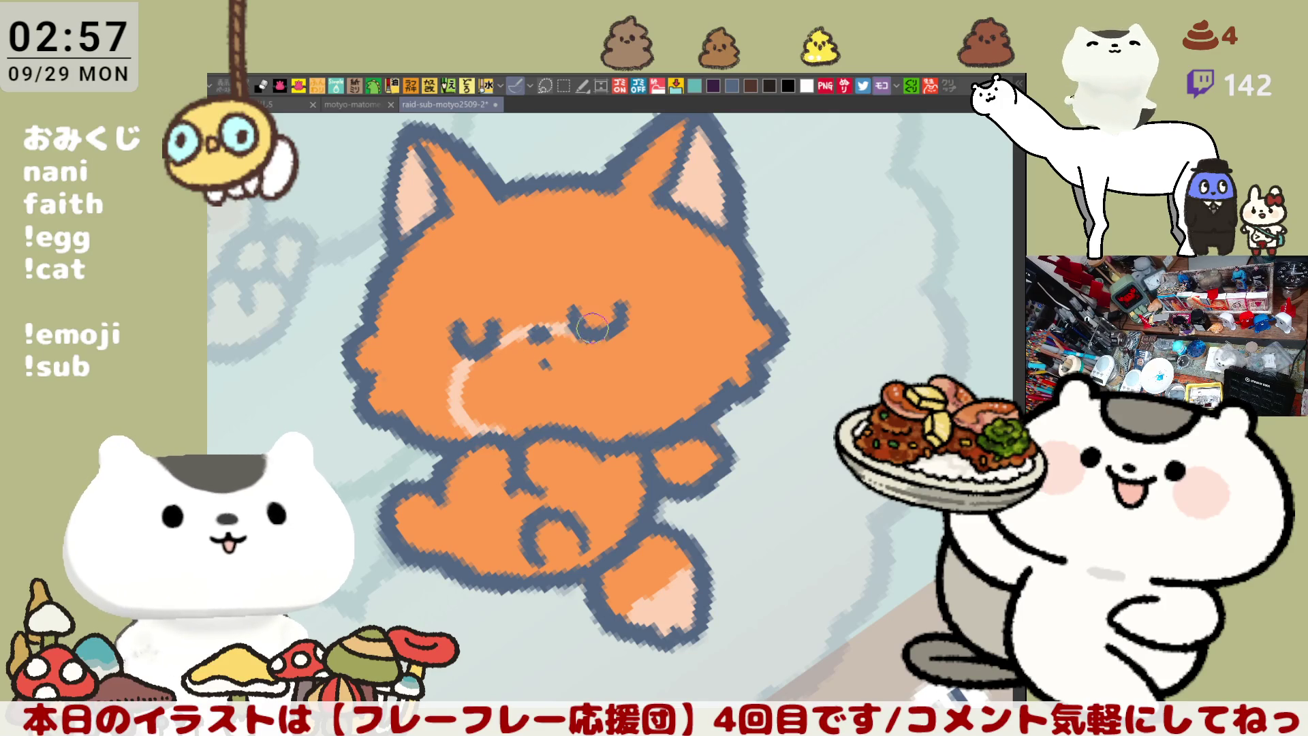
pyautogui.moveTo(489, 349)
pyautogui.mouseDown()
pyautogui.moveTo(575, 335)
pyautogui.moveTo(609, 436)
pyautogui.mouseUp()
pyautogui.hotkey('ctrl', 'z')
pyautogui.moveTo(580, 332); pyautogui.dragTo(575, 428)
pyautogui.hotkey('ctrl', 'z')
pyautogui.moveTo(578, 334); pyautogui.dragTo(576, 428)
pyautogui.click(576, 427)
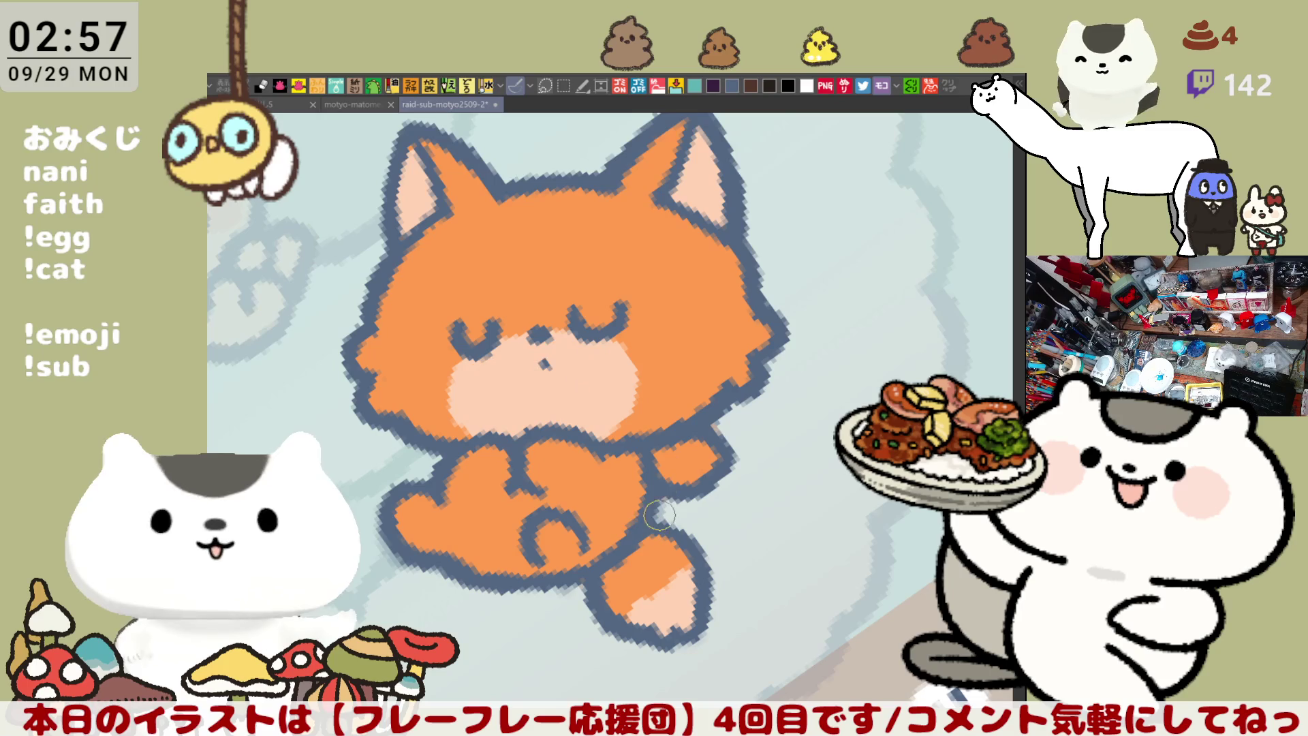
pyautogui.press('-')
pyautogui.press('-')
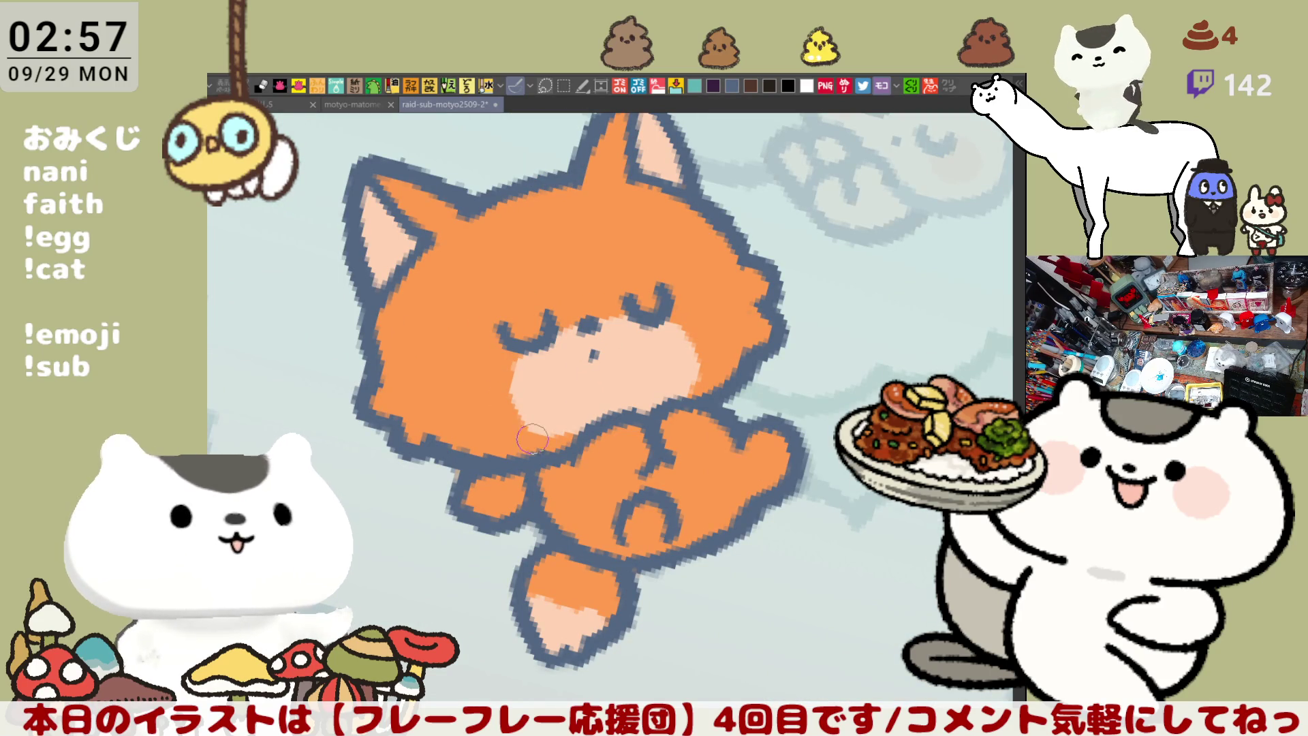
pyautogui.moveTo(530, 344)
pyautogui.mouseDown()
pyautogui.moveTo(516, 404)
pyautogui.moveTo(545, 423)
pyautogui.moveTo(560, 392)
pyautogui.mouseUp()
pyautogui.moveTo(538, 346)
pyautogui.mouseDown()
pyautogui.moveTo(573, 409)
pyautogui.moveTo(532, 382)
pyautogui.moveTo(545, 409)
pyautogui.moveTo(601, 398)
pyautogui.mouseUp()
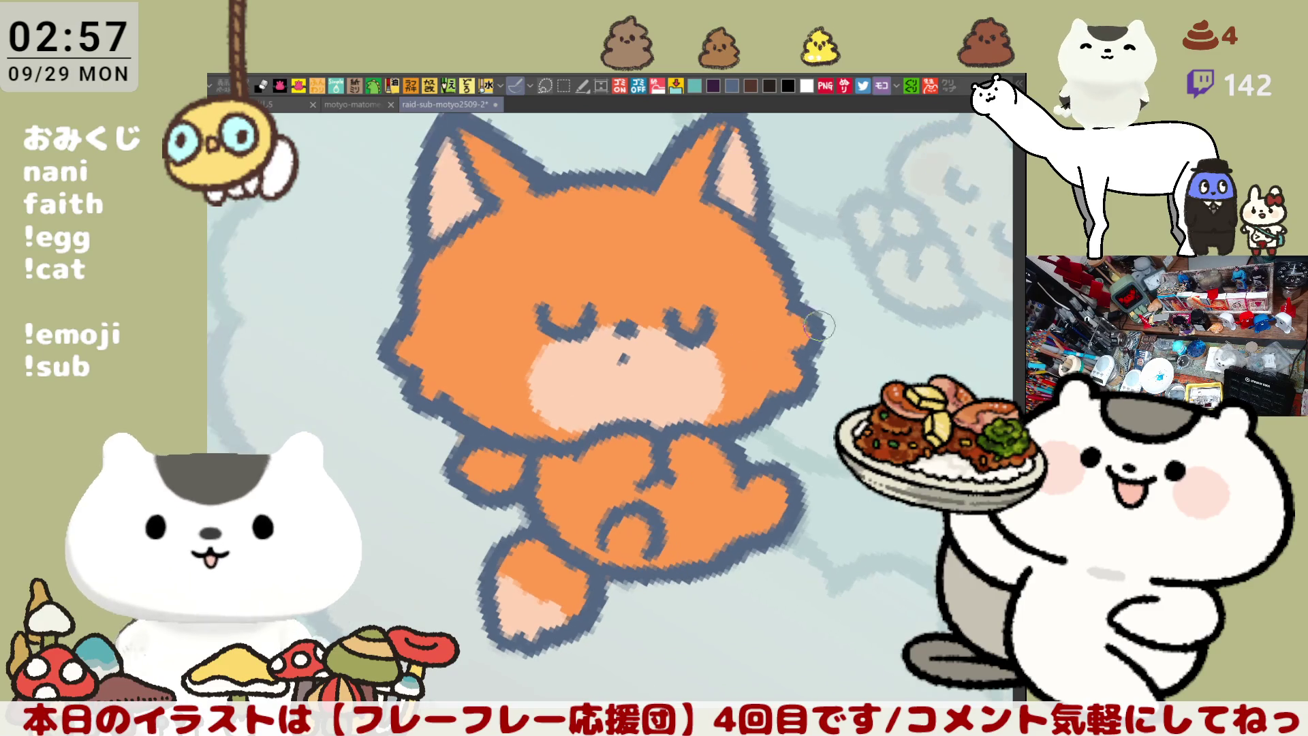
# Fill a small patch under the cat's chin dark red
pyautogui.hotkey('ctrl', '@')
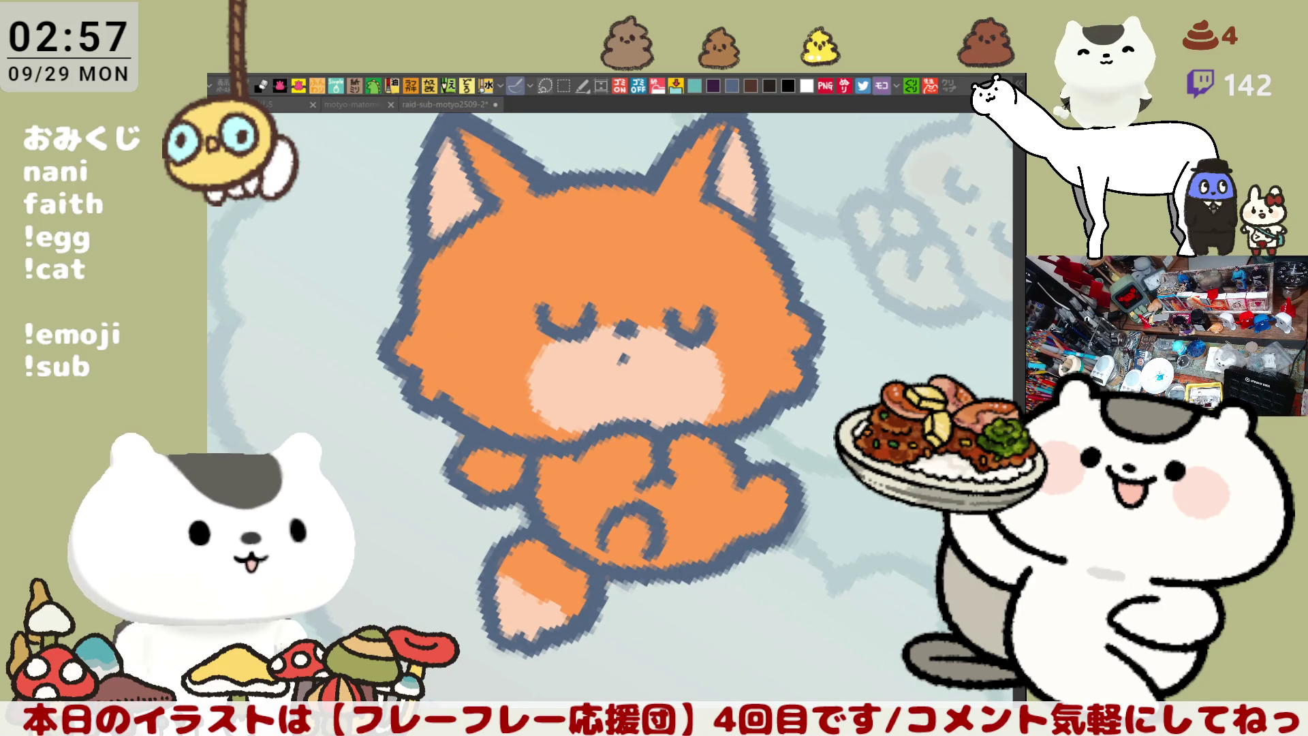
pyautogui.click(490, 469)
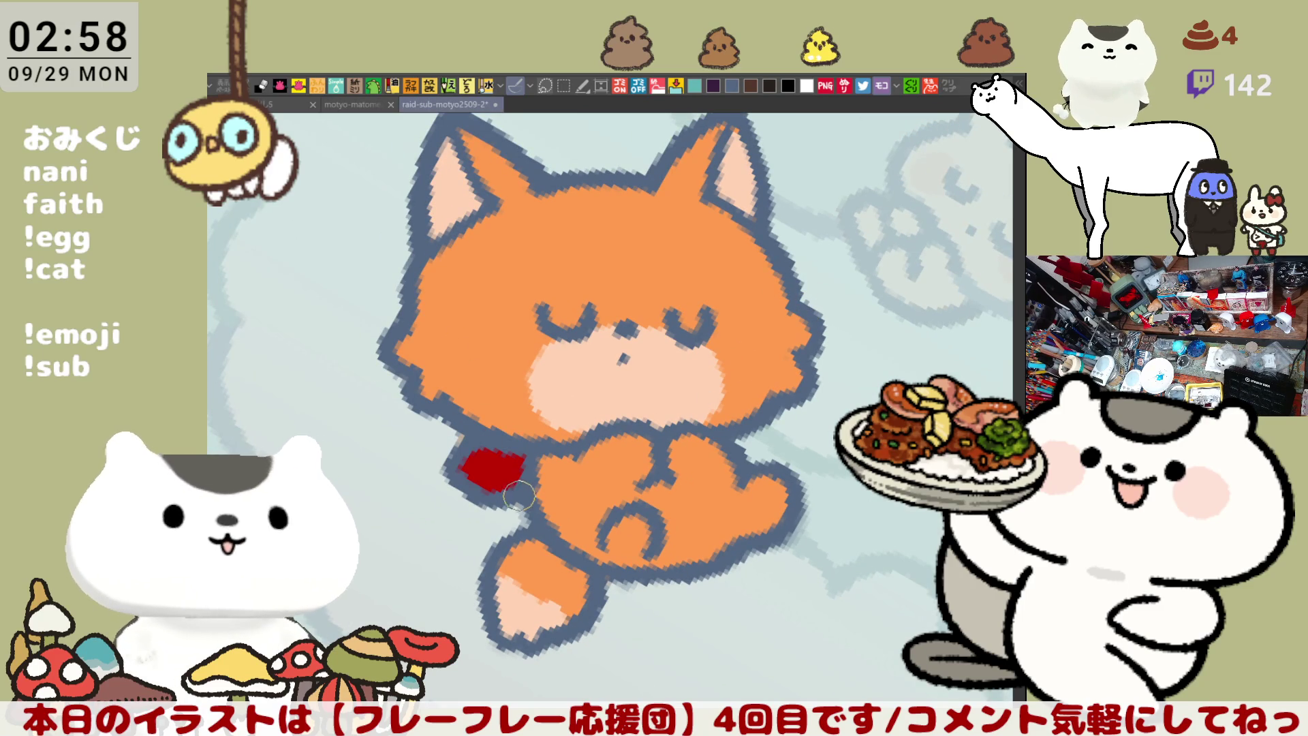
pyautogui.scroll(-3, 575, 449)
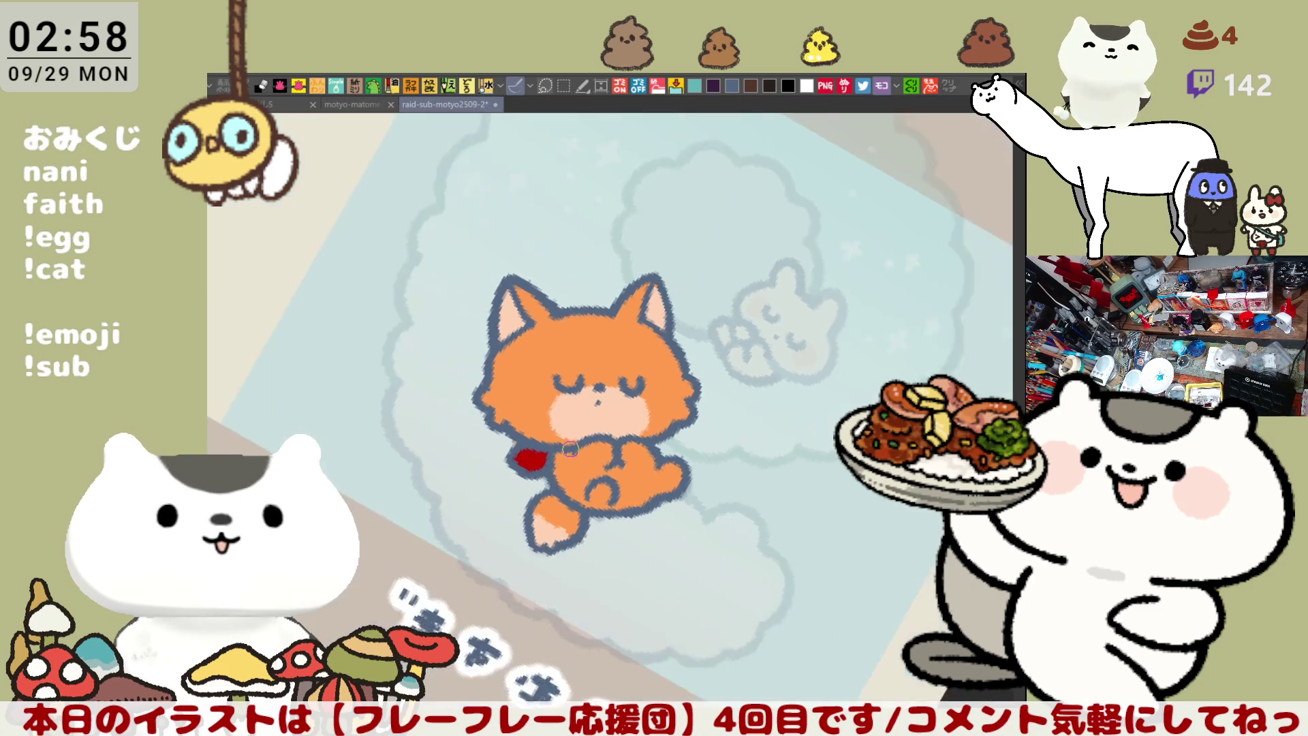
# Redraw the dark outline of the cat's left inner ear and save the drawing
pyautogui.scroll(4, 574, 400)
pyautogui.moveTo(575, 399); pyautogui.dragTo(634, 436)
pyautogui.moveTo(492, 303)
pyautogui.mouseDown()
pyautogui.moveTo(451, 377)
pyautogui.moveTo(477, 315)
pyautogui.moveTo(464, 403)
pyautogui.mouseUp()
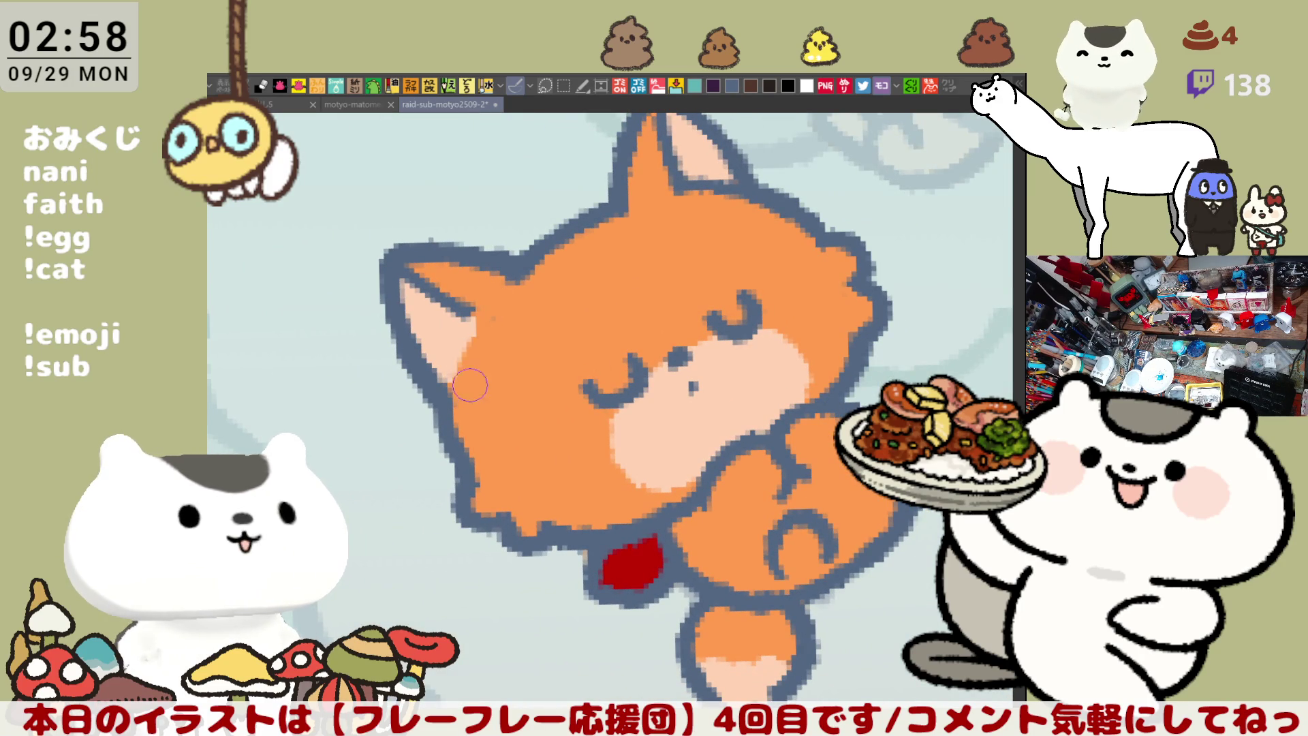
pyautogui.moveTo(477, 325); pyautogui.dragTo(453, 402)
pyautogui.hotkey('ctrl', 'z')
pyautogui.moveTo(473, 319); pyautogui.dragTo(450, 429)
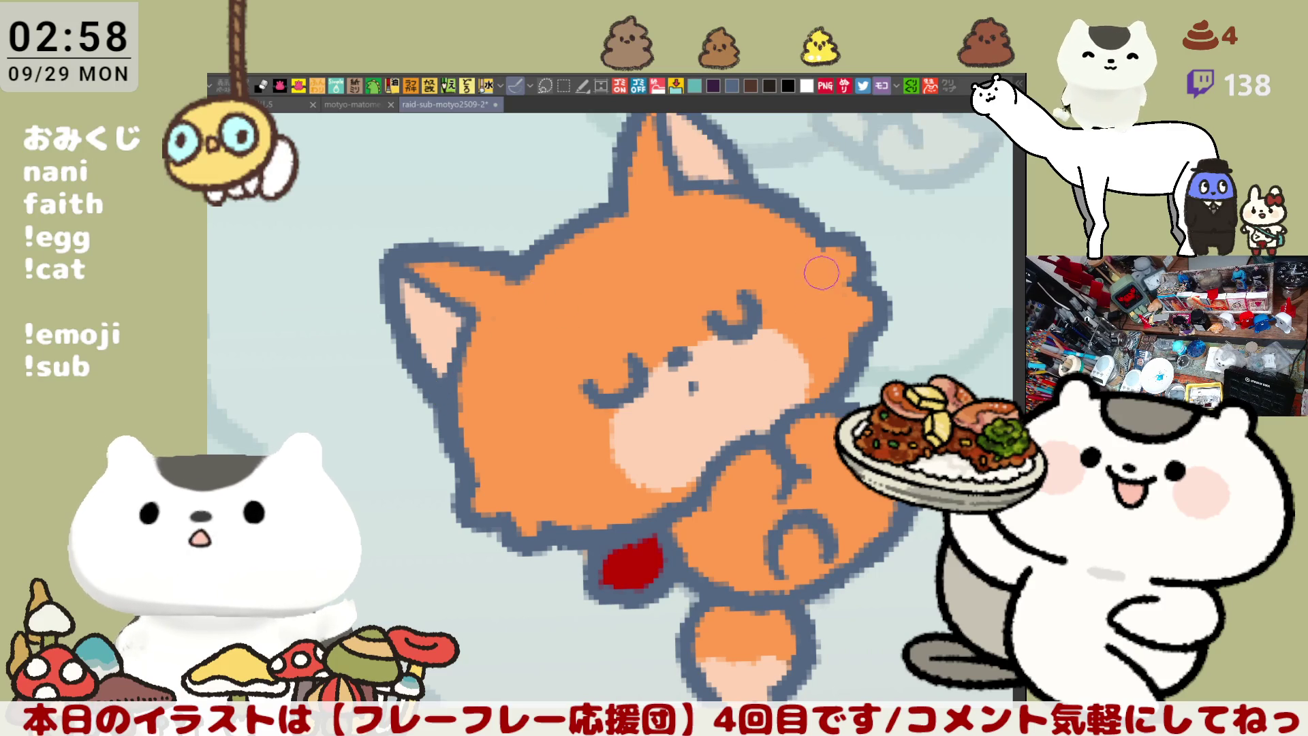
pyautogui.hotkey('ctrl', 's')
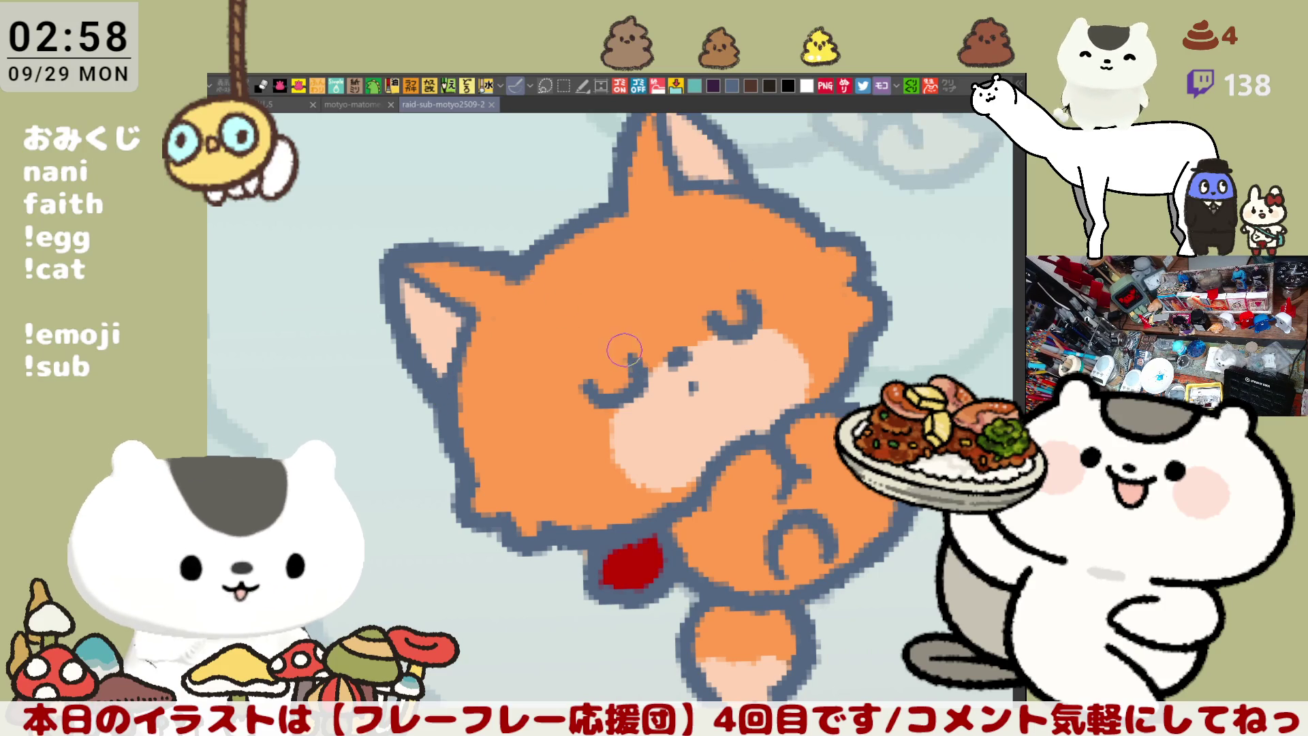
pyautogui.click(636, 345)
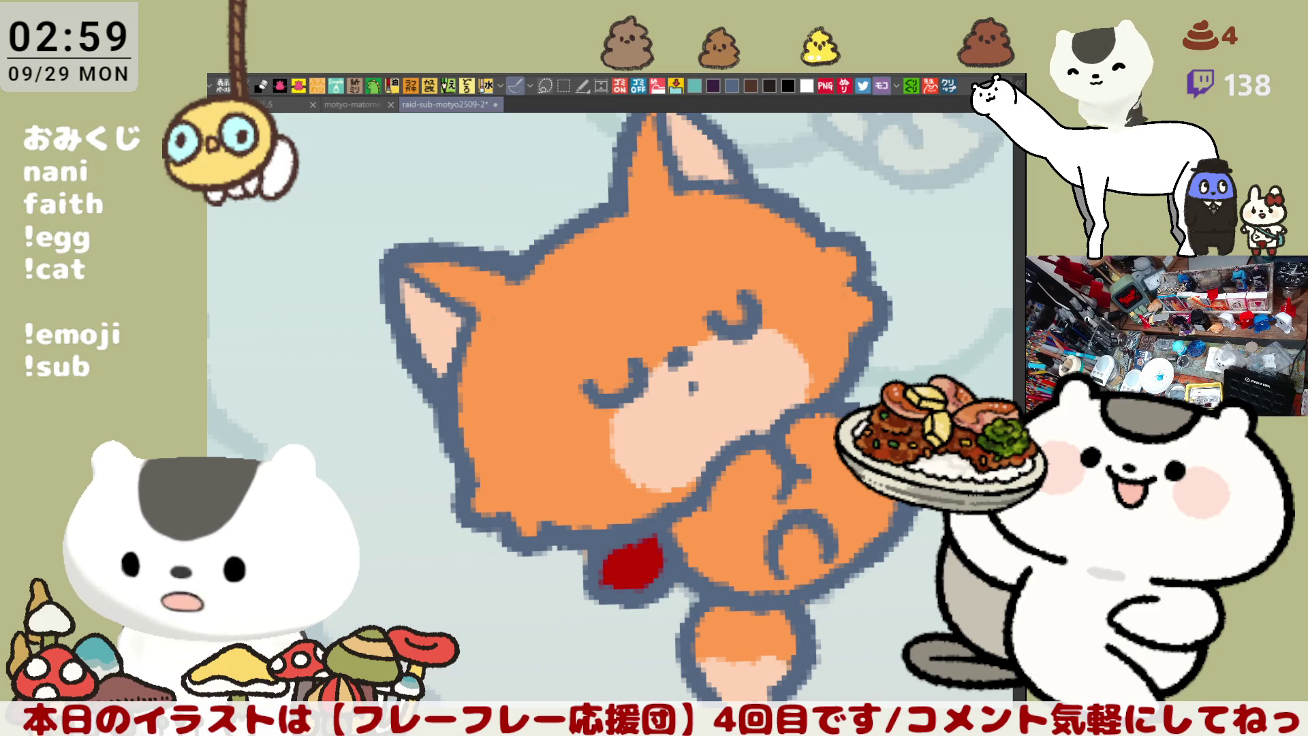
# Create a new canvas from the clipboard holding the fried-chicken advert
pyautogui.click(949, 86)
pyautogui.scroll(2, 566, 515)
pyautogui.scroll(-1, 568, 495)
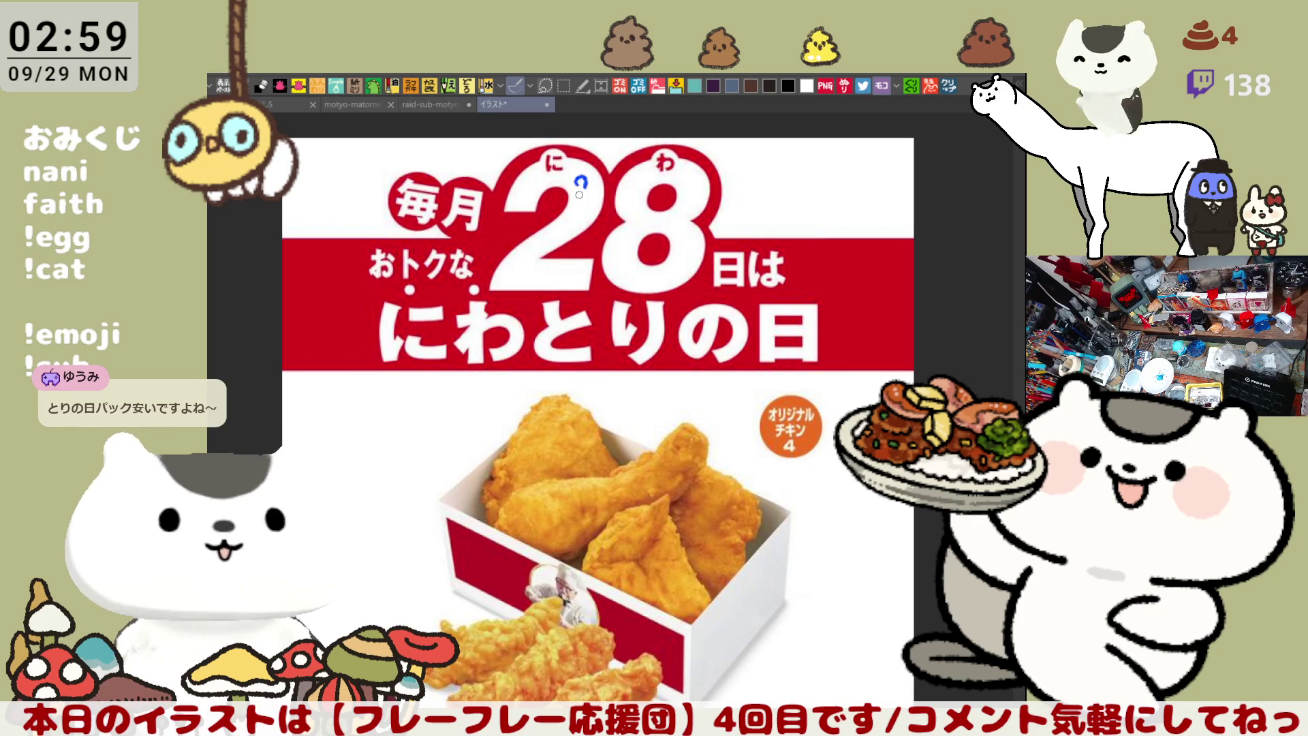
# Circle に in blue and handwrite はわ beside the 28
pyautogui.moveTo(545, 184)
pyautogui.mouseDown()
pyautogui.moveTo(576, 148)
pyautogui.moveTo(562, 184)
pyautogui.mouseUp()
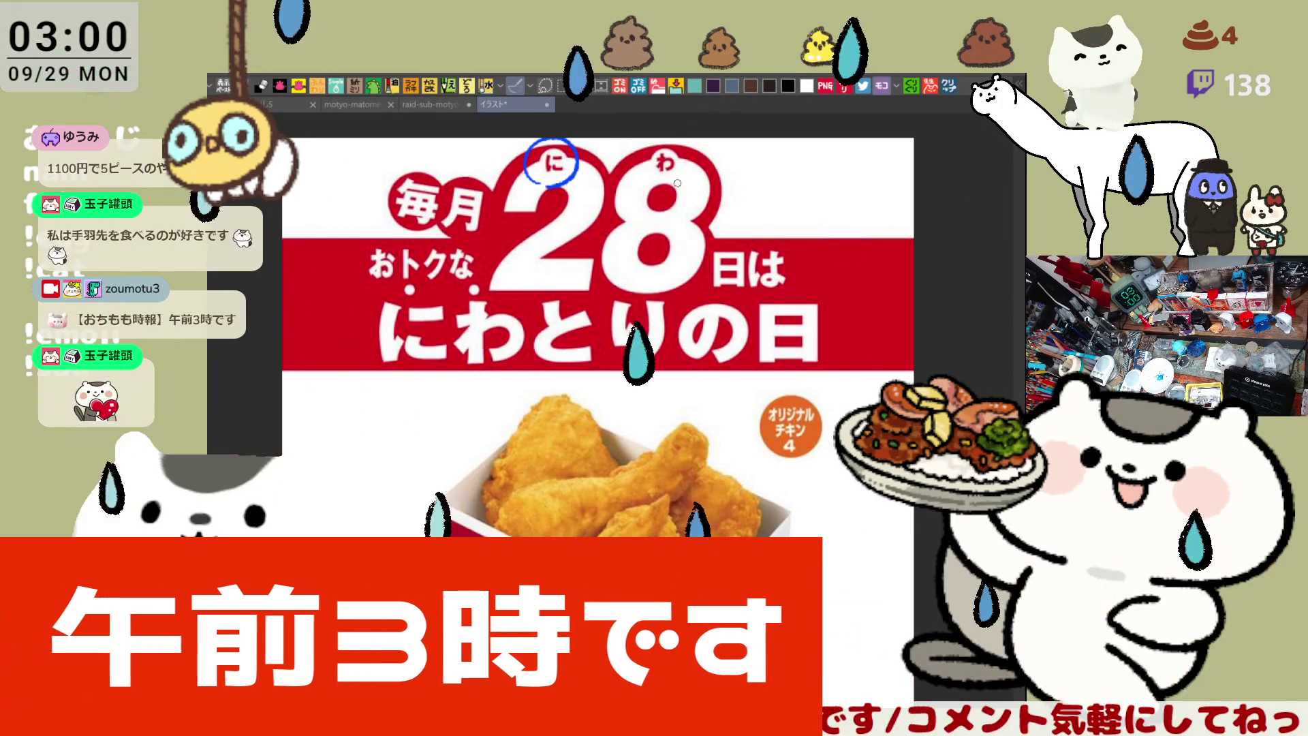
pyautogui.moveTo(761, 154); pyautogui.dragTo(761, 186)
pyautogui.moveTo(769, 166); pyautogui.dragTo(792, 164)
pyautogui.moveTo(781, 153)
pyautogui.mouseDown()
pyautogui.moveTo(792, 182)
pyautogui.moveTo(773, 225)
pyautogui.moveTo(798, 203)
pyautogui.mouseUp()
pyautogui.moveTo(783, 207); pyautogui.dragTo(796, 229)
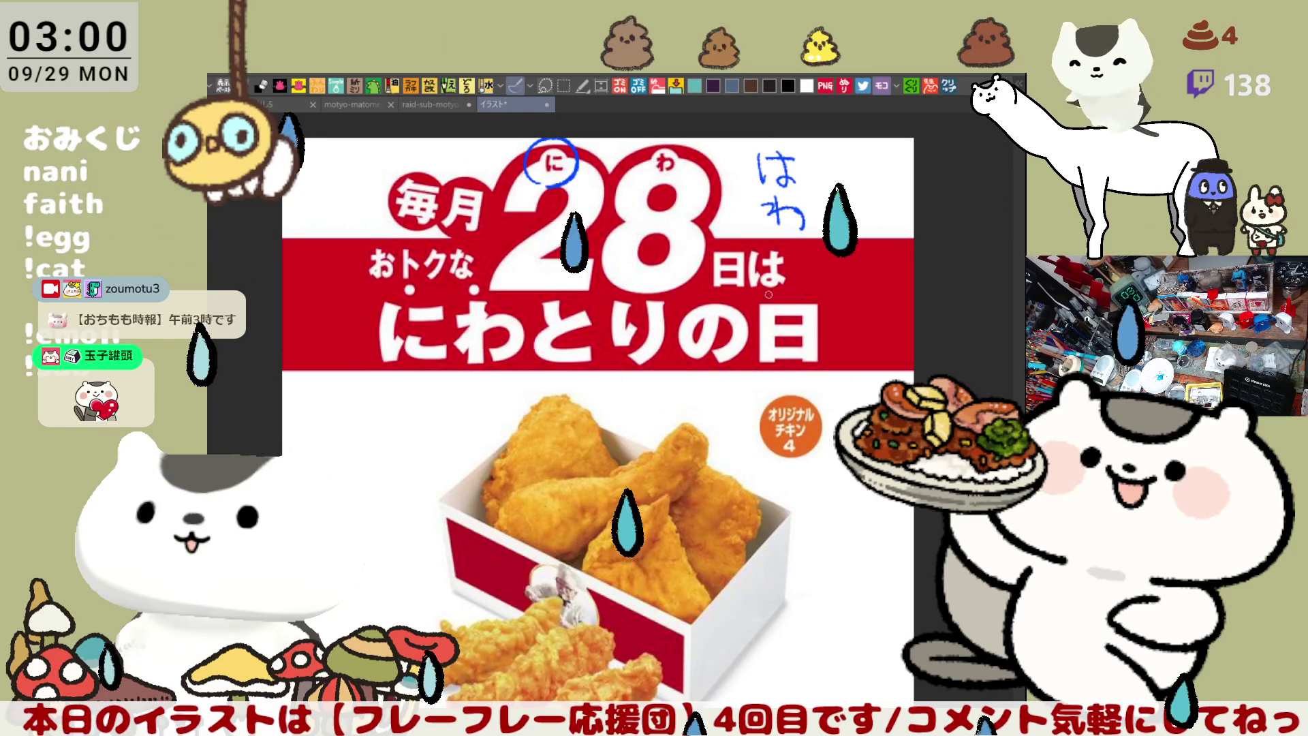
pyautogui.hotkey('ctrl', 'z')
pyautogui.hotkey('ctrl', 'z')
pyautogui.hotkey('ctrl', 'z')
pyautogui.moveTo(771, 202)
pyautogui.mouseDown()
pyautogui.moveTo(772, 216)
pyautogui.moveTo(779, 205)
pyautogui.moveTo(803, 228)
pyautogui.mouseUp()
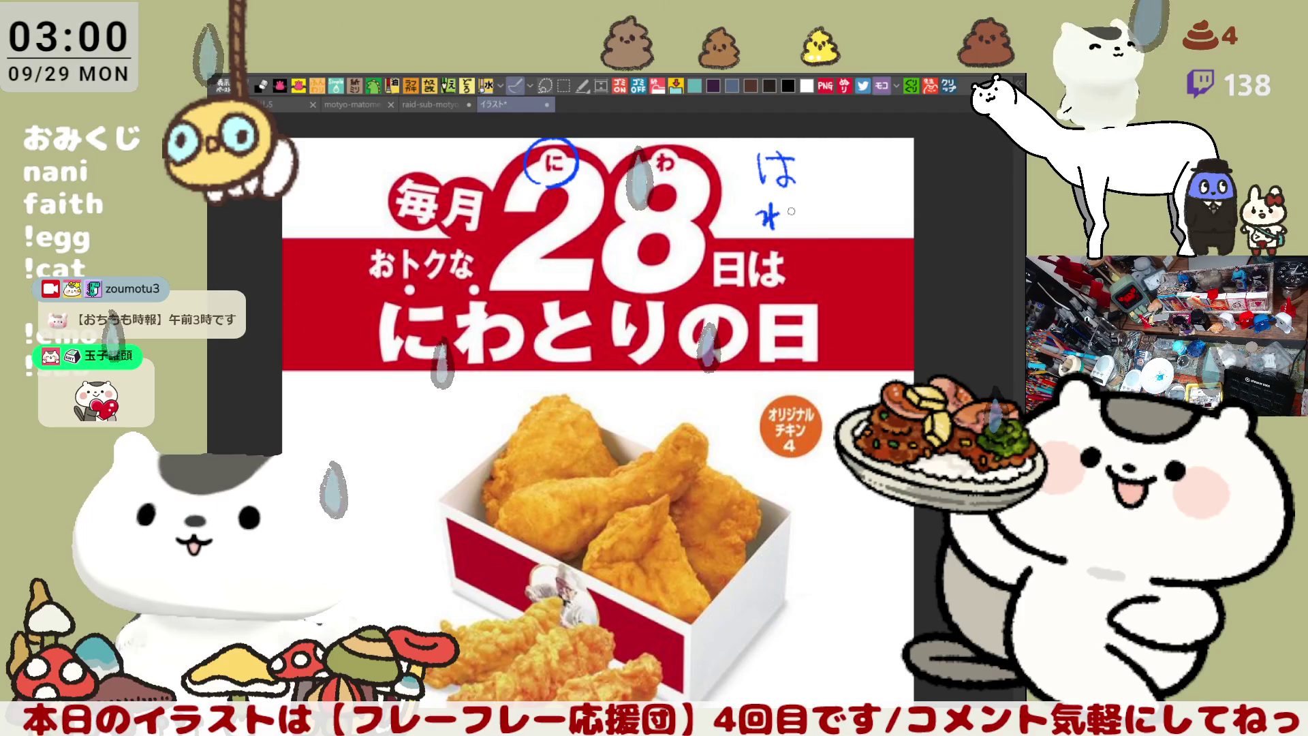
# Underline the にわとりの日 banner with a straight blue line and return to the cat drawing
pyautogui.moveTo(808, 182); pyautogui.dragTo(773, 174)
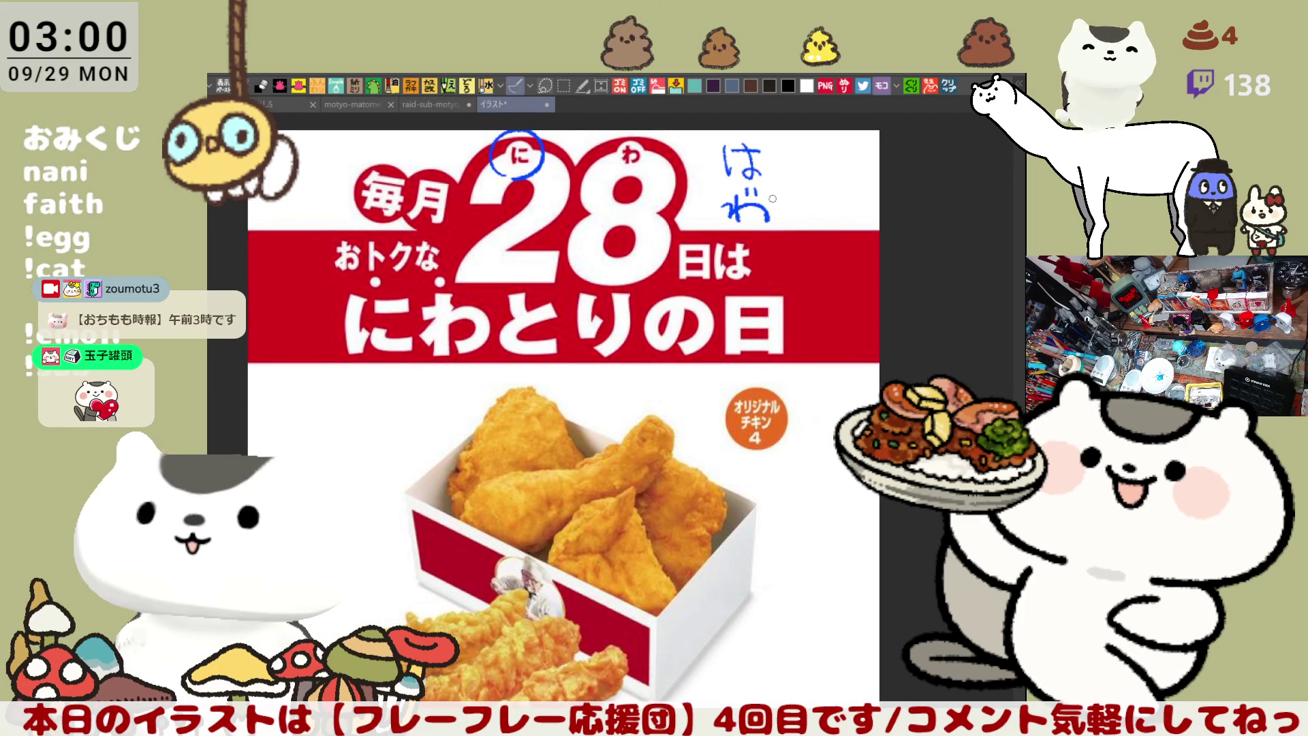
pyautogui.moveTo(346, 391); pyautogui.dragTo(678, 370)
pyautogui.hotkey('ctrl', 'z')
pyautogui.moveTo(332, 374); pyautogui.dragTo(701, 379)
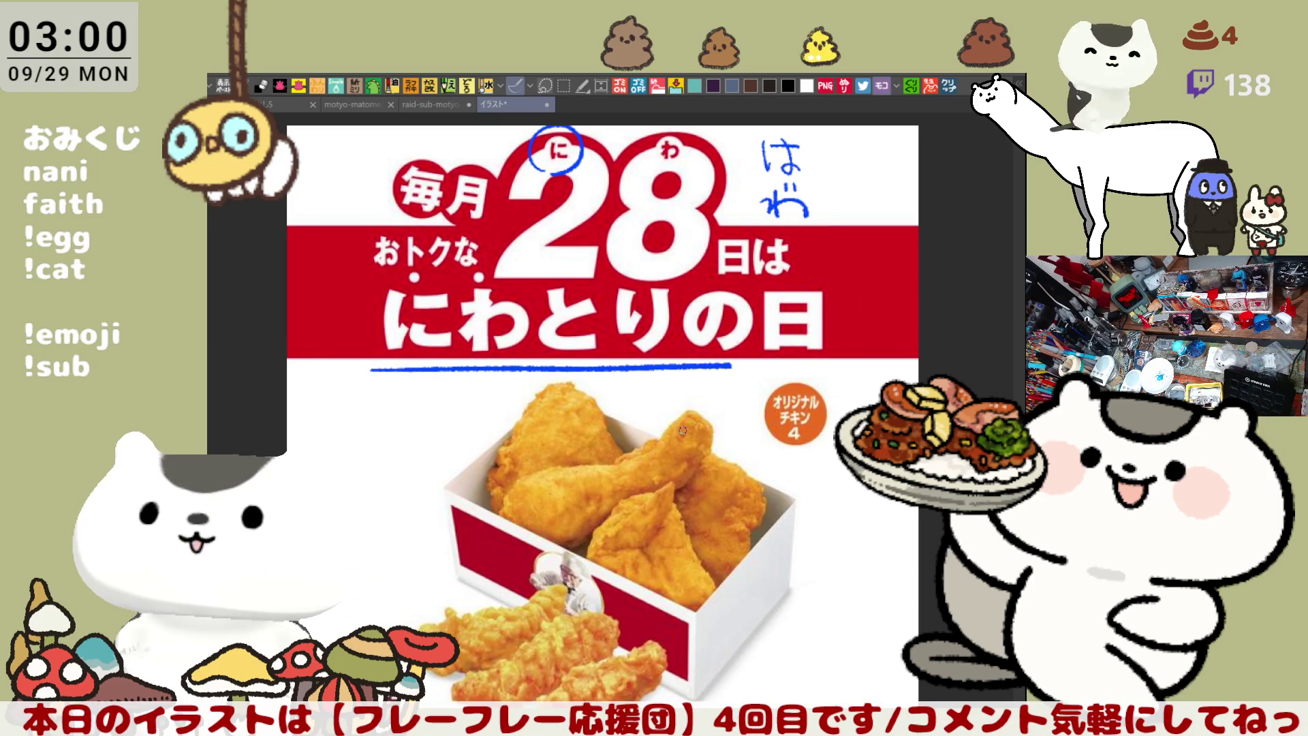
pyautogui.scroll(-1, 682, 413)
pyautogui.moveTo(679, 419); pyautogui.dragTo(722, 502)
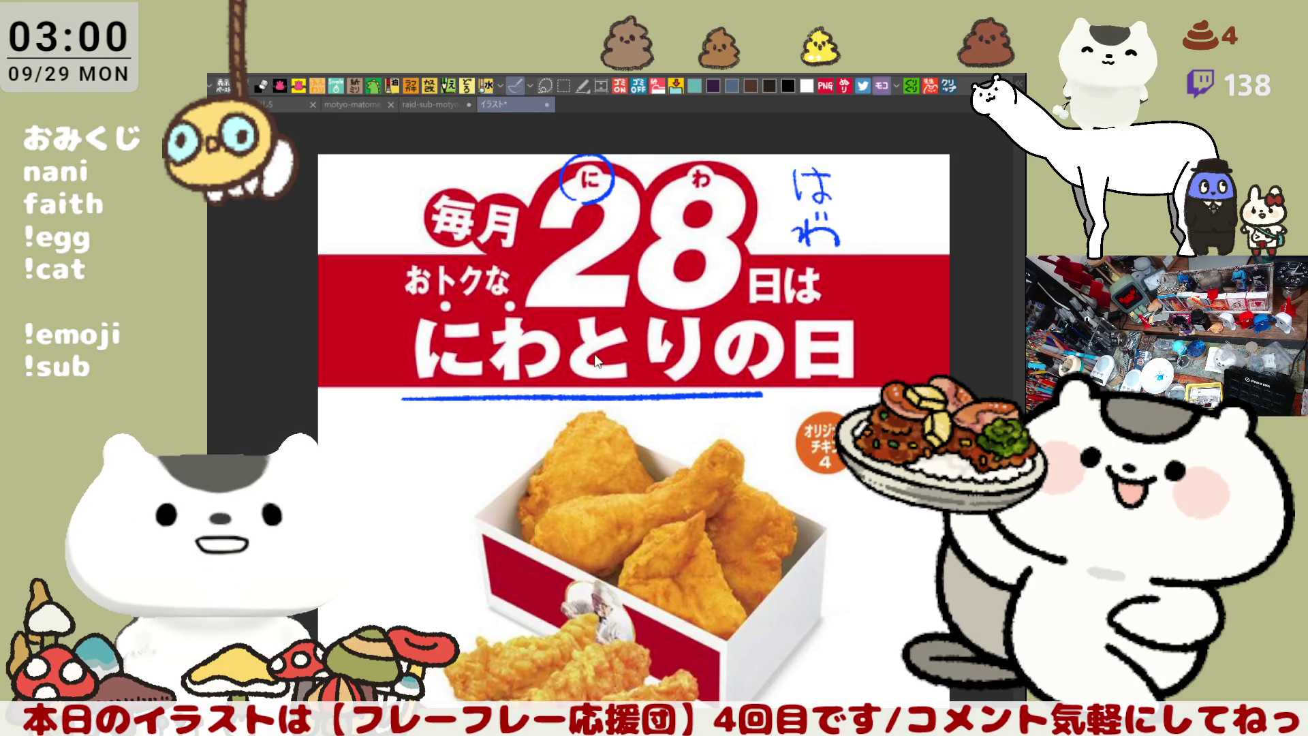
pyautogui.hotkey('ctrl', 'shift', 'Tab')
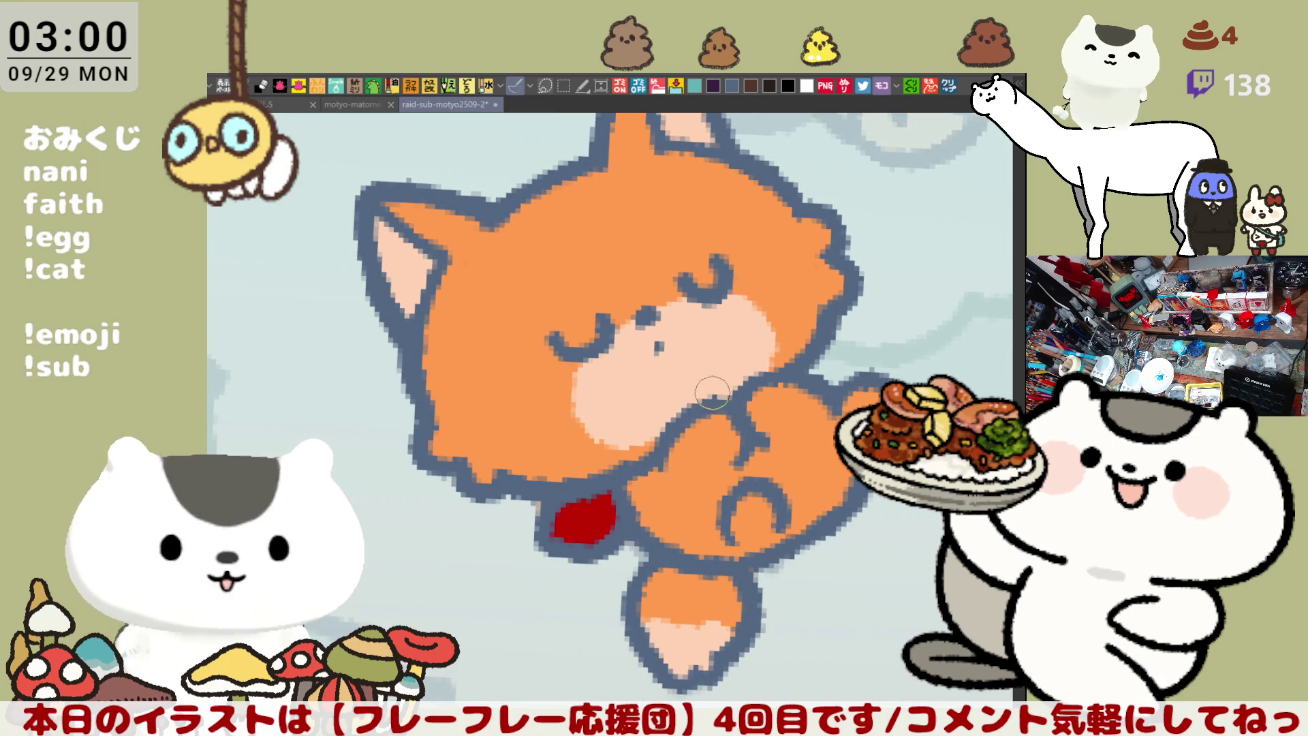
# Mirror the view to check the cat and paint a light peach patch on its paw
pyautogui.scroll(-5, 736, 397)
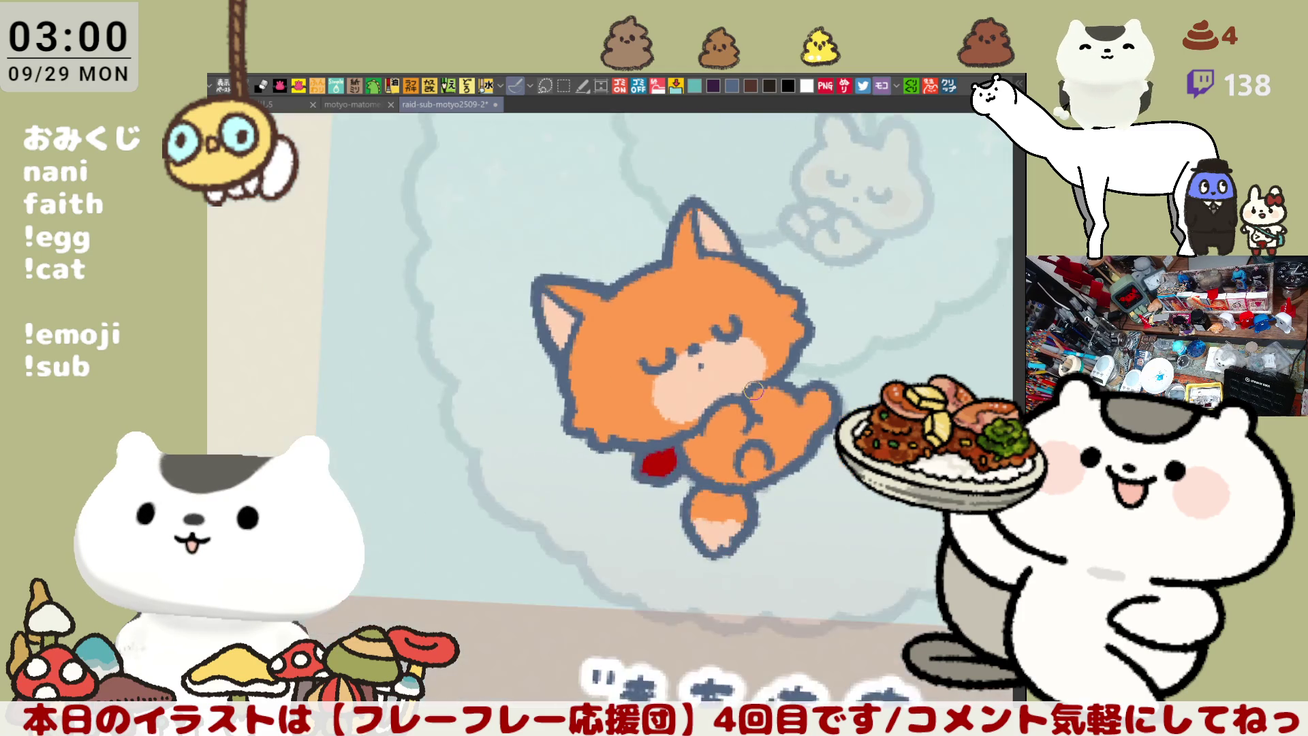
pyautogui.press('h')
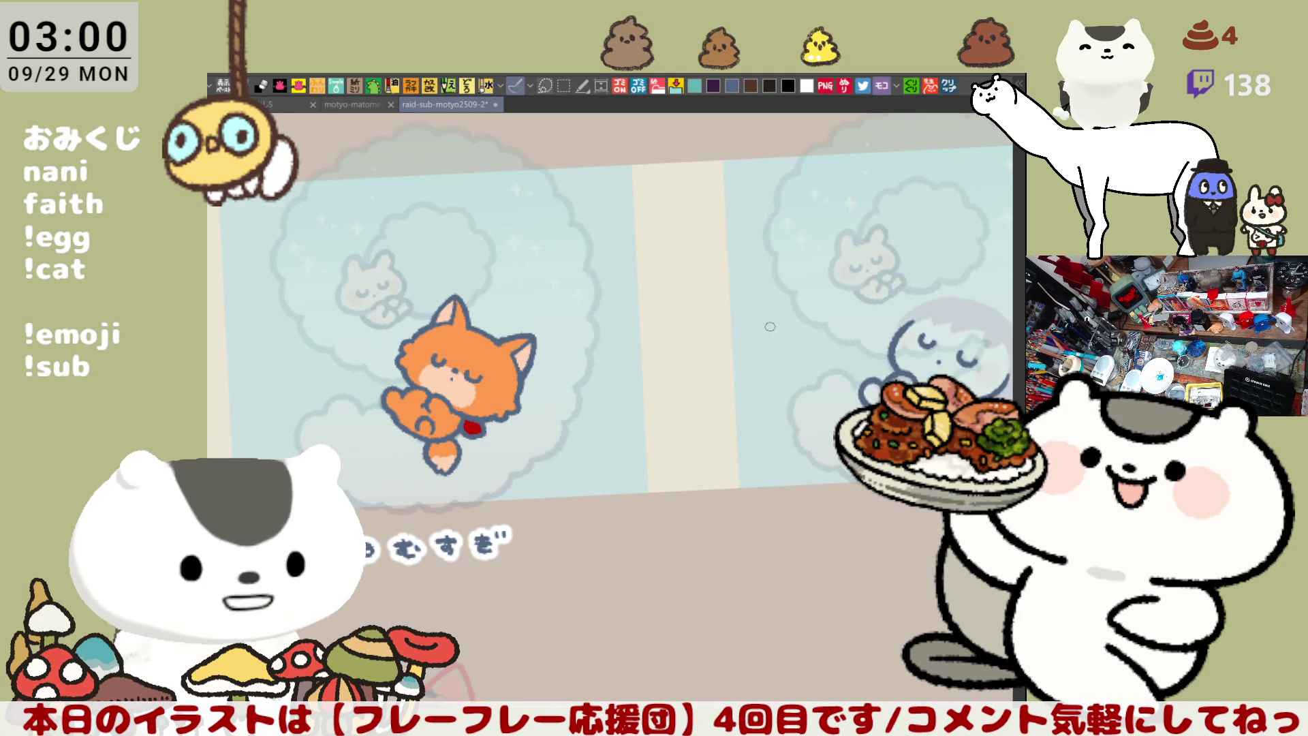
pyautogui.moveTo(560, 596); pyautogui.dragTo(553, 460)
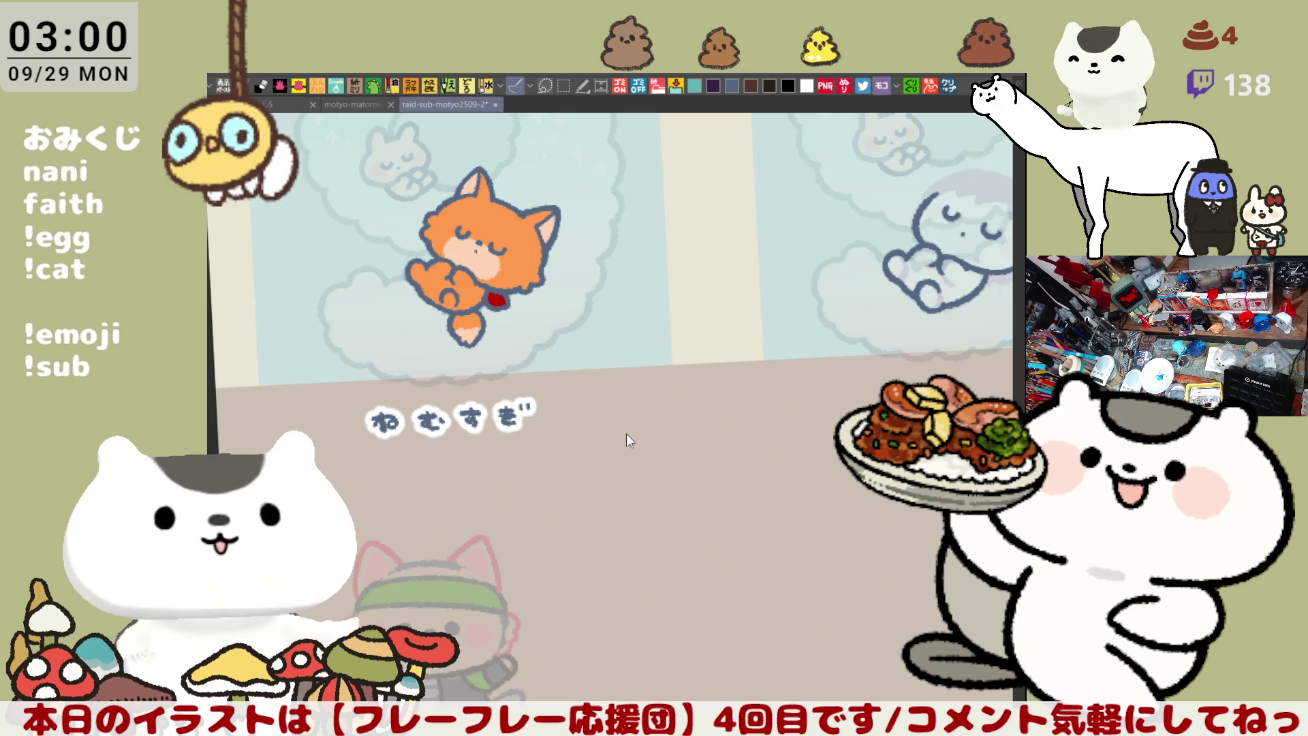
pyautogui.scroll(4, 641, 403)
pyautogui.moveTo(640, 403); pyautogui.dragTo(906, 567)
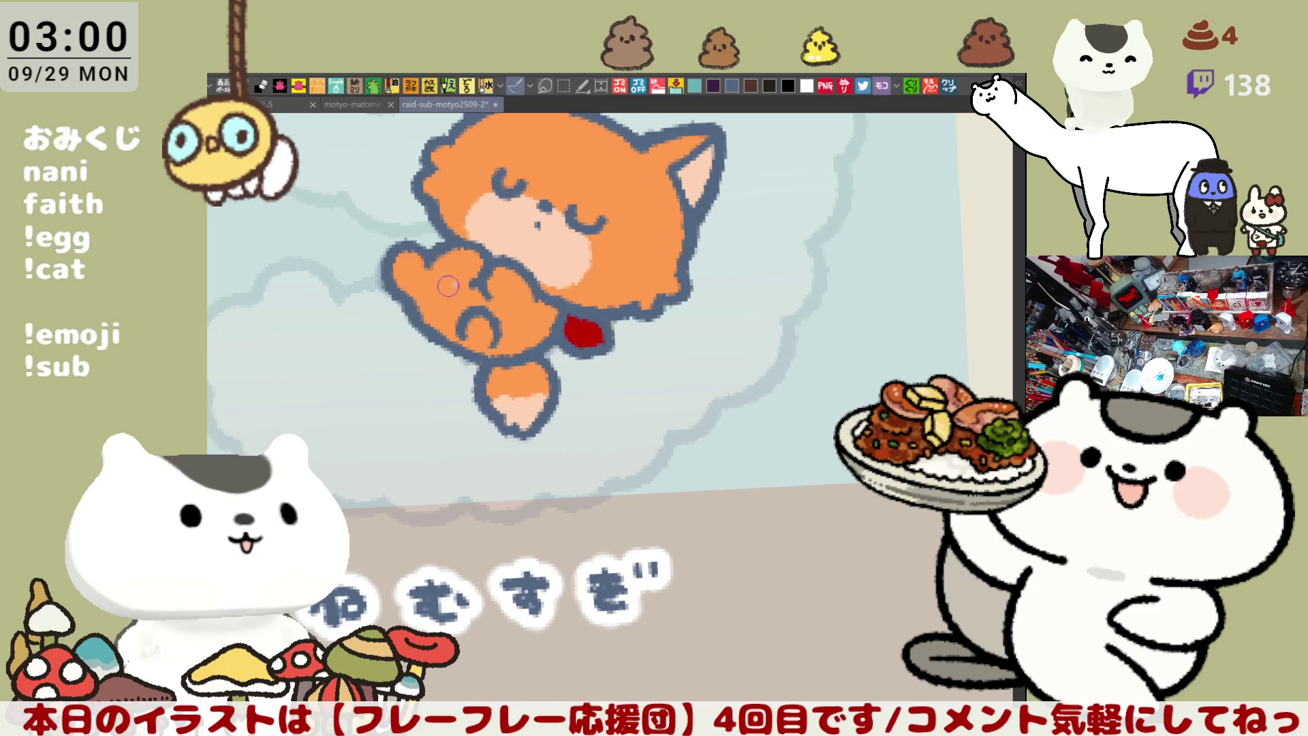
pyautogui.moveTo(470, 292)
pyautogui.mouseDown()
pyautogui.moveTo(455, 308)
pyautogui.moveTo(479, 294)
pyautogui.mouseUp()
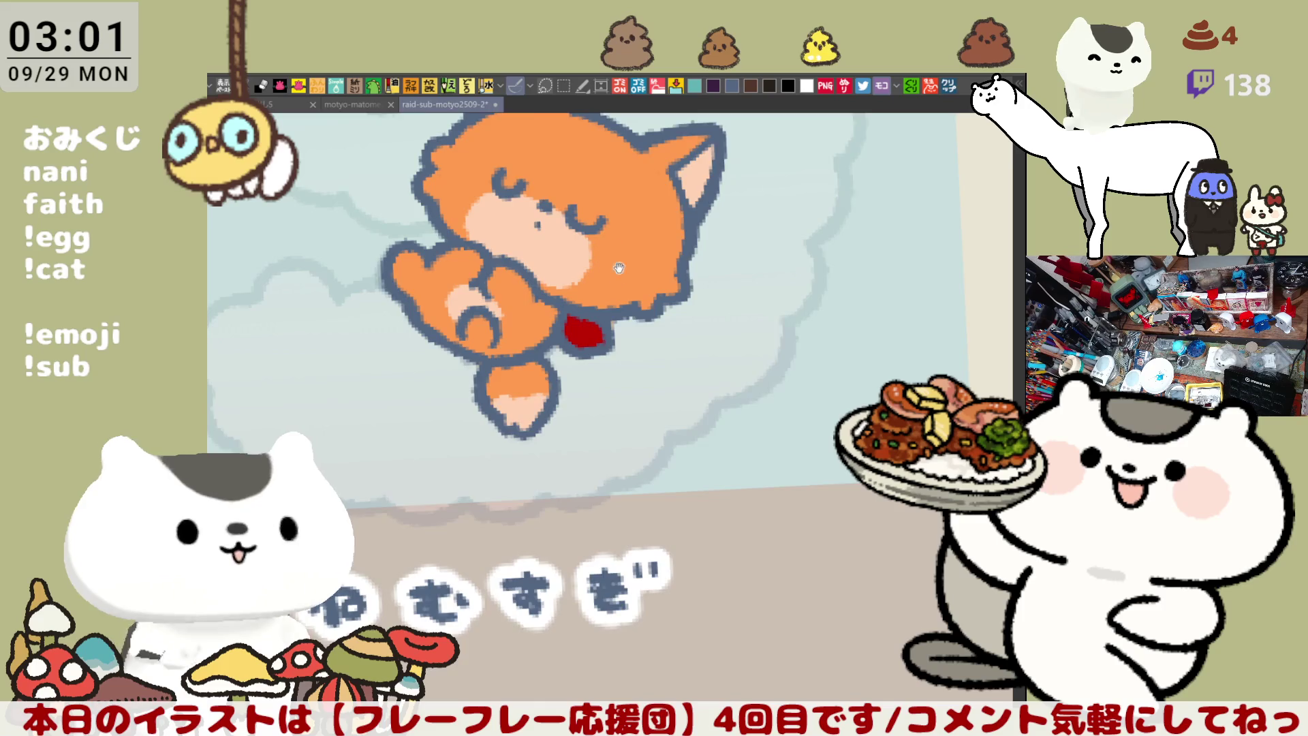
# Save the gift sheet and zoom out toward the cheering character
pyautogui.moveTo(611, 255); pyautogui.dragTo(624, 402)
pyautogui.hotkey('ctrl', 's')
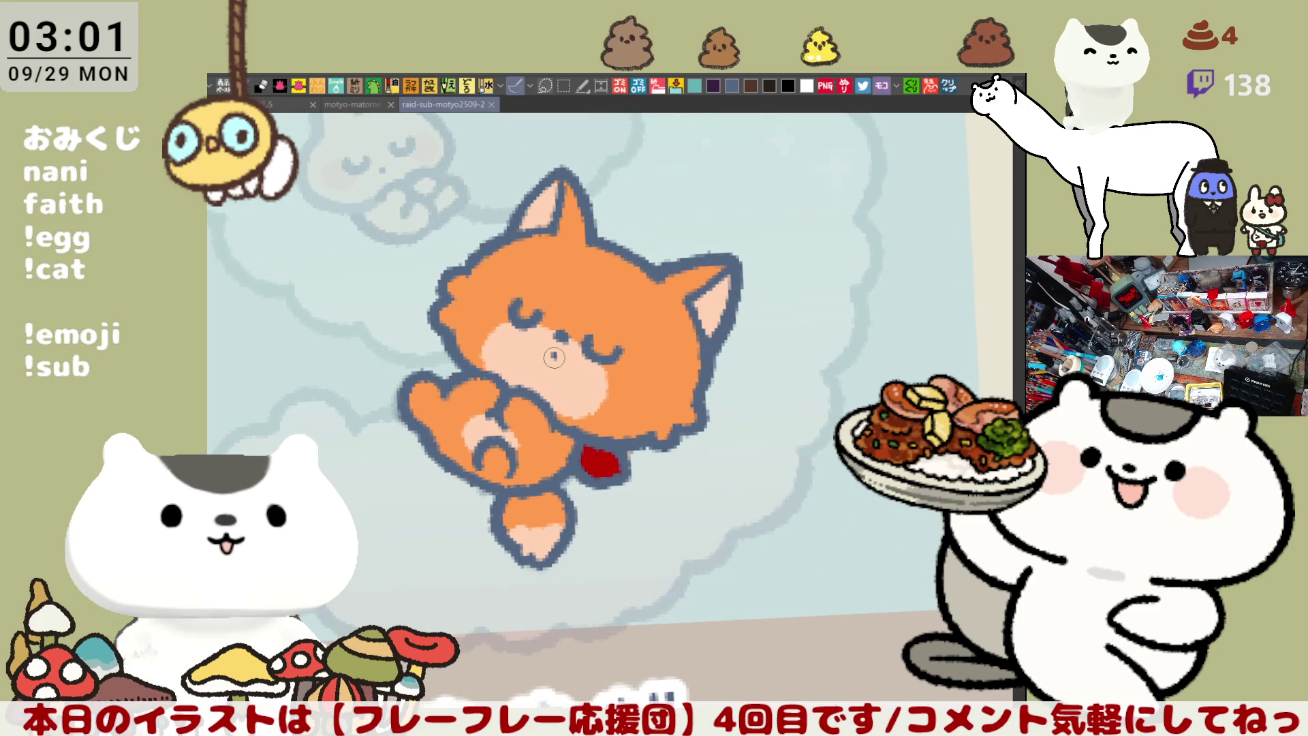
pyautogui.scroll(-5, 554, 357)
pyautogui.scroll(-10, 547, 357)
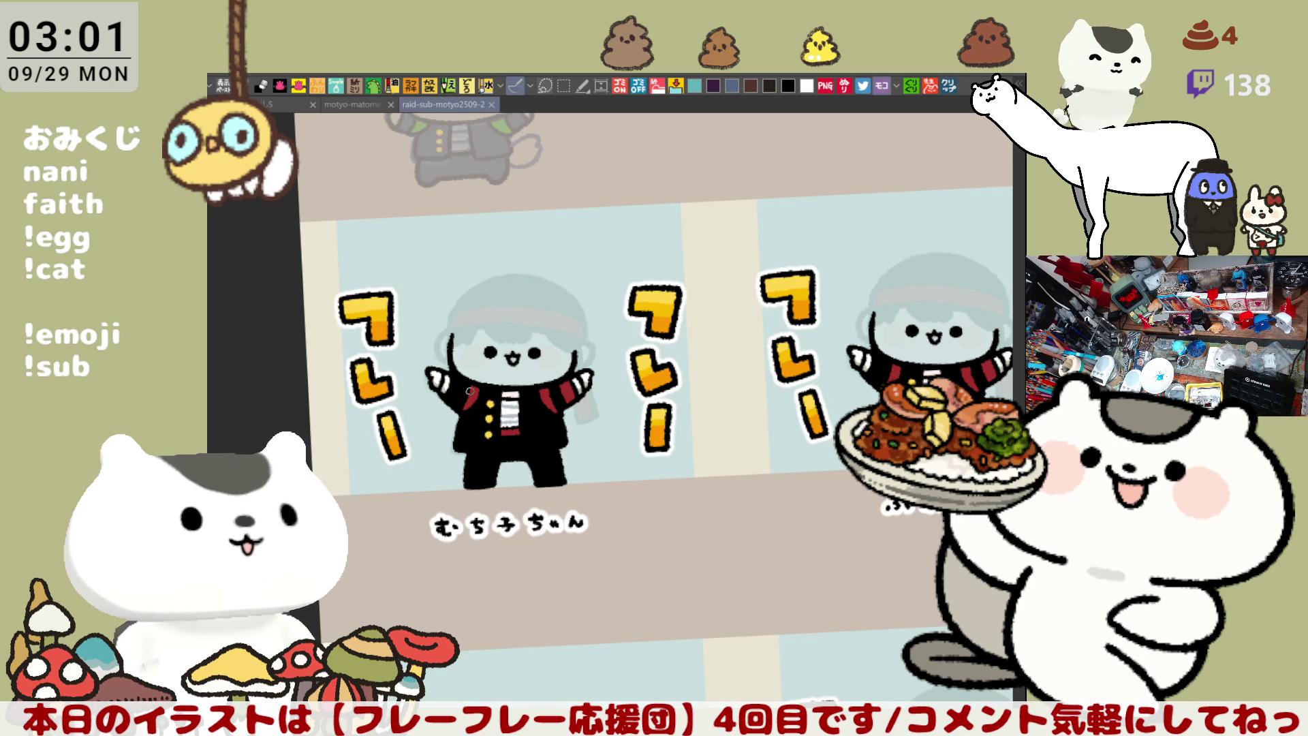
# Zoom onto the cheering character, thicken its left head outline, and draw a dark grey line across the headband
pyautogui.scroll(2, 468, 390)
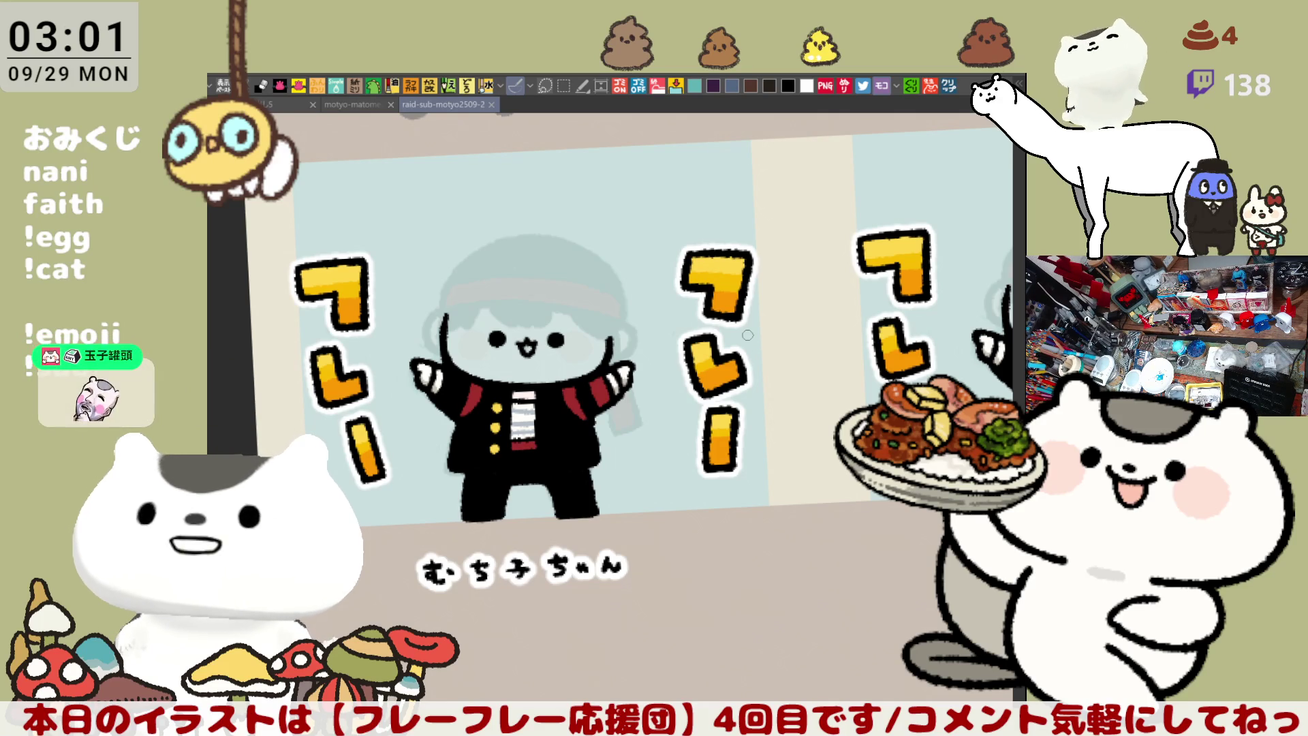
pyautogui.scroll(3, 748, 335)
pyautogui.moveTo(542, 361); pyautogui.dragTo(718, 323)
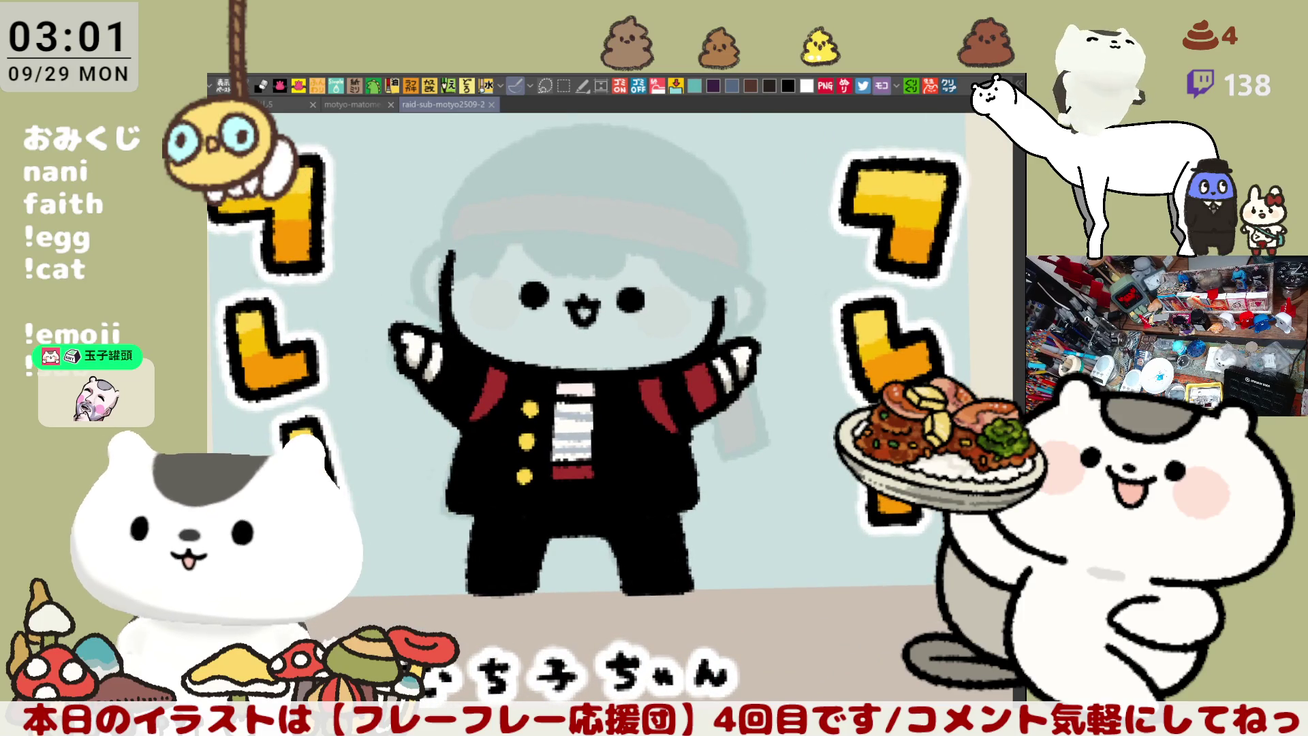
pyautogui.moveTo(451, 256); pyautogui.dragTo(444, 299)
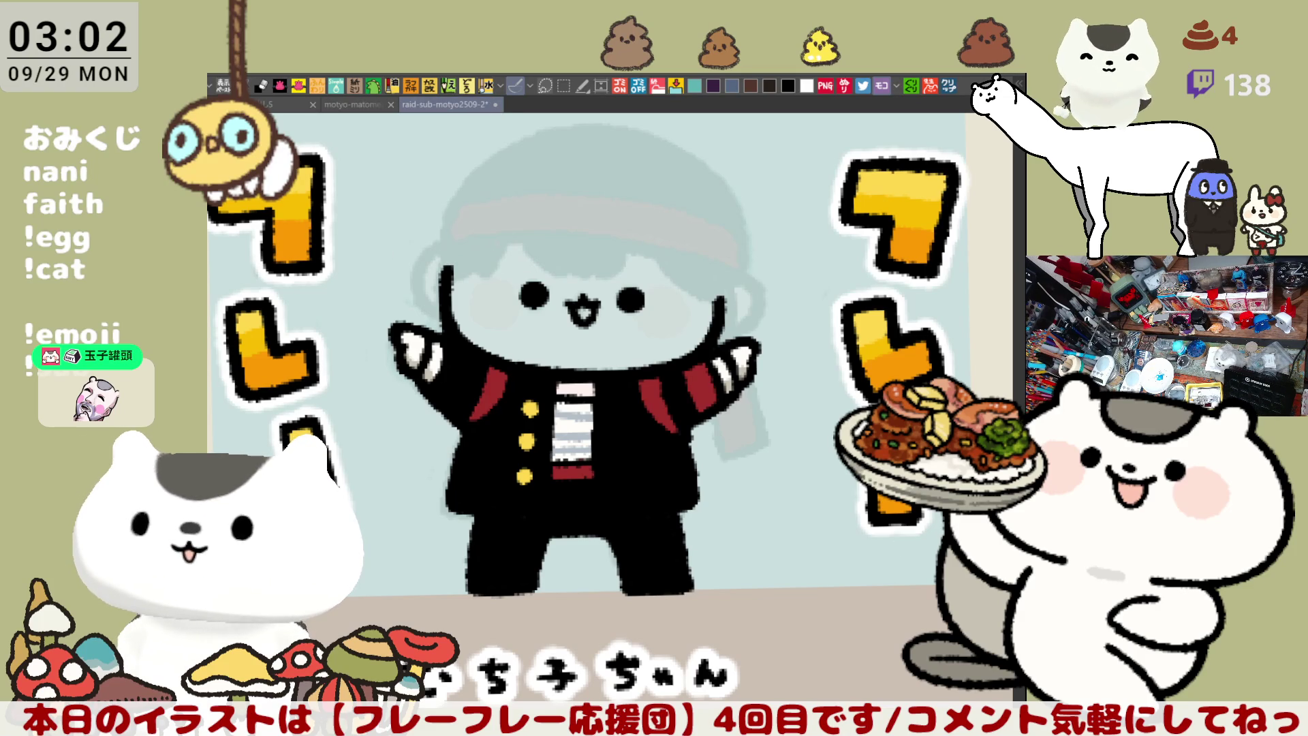
pyautogui.moveTo(766, 465); pyautogui.dragTo(797, 525)
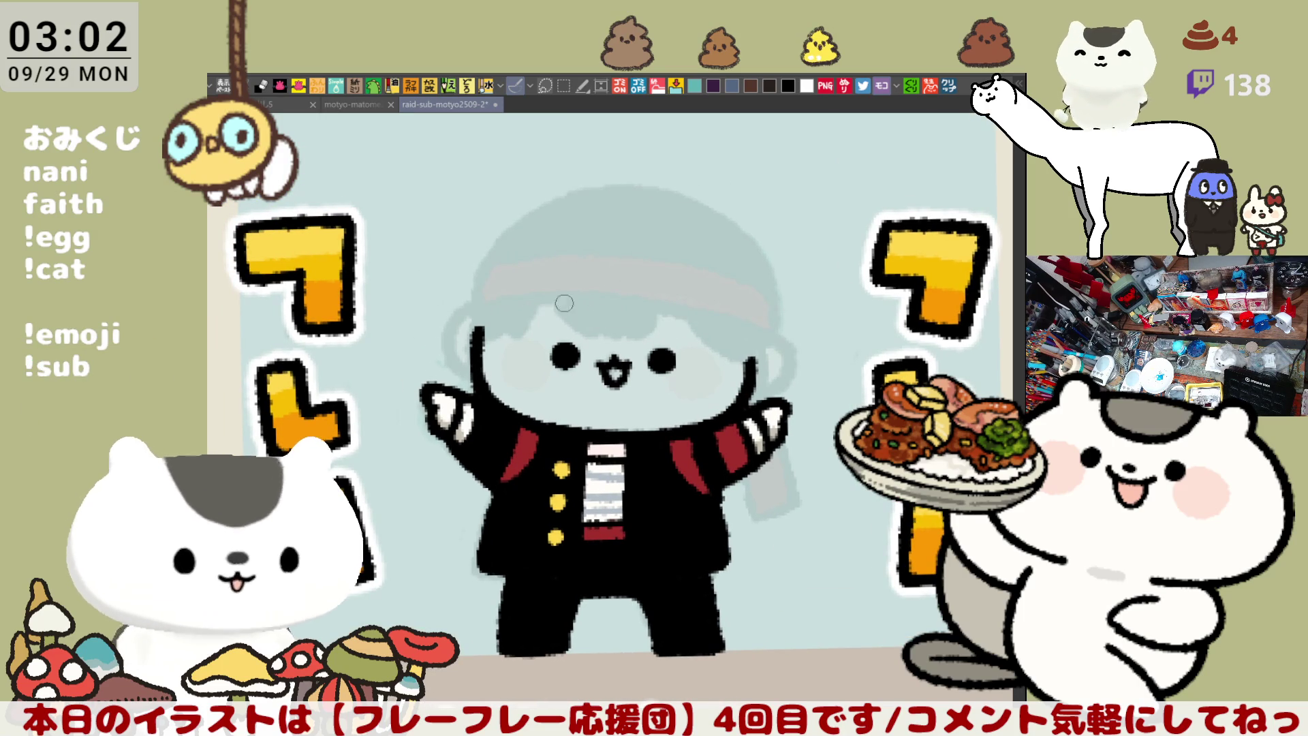
pyautogui.moveTo(542, 308); pyautogui.dragTo(691, 322)
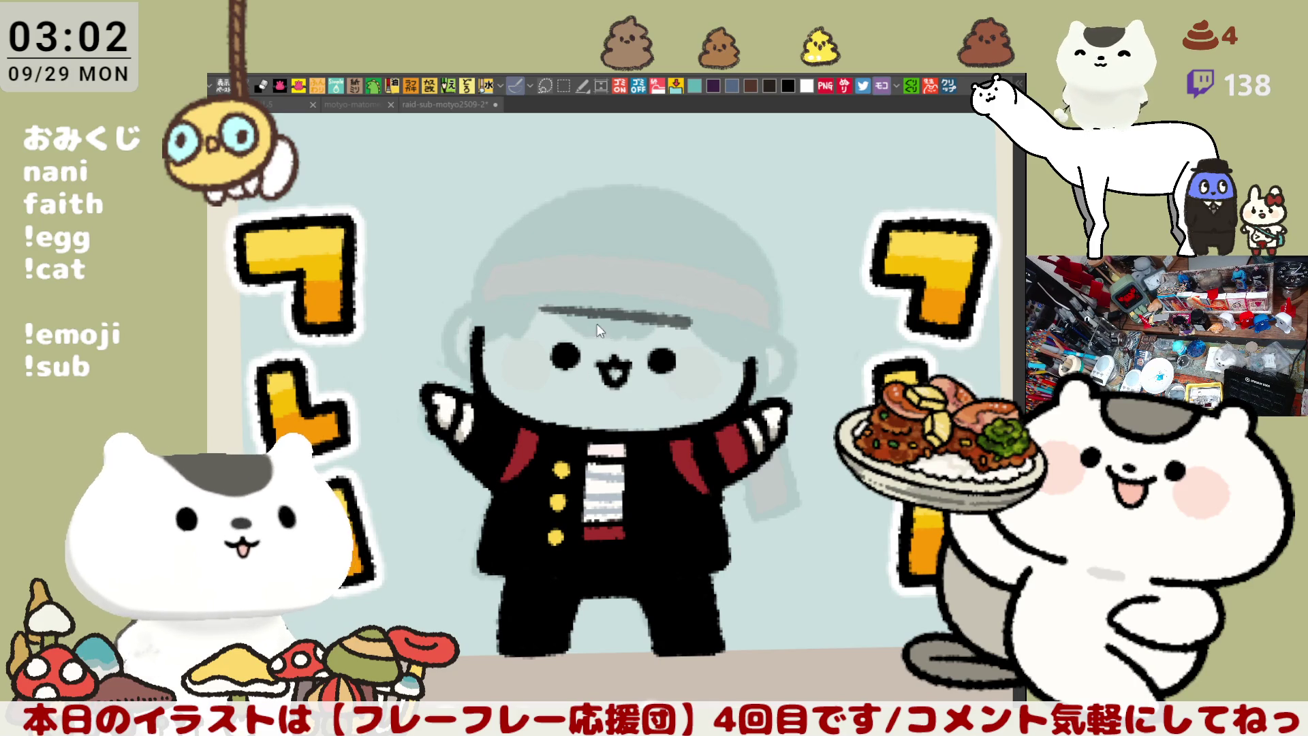
# Draw the fringe strands over the forehead, including a wavy strand on the left
pyautogui.hotkey('ctrl', 'z')
pyautogui.moveTo(609, 237); pyautogui.dragTo(584, 317)
pyautogui.hotkey('ctrl', 'z')
pyautogui.hotkey('ctrl', 'z')
pyautogui.moveTo(606, 259)
pyautogui.mouseDown()
pyautogui.moveTo(585, 320)
pyautogui.moveTo(600, 328)
pyautogui.mouseUp()
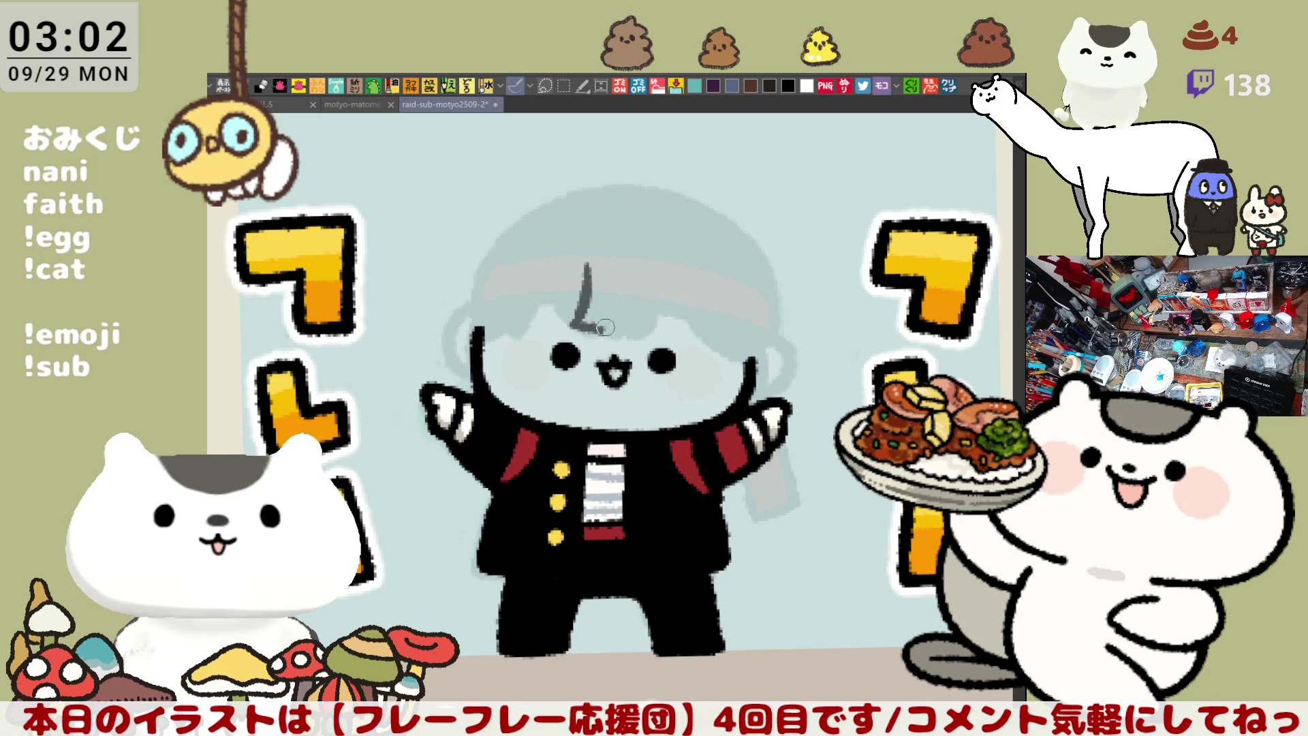
pyautogui.hotkey('ctrl', 'z')
pyautogui.moveTo(582, 274)
pyautogui.mouseDown()
pyautogui.moveTo(581, 303)
pyautogui.moveTo(608, 335)
pyautogui.moveTo(624, 334)
pyautogui.mouseUp()
pyautogui.moveTo(644, 269); pyautogui.dragTo(620, 333)
pyautogui.hotkey('ctrl', 'z')
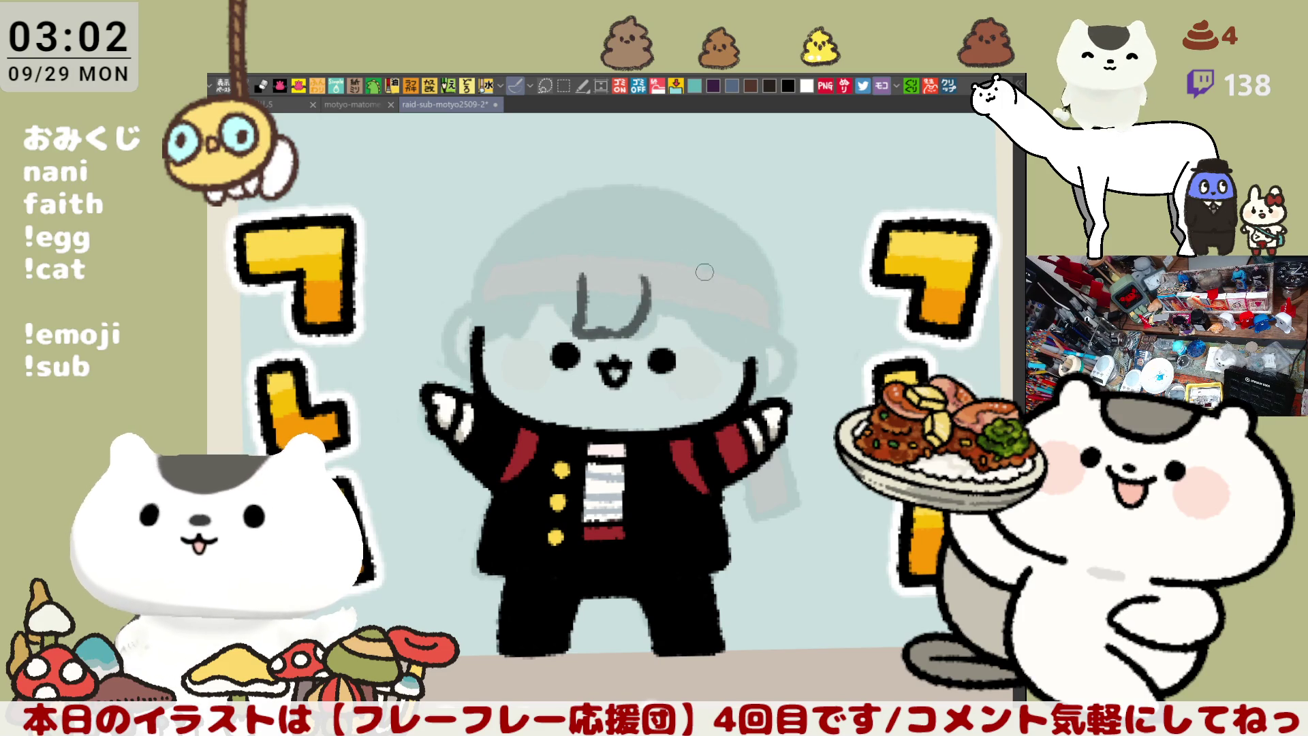
pyautogui.moveTo(650, 265); pyautogui.dragTo(689, 354)
pyautogui.hotkey('ctrl', 'z')
pyautogui.moveTo(647, 260)
pyautogui.mouseDown()
pyautogui.moveTo(642, 296)
pyautogui.moveTo(702, 362)
pyautogui.moveTo(664, 276)
pyautogui.moveTo(702, 351)
pyautogui.mouseUp()
pyautogui.hotkey('ctrl', 'z')
pyautogui.hotkey('ctrl', 'z')
pyautogui.moveTo(579, 276); pyautogui.dragTo(512, 332)
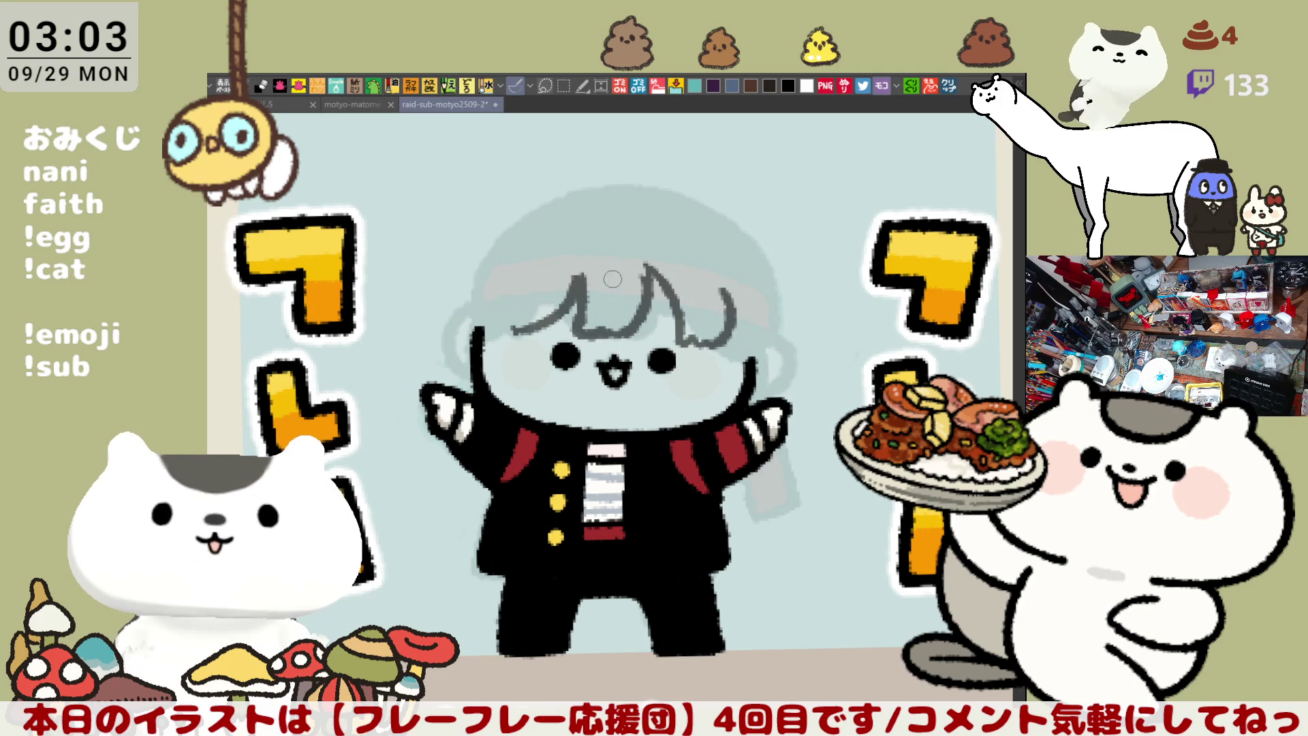
# Draw the curved left edge of the hair
pyautogui.moveTo(521, 256); pyautogui.dragTo(477, 324)
pyautogui.hotkey('ctrl', 'z')
pyautogui.moveTo(522, 255); pyautogui.dragTo(477, 324)
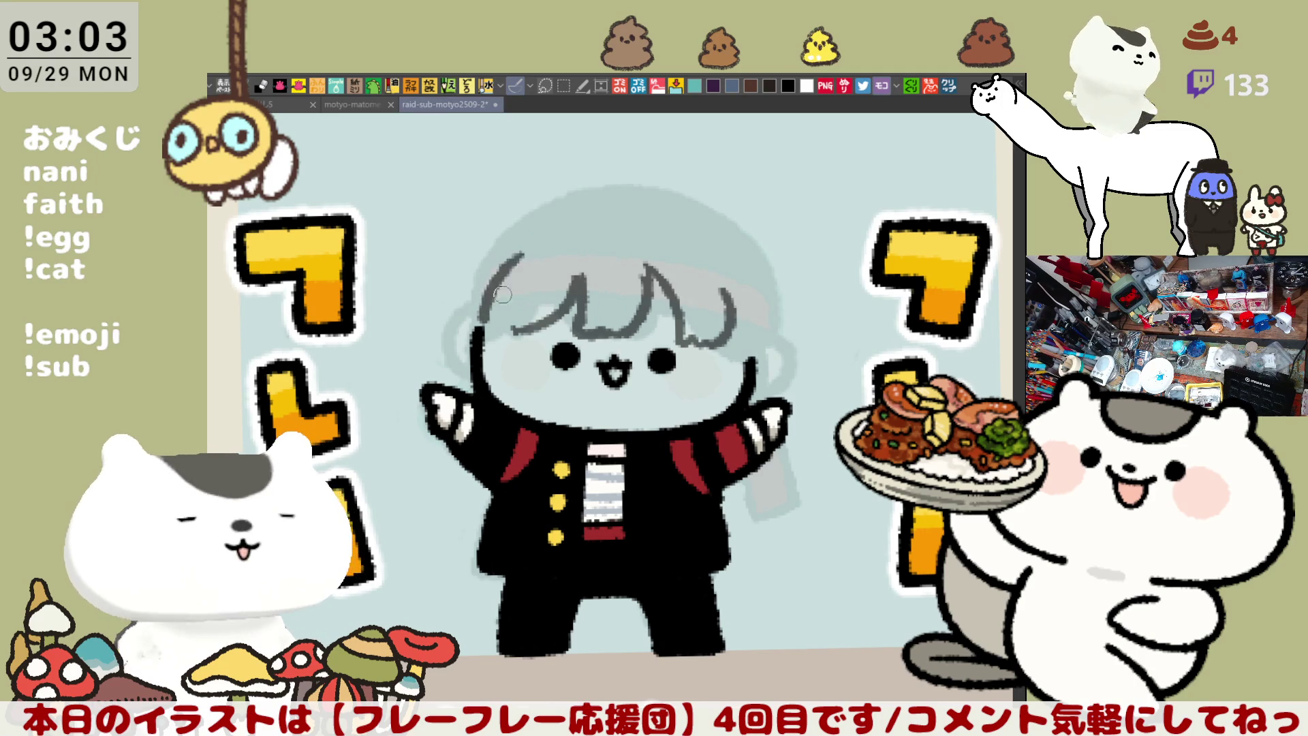
pyautogui.moveTo(746, 315)
pyautogui.mouseDown()
pyautogui.moveTo(770, 322)
pyautogui.moveTo(701, 270)
pyautogui.mouseUp()
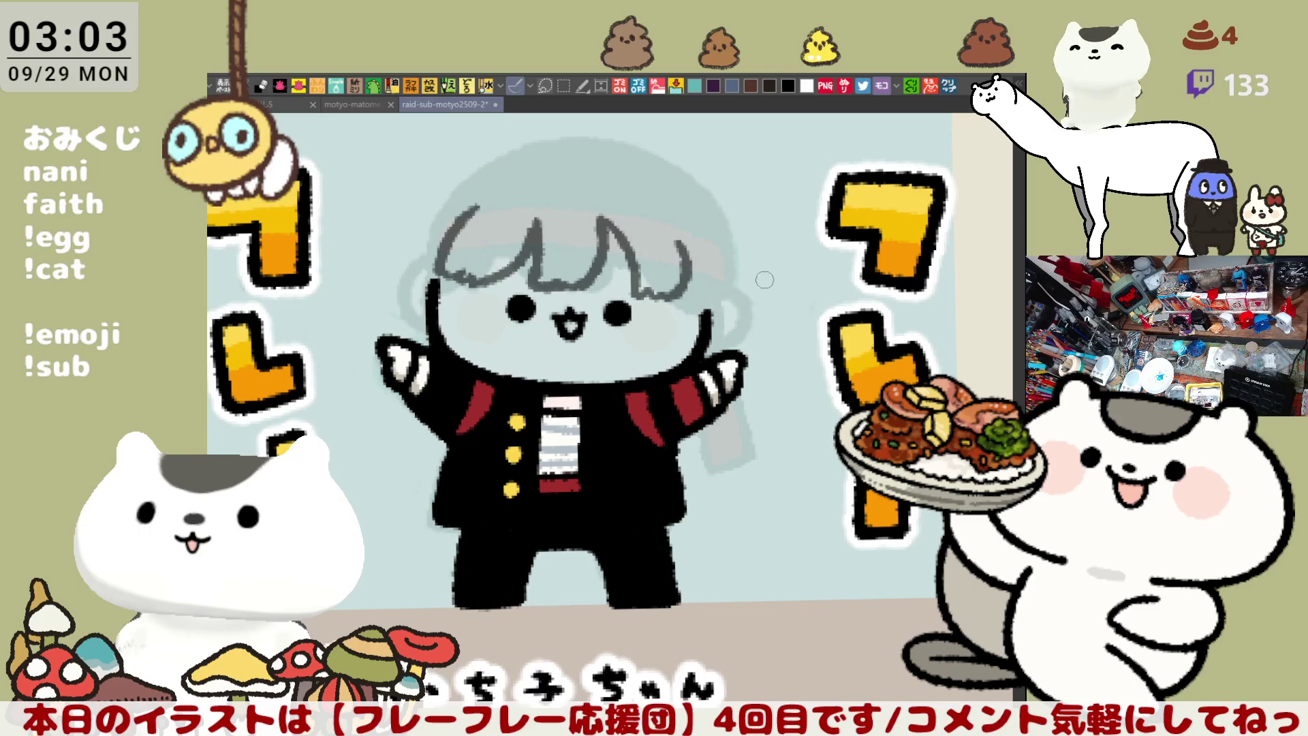
# Add hair strands down the right side of the face and outline the hair's left side
pyautogui.moveTo(728, 251); pyautogui.dragTo(740, 341)
pyautogui.hotkey('ctrl', 'z')
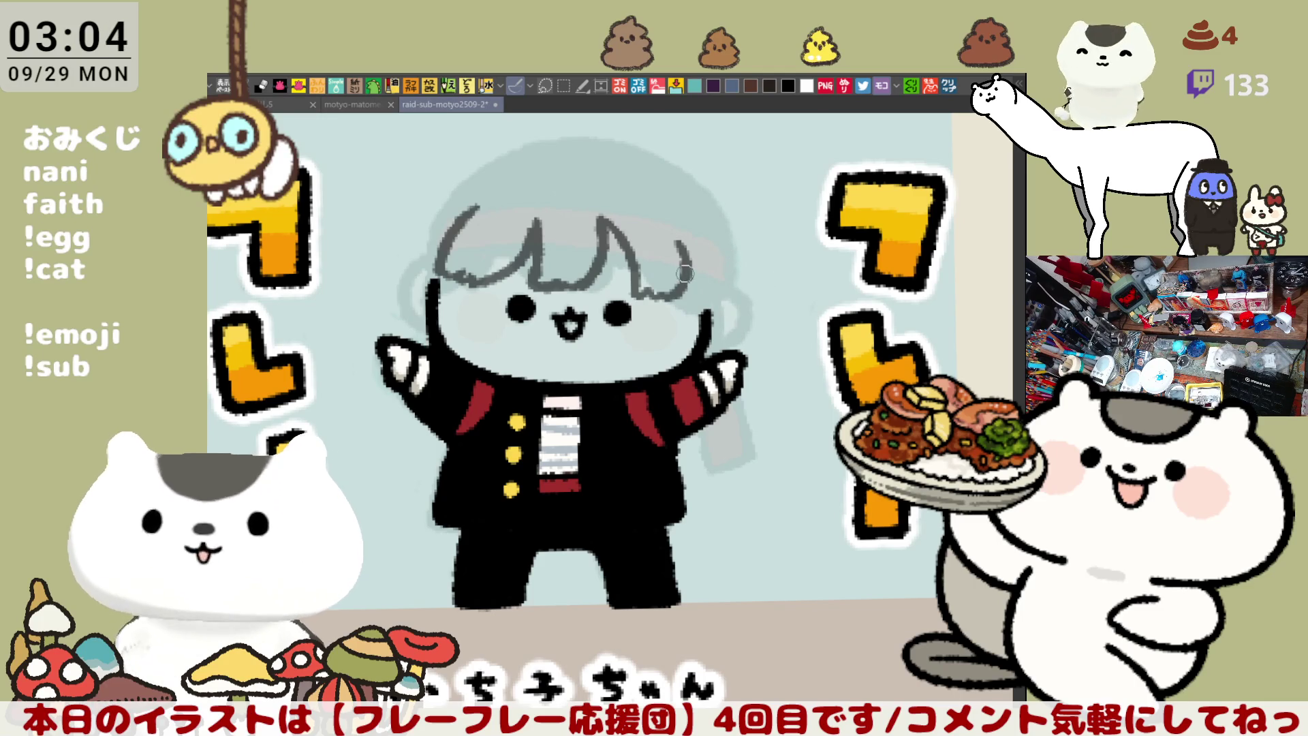
pyautogui.moveTo(684, 270); pyautogui.dragTo(676, 351)
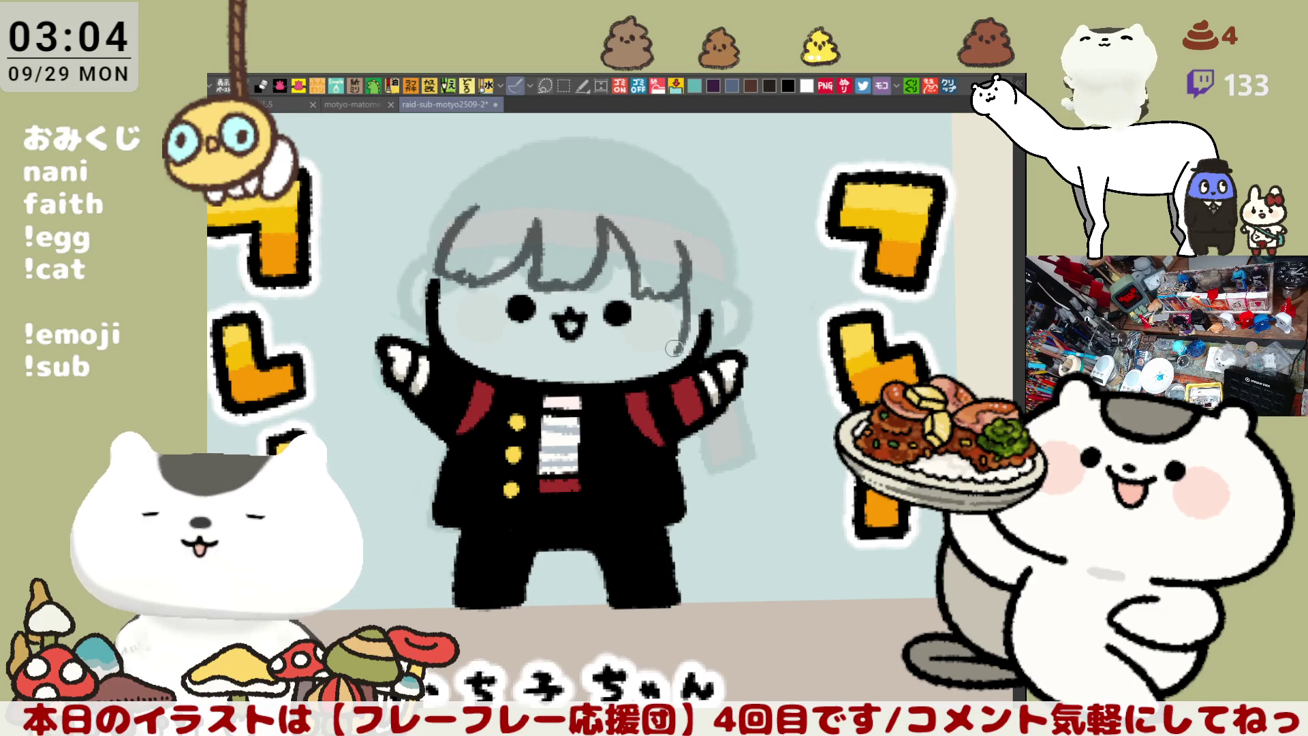
pyautogui.hotkey('ctrl', 'z')
pyautogui.moveTo(683, 269); pyautogui.dragTo(678, 351)
pyautogui.hotkey('ctrl', 'z')
pyautogui.moveTo(683, 269); pyautogui.dragTo(676, 339)
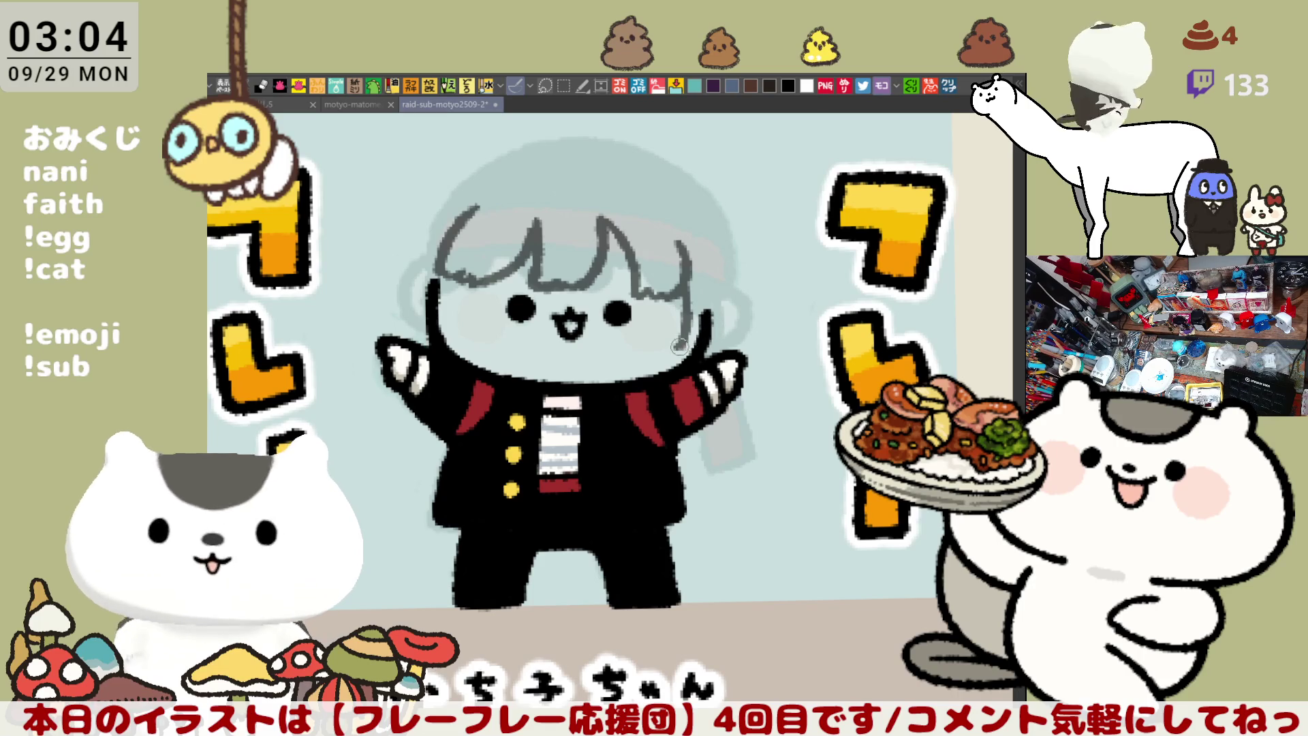
pyautogui.moveTo(722, 260); pyautogui.dragTo(684, 350)
pyautogui.moveTo(708, 303); pyautogui.dragTo(678, 355)
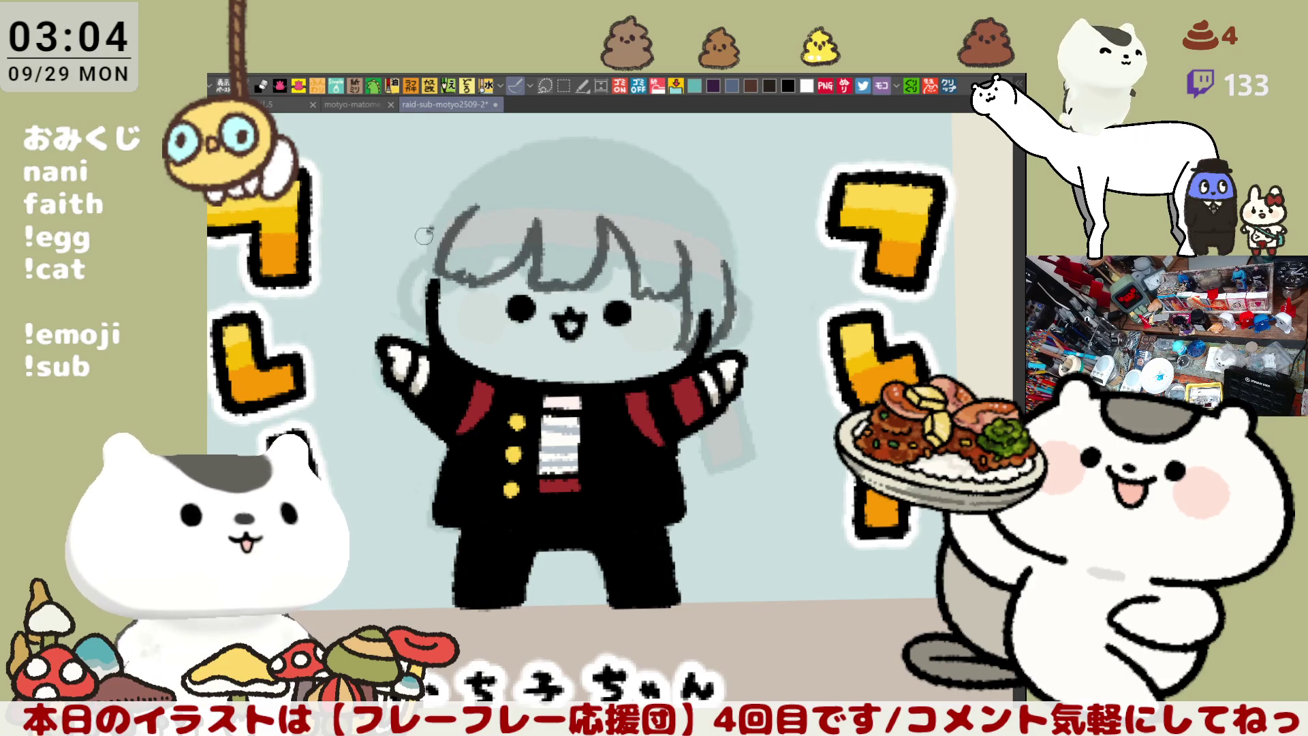
pyautogui.moveTo(443, 213); pyautogui.dragTo(403, 312)
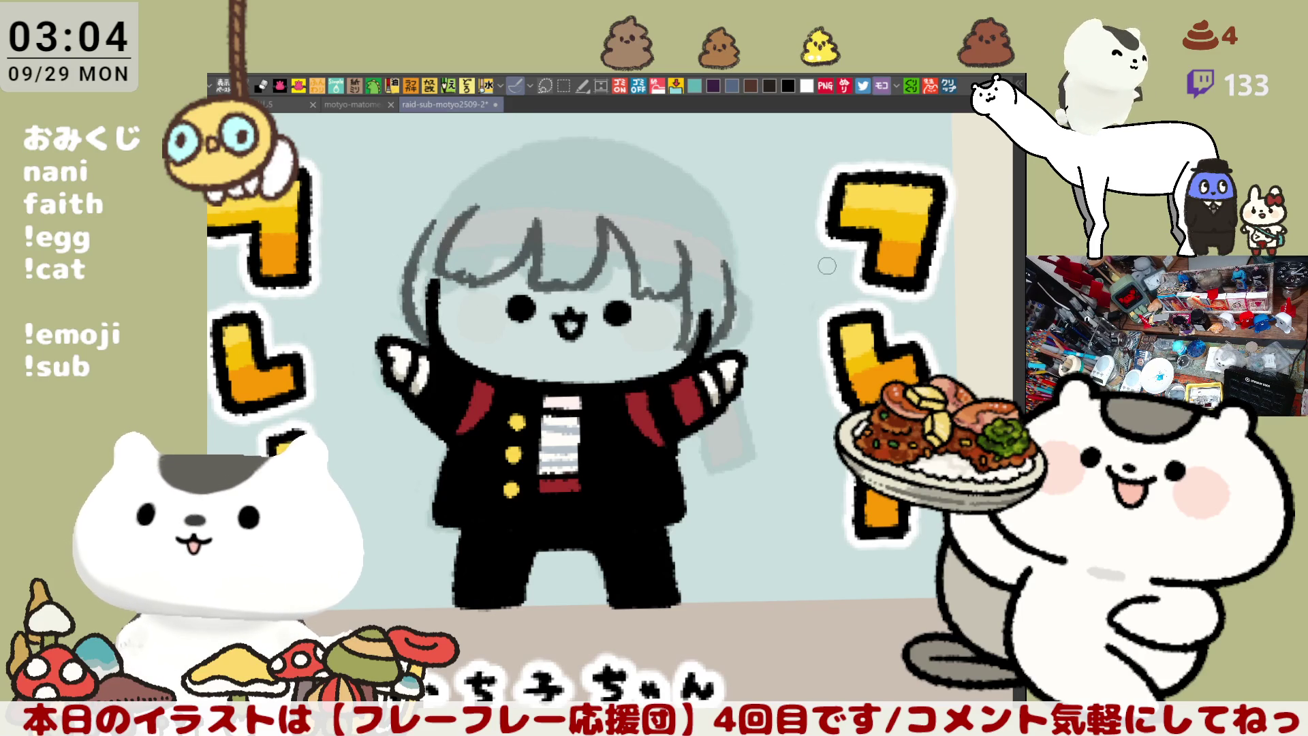
# Draw a long arc over the top of the head
pyautogui.moveTo(772, 248); pyautogui.dragTo(795, 266)
pyautogui.moveTo(651, 161)
pyautogui.mouseDown()
pyautogui.moveTo(691, 168)
pyautogui.moveTo(766, 222)
pyautogui.mouseUp()
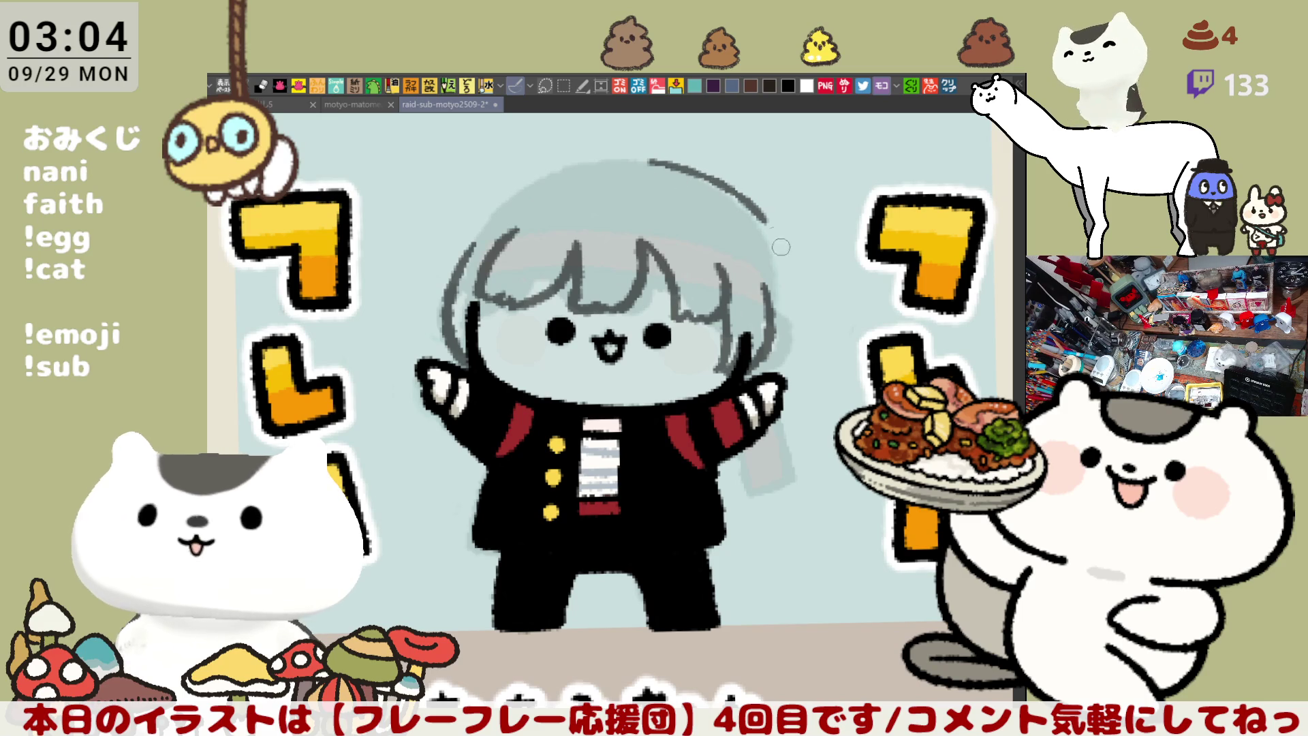
pyautogui.hotkey('ctrl', 'z')
pyautogui.moveTo(637, 166); pyautogui.dragTo(769, 246)
pyautogui.hotkey('ctrl', 'z')
pyautogui.moveTo(640, 166); pyautogui.dragTo(771, 258)
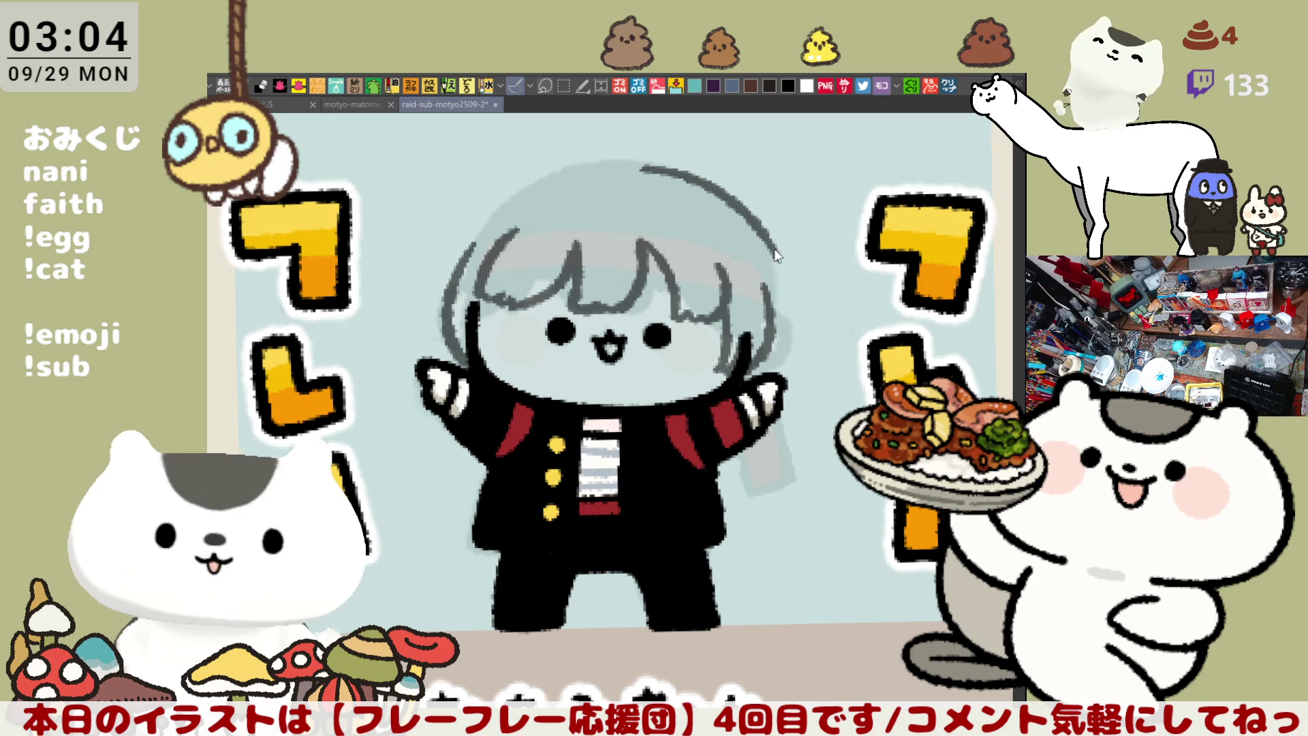
# Extend the head arc down the right side, trying several lengths
pyautogui.moveTo(755, 217); pyautogui.dragTo(793, 366)
pyautogui.hotkey('ctrl', 'z')
pyautogui.hotkey('ctrl', 'z')
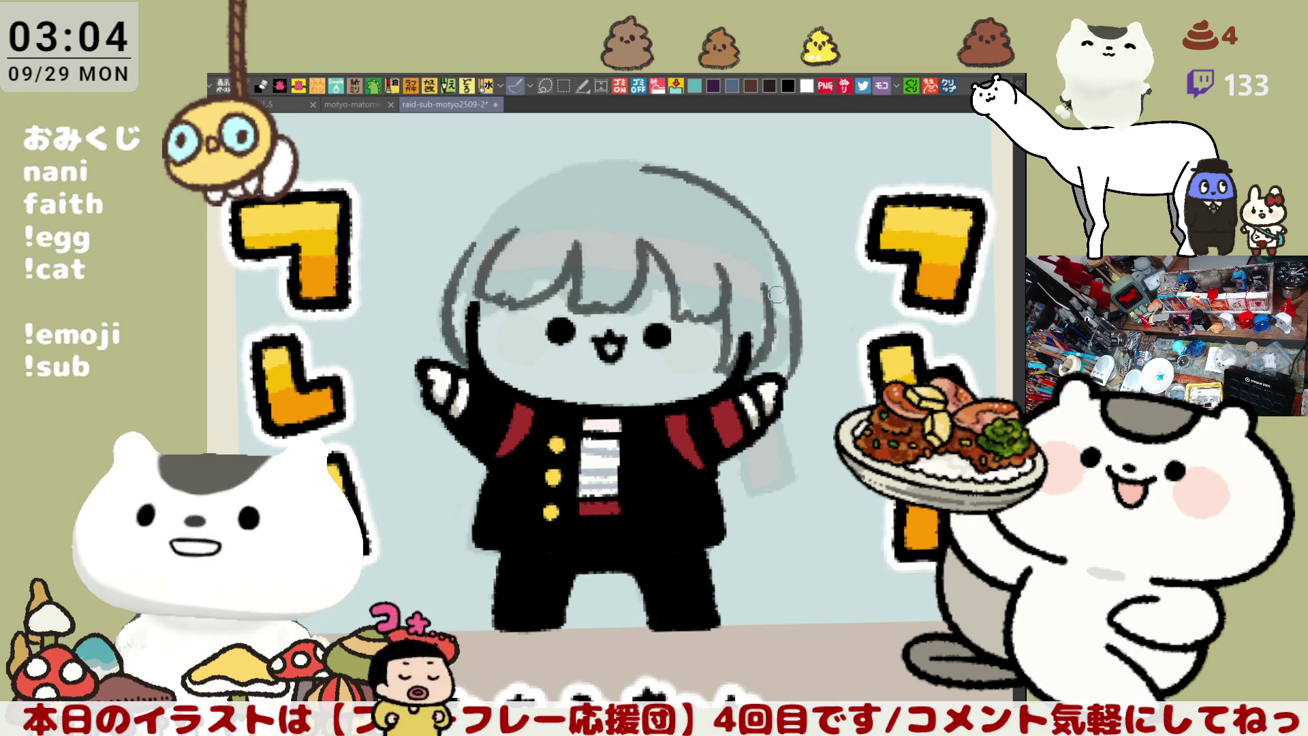
pyautogui.hotkey('ctrl', 'z')
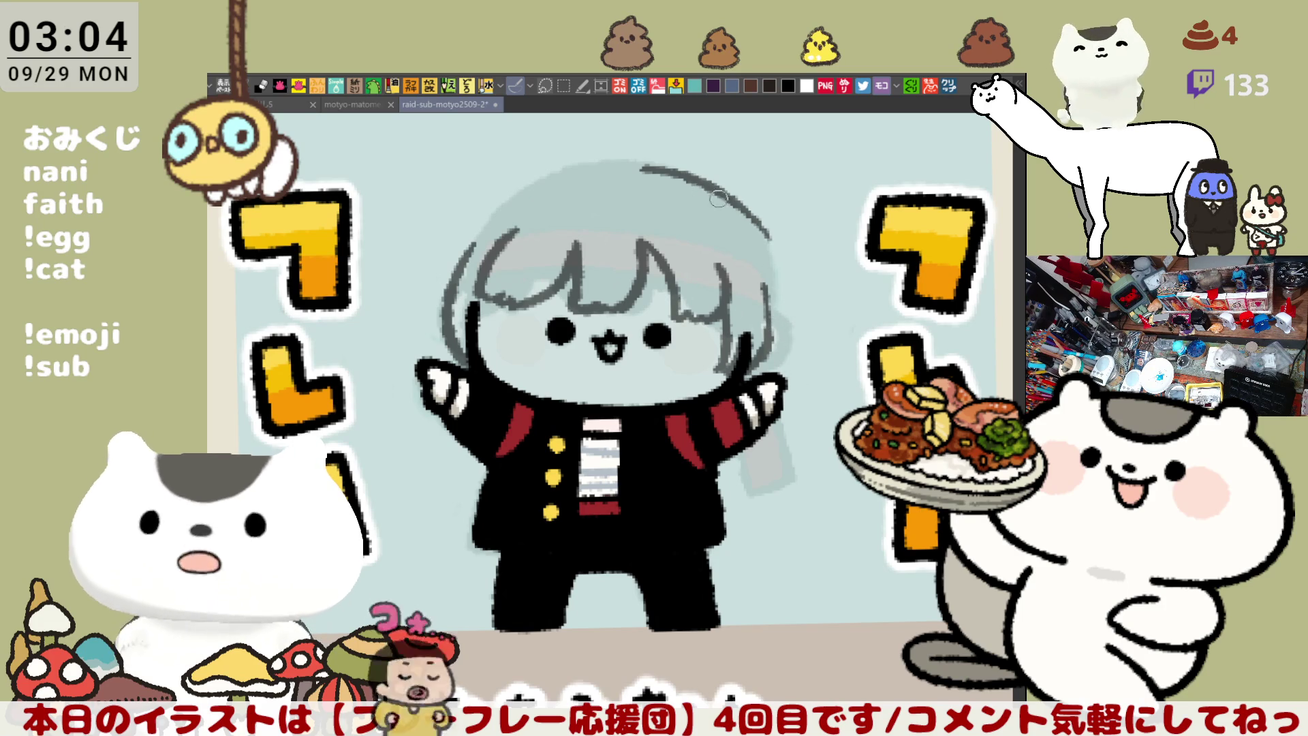
pyautogui.moveTo(749, 218); pyautogui.dragTo(787, 299)
pyautogui.hotkey('ctrl', 'z')
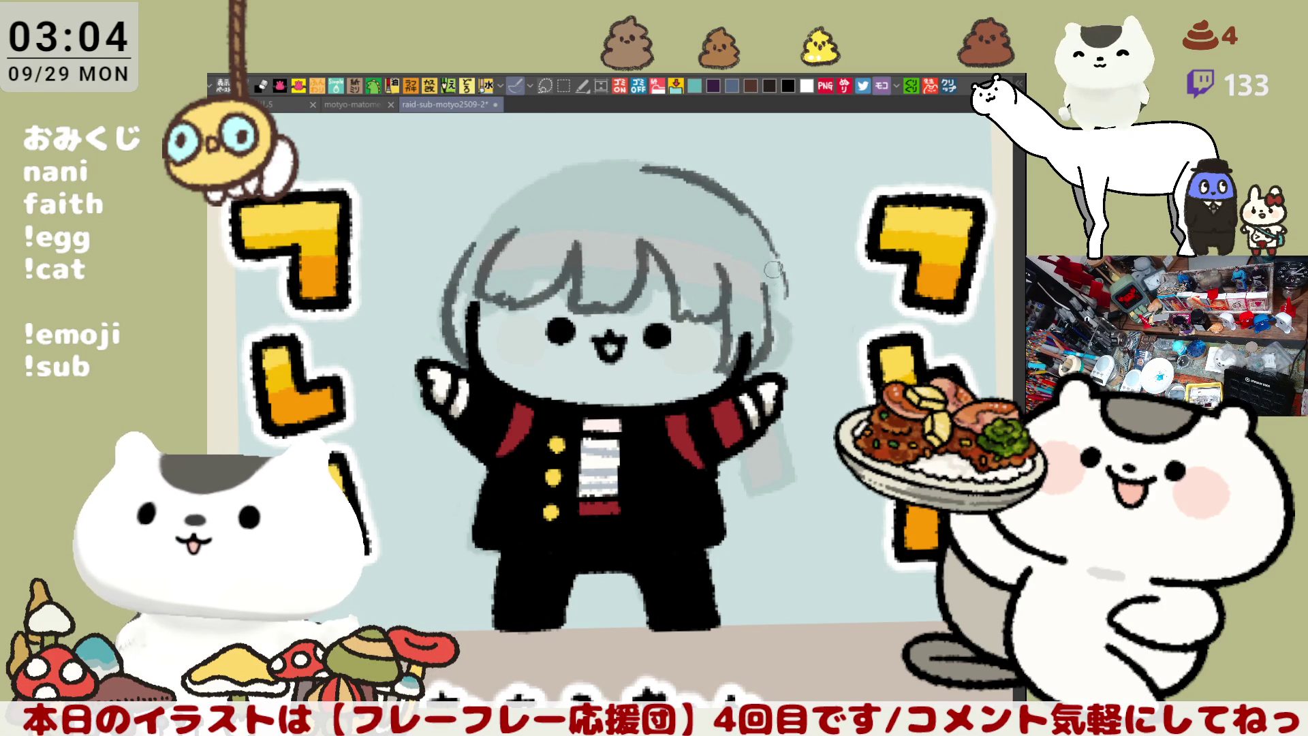
pyautogui.moveTo(749, 212); pyautogui.dragTo(794, 358)
pyautogui.moveTo(777, 300); pyautogui.dragTo(796, 388)
pyautogui.hotkey('ctrl', 'z')
pyautogui.hotkey('ctrl', 'z')
pyautogui.moveTo(783, 269)
pyautogui.mouseDown()
pyautogui.moveTo(797, 385)
pyautogui.moveTo(797, 298)
pyautogui.moveTo(782, 395)
pyautogui.mouseUp()
pyautogui.hotkey('ctrl', 'z')
pyautogui.hotkey('ctrl', 'z')
pyautogui.hotkey('ctrl', 'z')
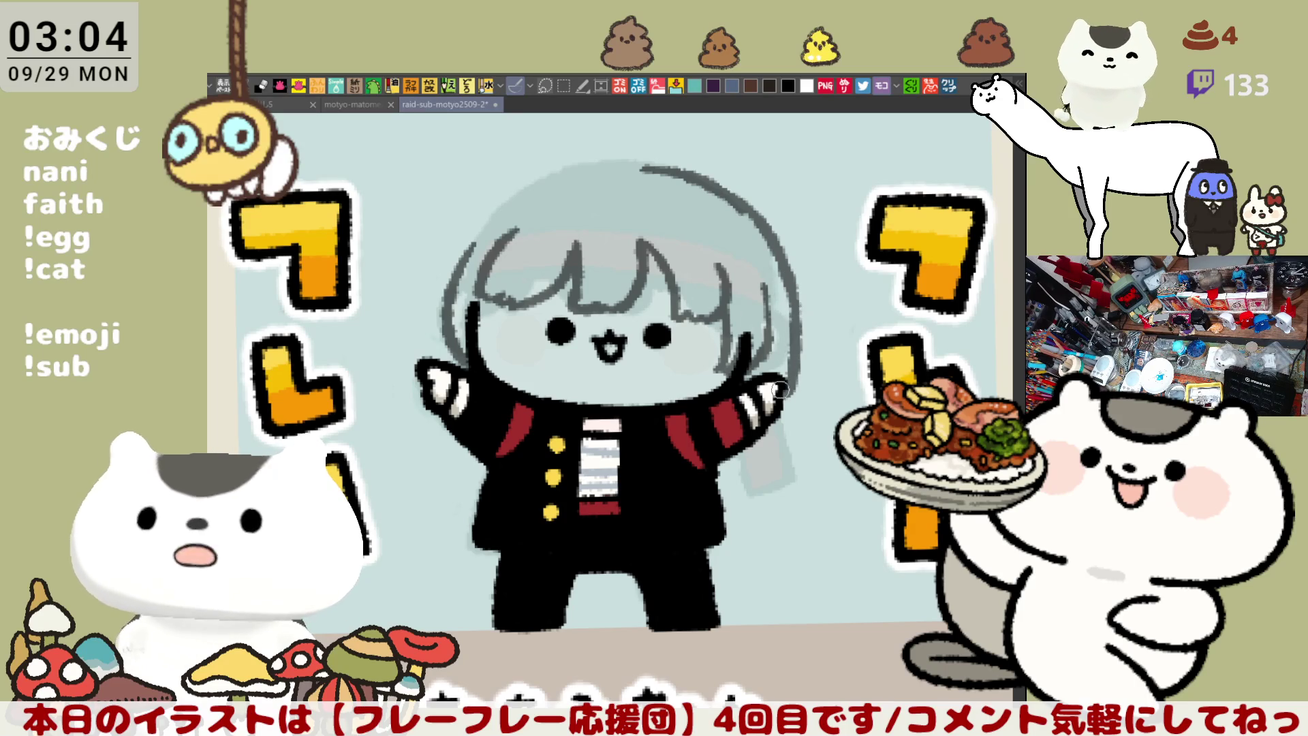
pyautogui.scroll(-2, 787, 312)
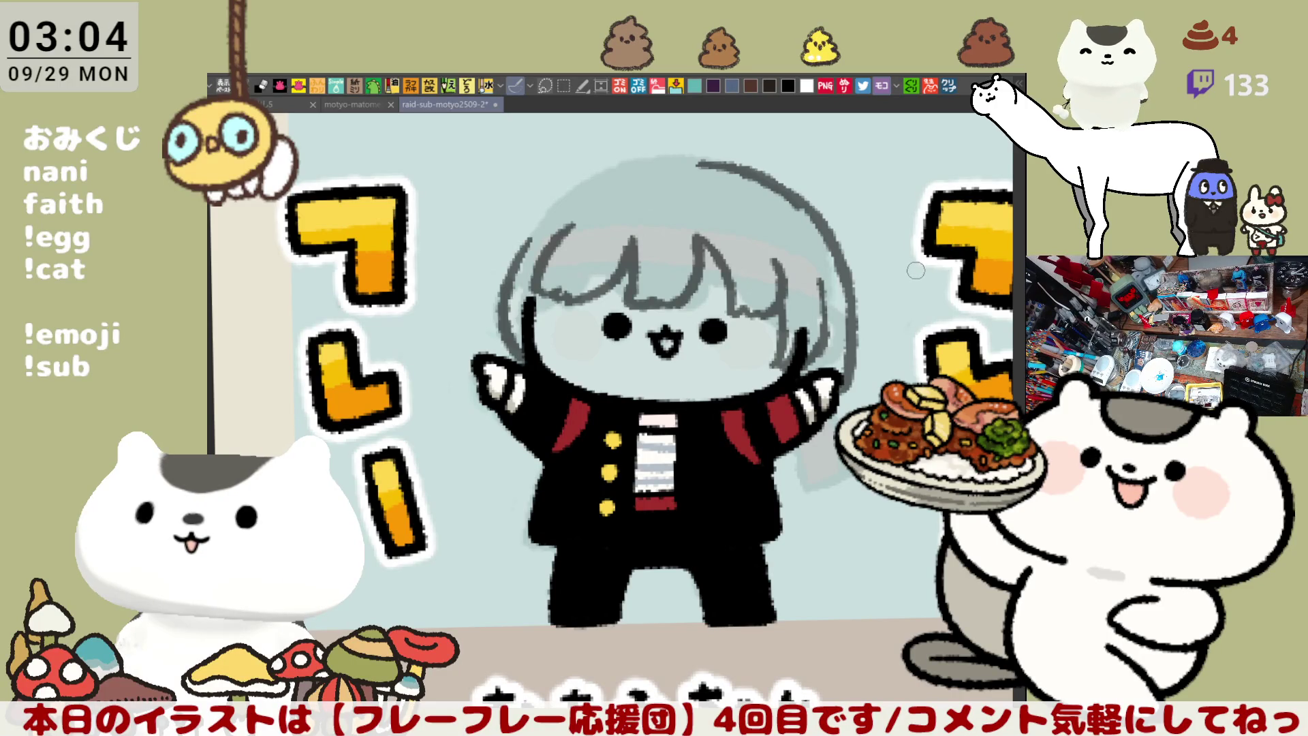
# Outline the top-left of the hair, retrying the stroke until it sits right
pyautogui.moveTo(566, 197); pyautogui.dragTo(673, 152)
pyautogui.hotkey('ctrl', 'z')
pyautogui.moveTo(560, 199); pyautogui.dragTo(678, 157)
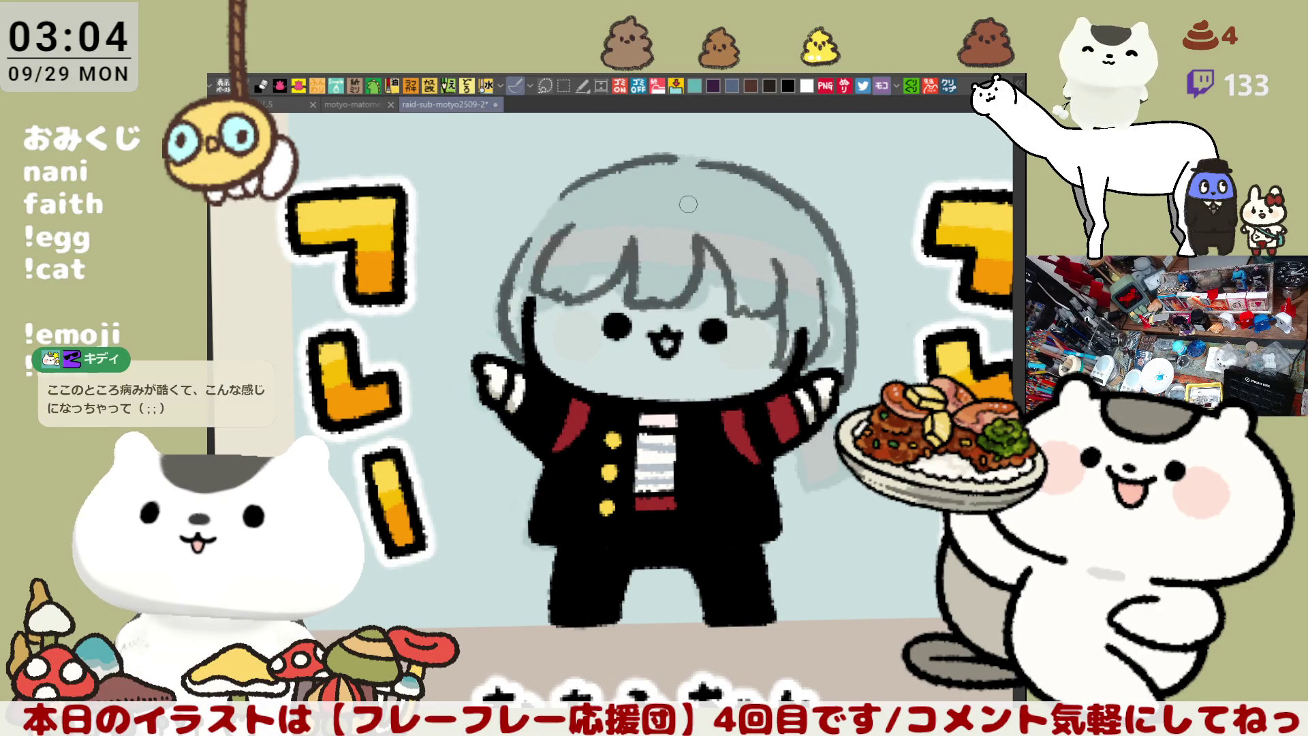
pyautogui.moveTo(634, 238)
pyautogui.mouseDown()
pyautogui.moveTo(804, 192)
pyautogui.moveTo(639, 213)
pyautogui.mouseUp()
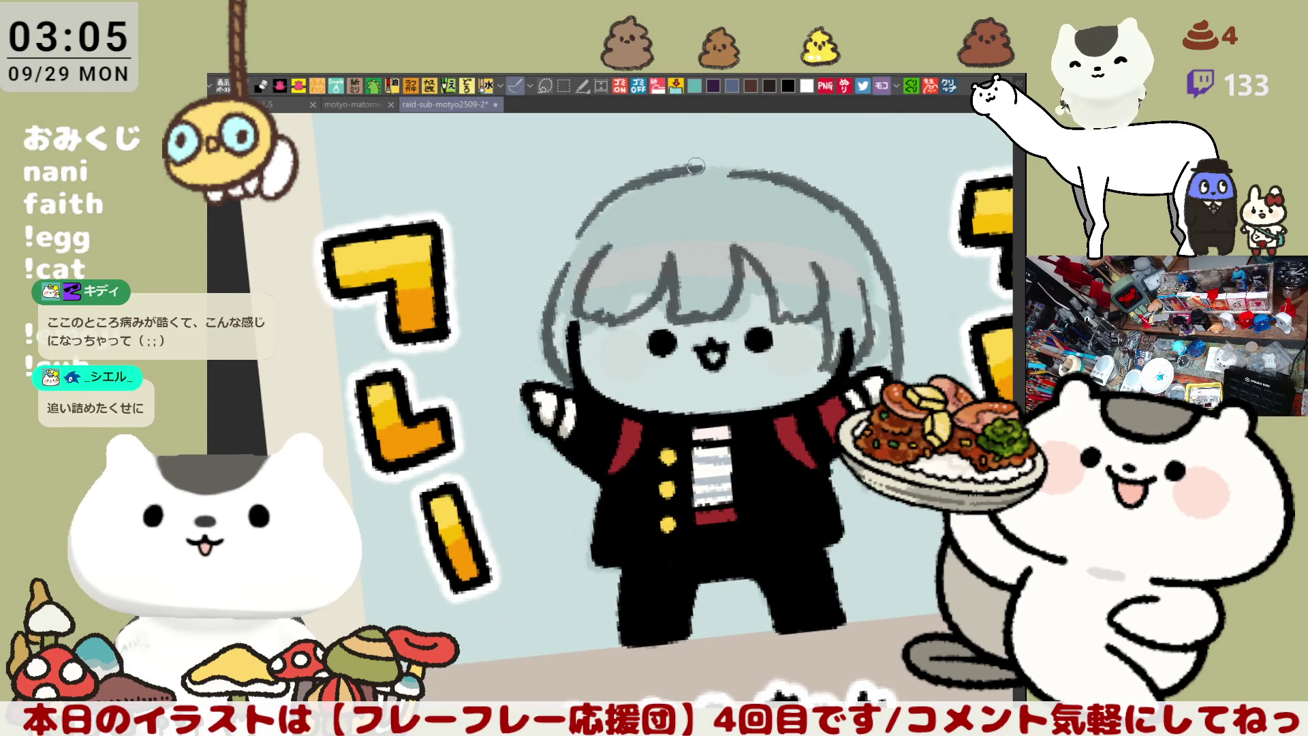
pyautogui.moveTo(582, 239); pyautogui.dragTo(678, 179)
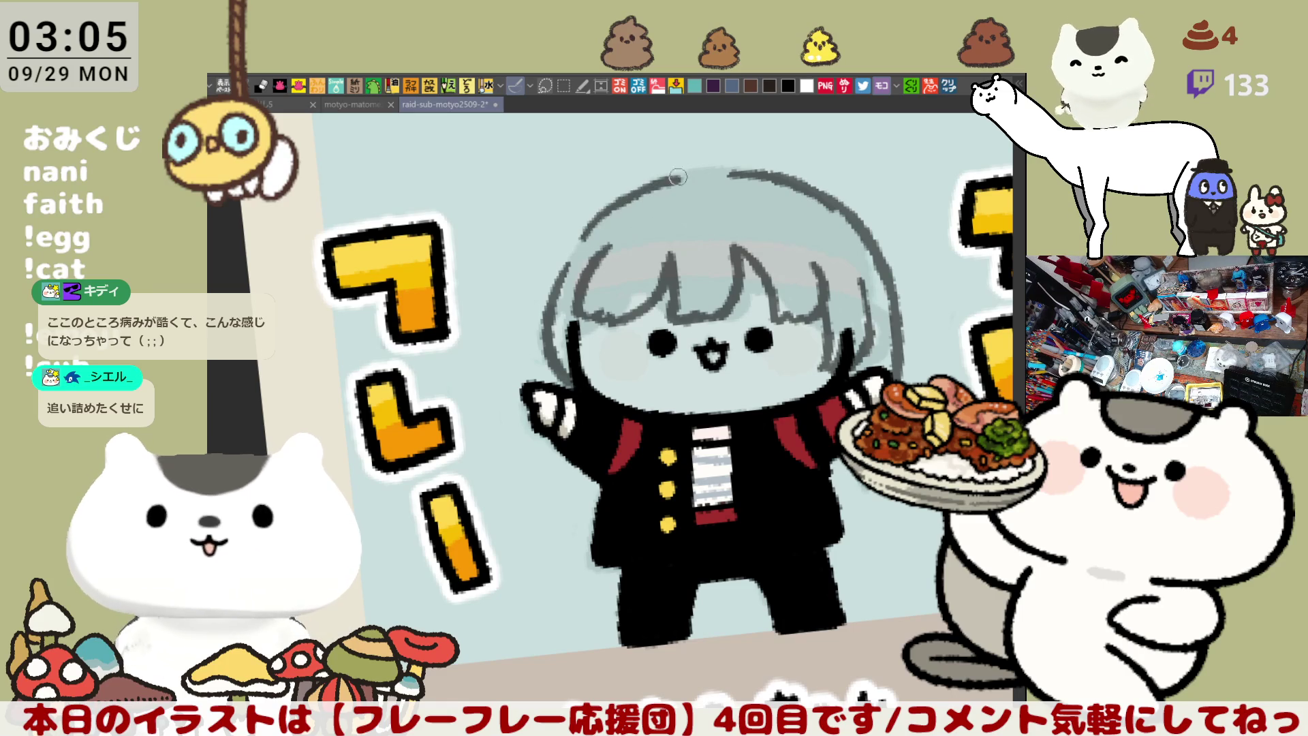
pyautogui.hotkey('ctrl', 'z')
pyautogui.moveTo(585, 235)
pyautogui.mouseDown()
pyautogui.moveTo(675, 181)
pyautogui.moveTo(587, 223)
pyautogui.moveTo(685, 158)
pyautogui.mouseUp()
pyautogui.hotkey('ctrl', 'z')
pyautogui.hotkey('ctrl', 'z')
pyautogui.moveTo(576, 232)
pyautogui.mouseDown()
pyautogui.moveTo(665, 167)
pyautogui.moveTo(602, 201)
pyautogui.moveTo(675, 171)
pyautogui.mouseUp()
pyautogui.hotkey('ctrl', 'z')
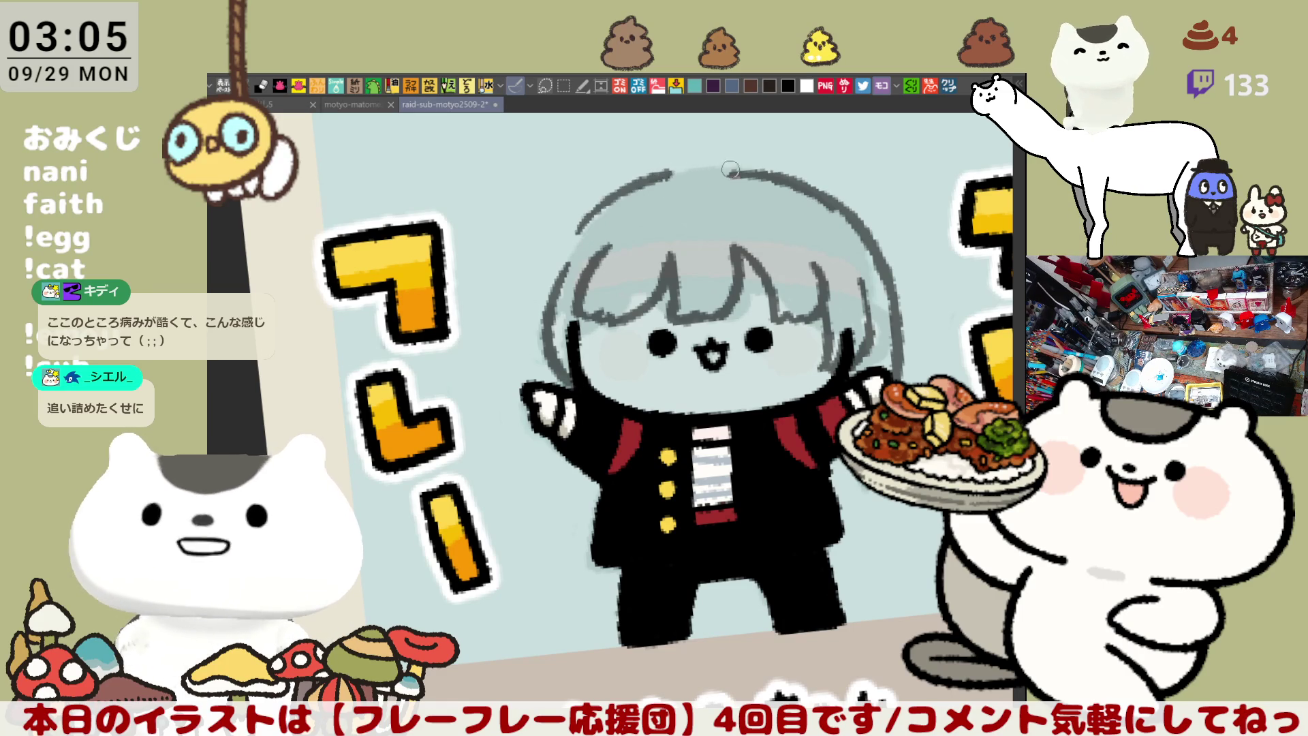
pyautogui.hotkey('ctrl', 'z')
# Join the top and top-right hair outlines into one unbroken dark line
pyautogui.moveTo(770, 181); pyautogui.dragTo(845, 221)
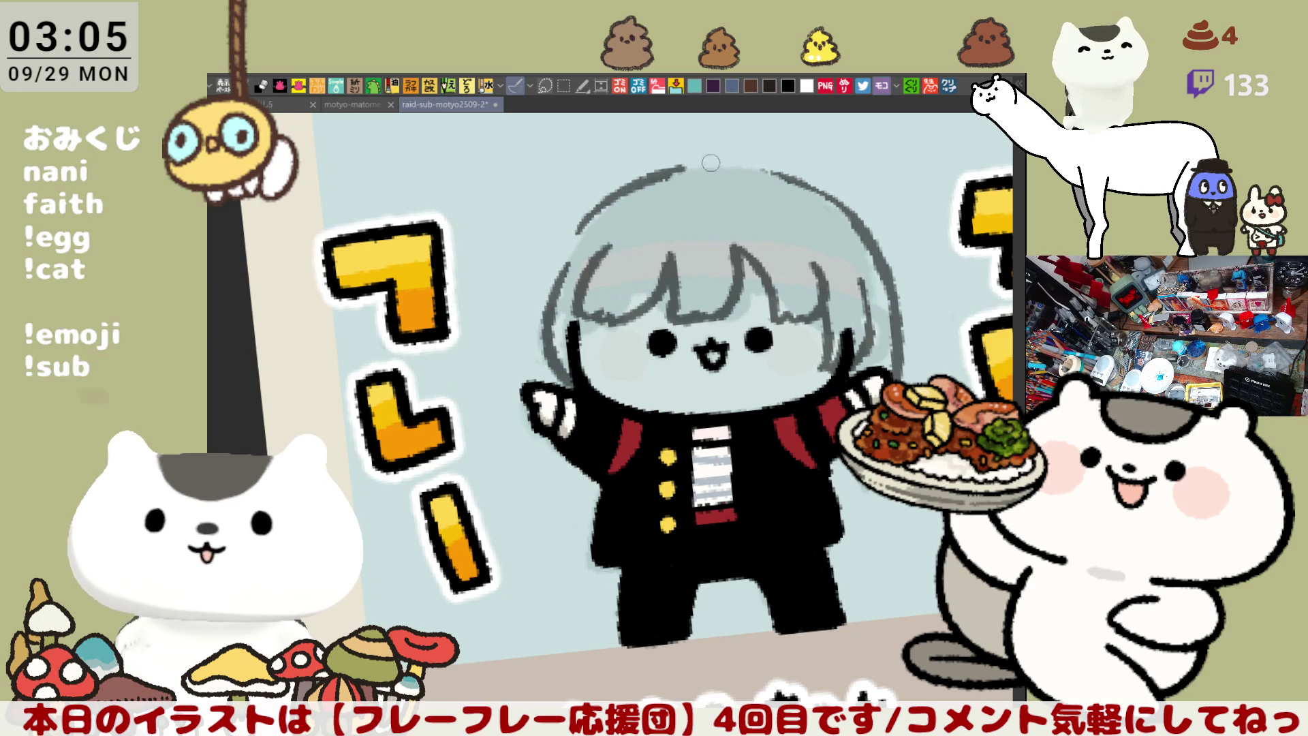
pyautogui.moveTo(636, 188); pyautogui.dragTo(747, 169)
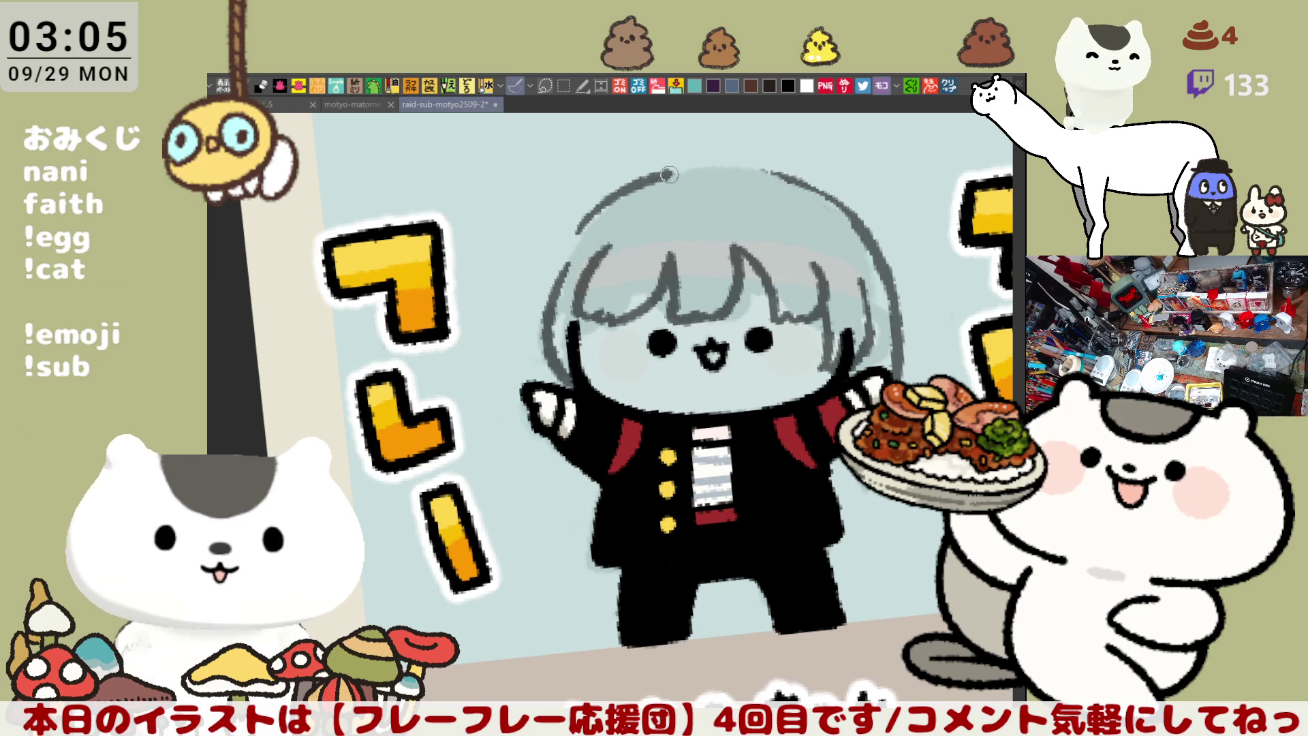
pyautogui.moveTo(741, 166); pyautogui.dragTo(843, 203)
pyautogui.moveTo(672, 171); pyautogui.dragTo(762, 166)
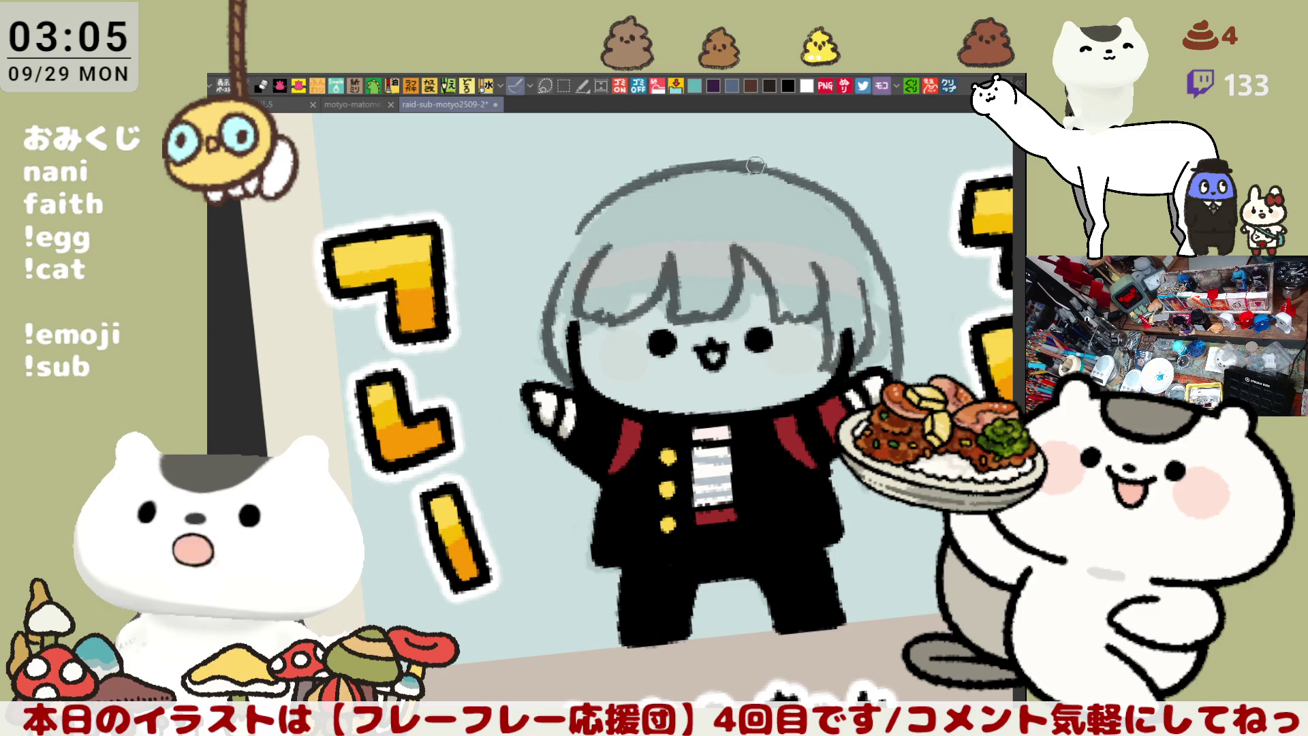
pyautogui.moveTo(672, 171)
pyautogui.mouseDown()
pyautogui.moveTo(781, 175)
pyautogui.moveTo(871, 245)
pyautogui.mouseUp()
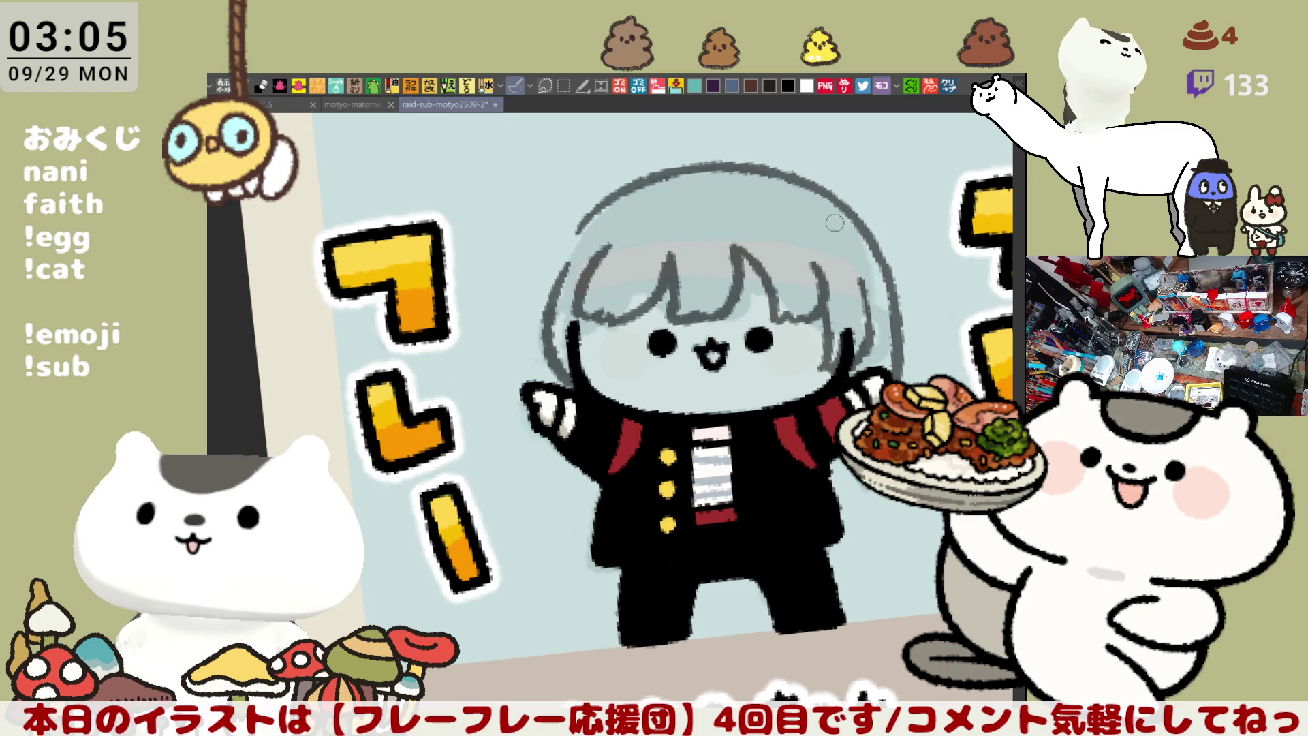
# Draw a grey line down the hair's left edge, redoing it until it sits right
pyautogui.scroll(-2, 835, 223)
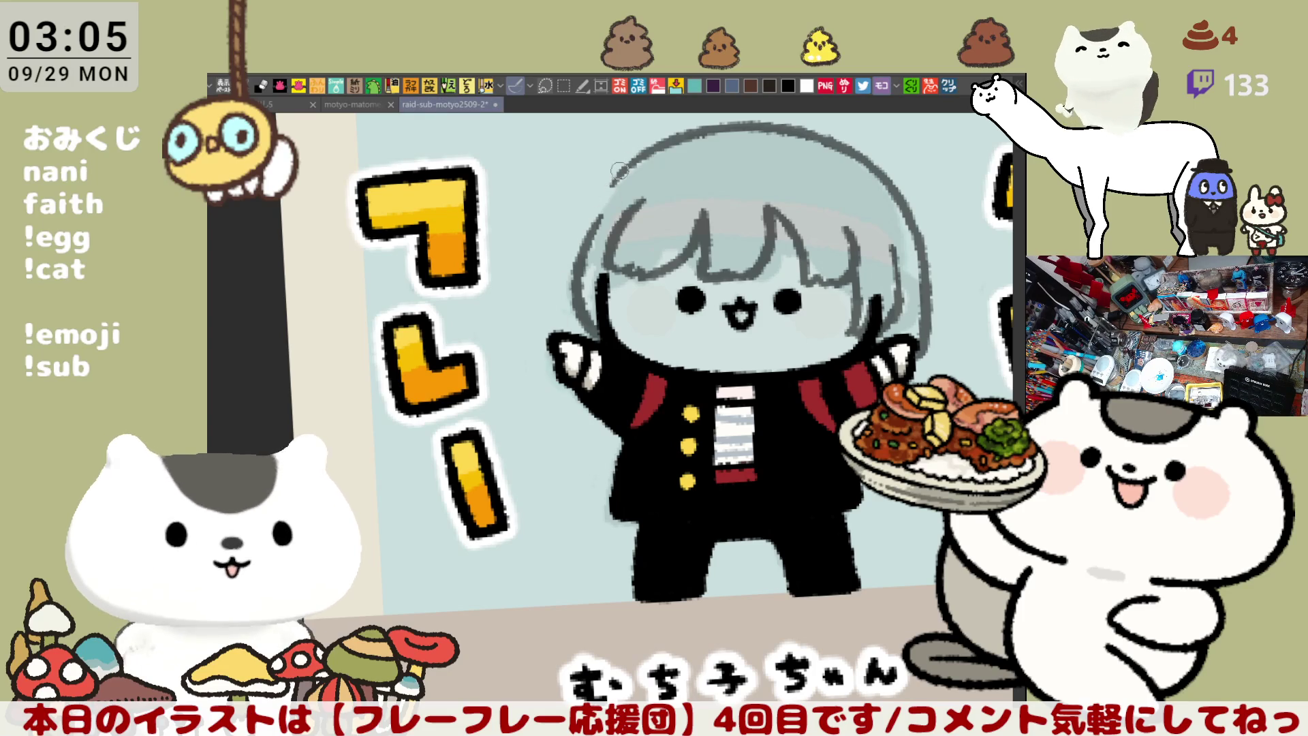
pyautogui.moveTo(622, 168); pyautogui.dragTo(572, 318)
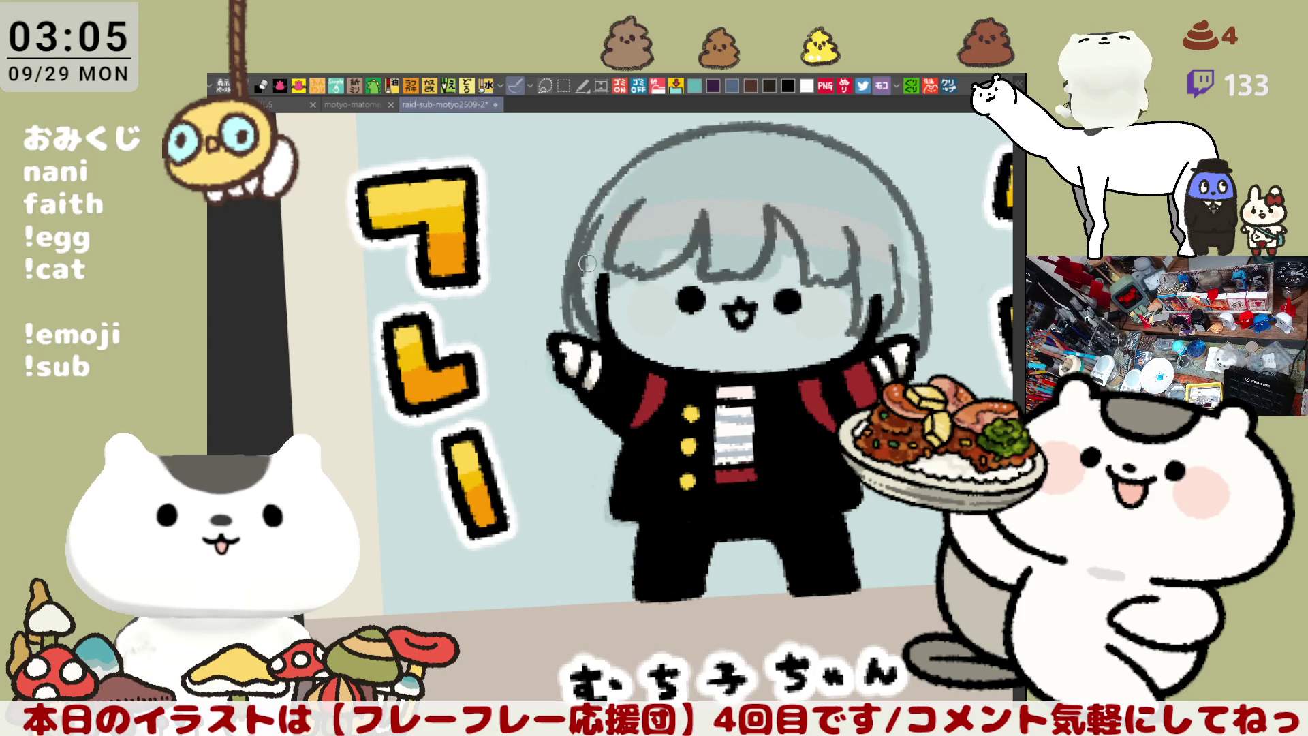
pyautogui.hotkey('ctrl', 'z')
pyautogui.moveTo(600, 216); pyautogui.dragTo(578, 340)
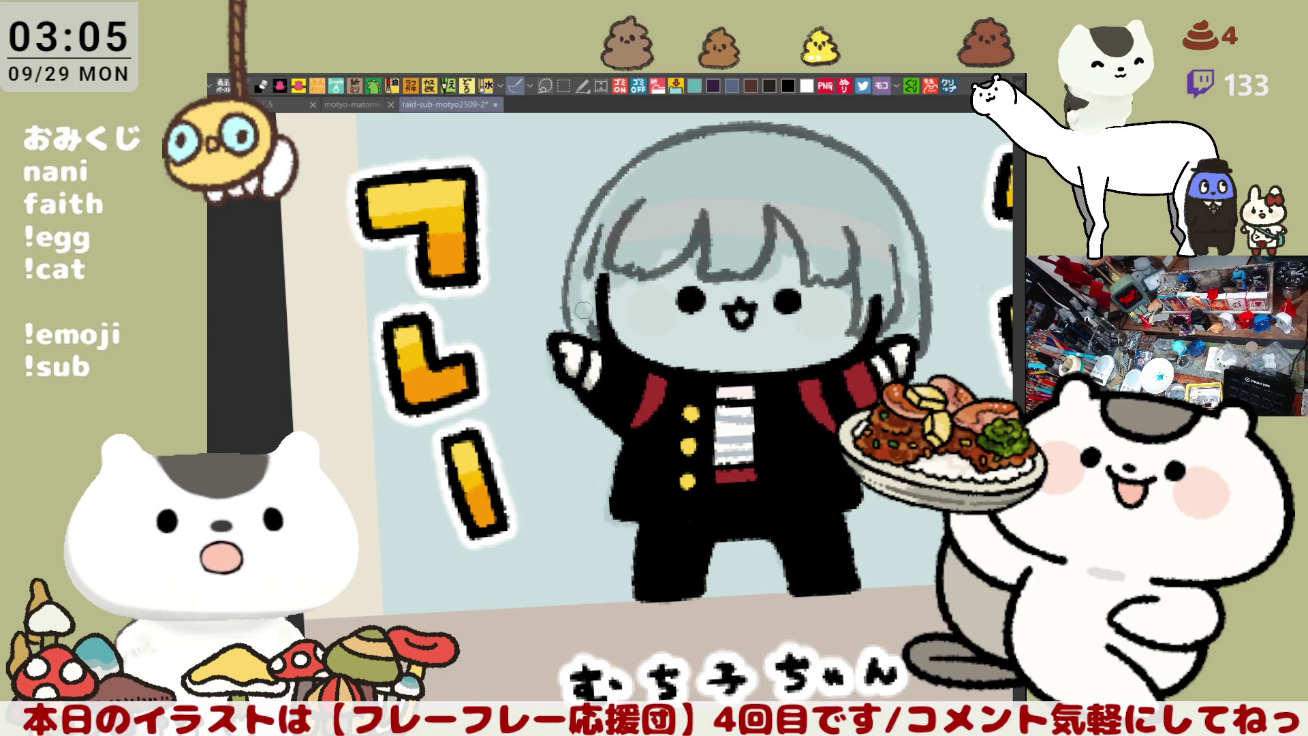
pyautogui.hotkey('ctrl', 'z')
pyautogui.moveTo(599, 225); pyautogui.dragTo(578, 341)
pyautogui.hotkey('ctrl', 'z')
pyautogui.moveTo(598, 192); pyautogui.dragTo(563, 336)
pyautogui.hotkey('ctrl', 'z')
pyautogui.hotkey('ctrl', 'z')
pyautogui.hotkey('ctrl', 'z')
pyautogui.moveTo(600, 191); pyautogui.dragTo(565, 337)
pyautogui.hotkey('ctrl', 'z')
pyautogui.hotkey('ctrl', 'z')
pyautogui.moveTo(601, 198); pyautogui.dragTo(566, 335)
pyautogui.hotkey('ctrl', 'z')
pyautogui.hotkey('ctrl', 'z')
pyautogui.moveTo(596, 194); pyautogui.dragTo(565, 330)
# Recenter the view on the character and draw a grey hair strand past the left arm
pyautogui.moveTo(734, 378); pyautogui.dragTo(695, 348)
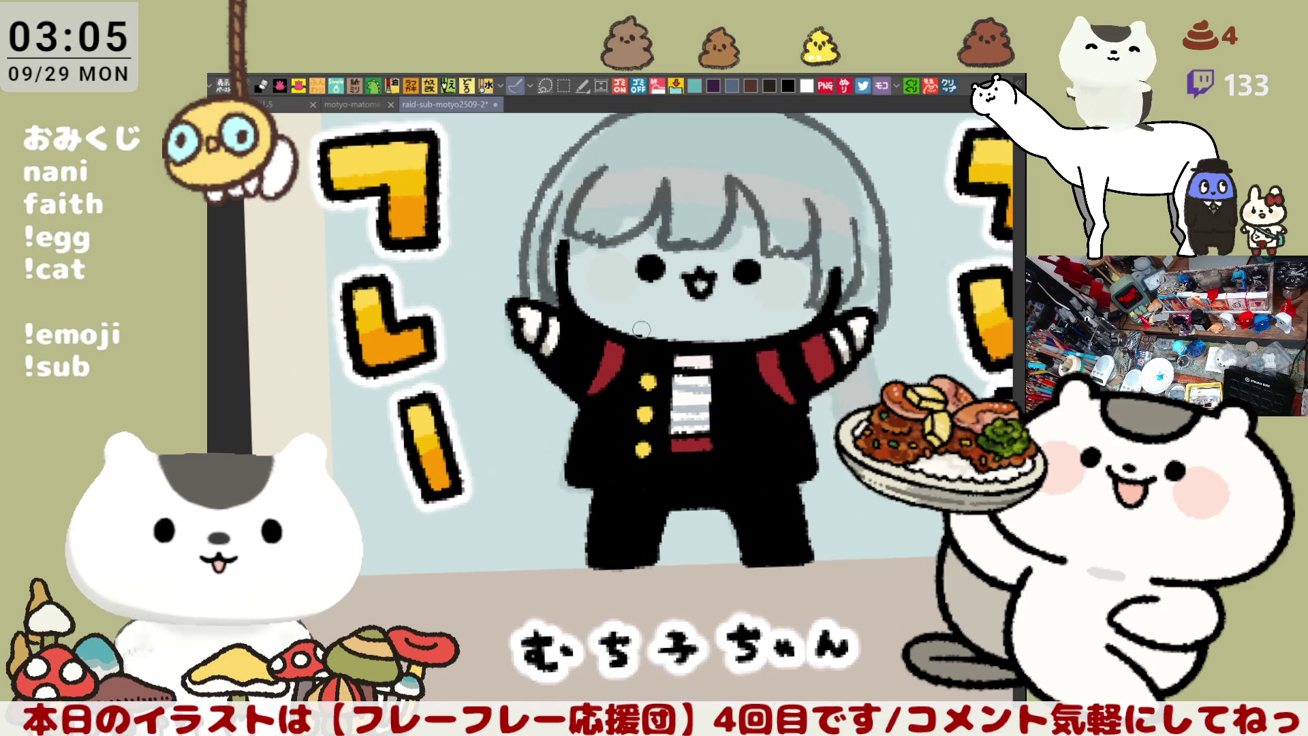
pyautogui.moveTo(521, 318); pyautogui.dragTo(548, 351)
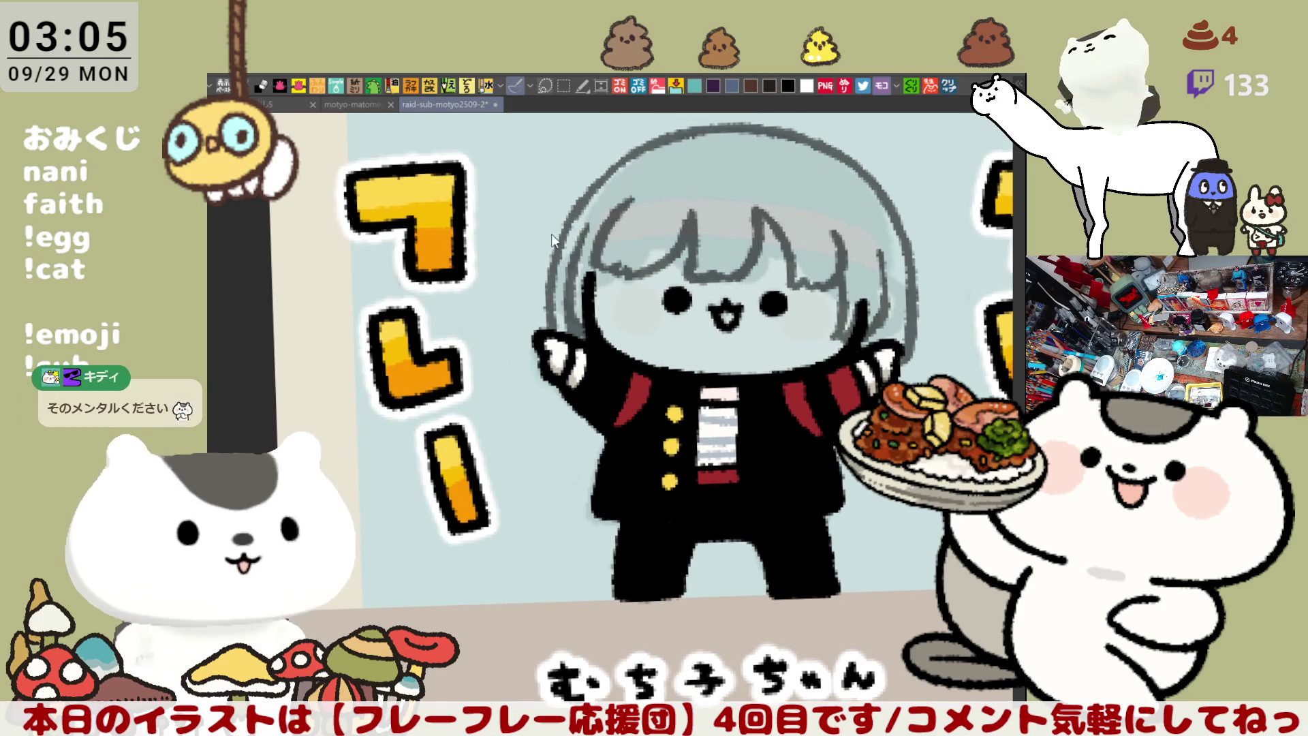
pyautogui.moveTo(638, 305); pyautogui.dragTo(525, 289)
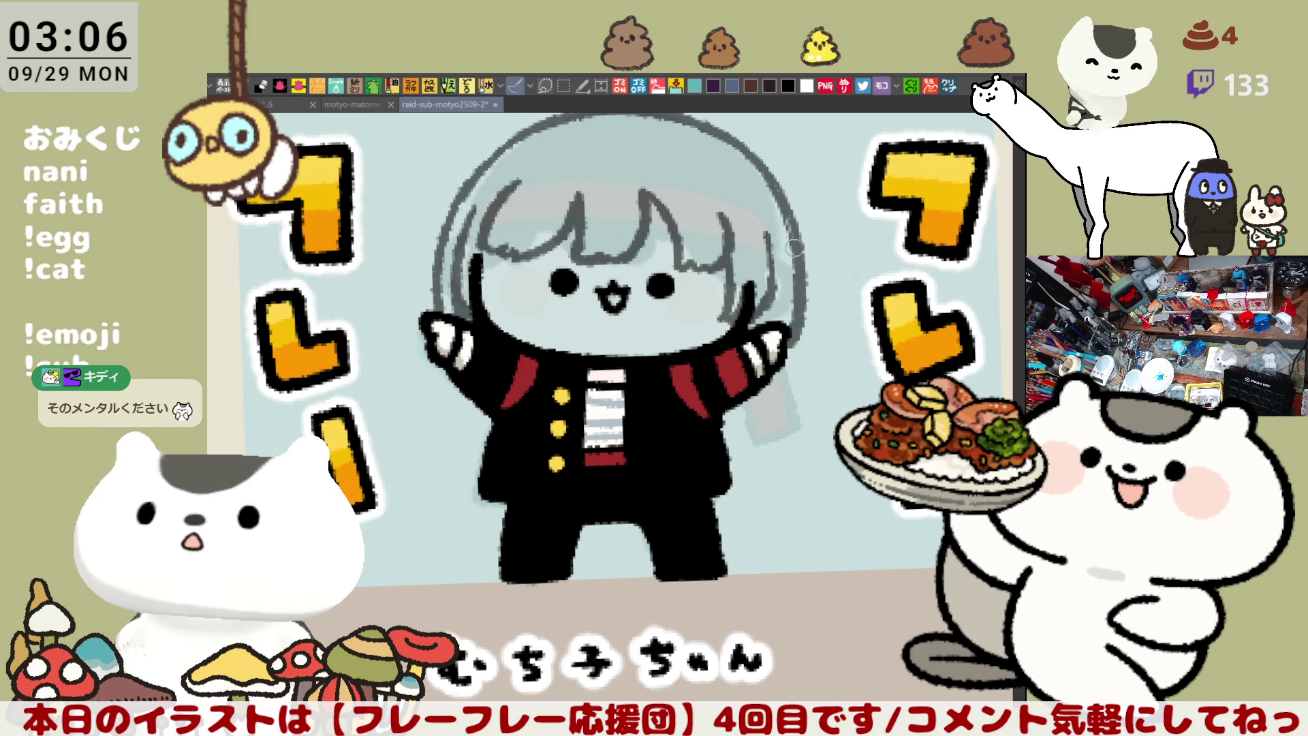
pyautogui.scroll(-1, 795, 247)
pyautogui.scroll(1, 690, 368)
pyautogui.moveTo(521, 344); pyautogui.dragTo(485, 423)
# Retry a wavy hair strand trailing past the left arm, then preview the animation
pyautogui.hotkey('ctrl', 'z')
pyautogui.moveTo(521, 348); pyautogui.dragTo(490, 417)
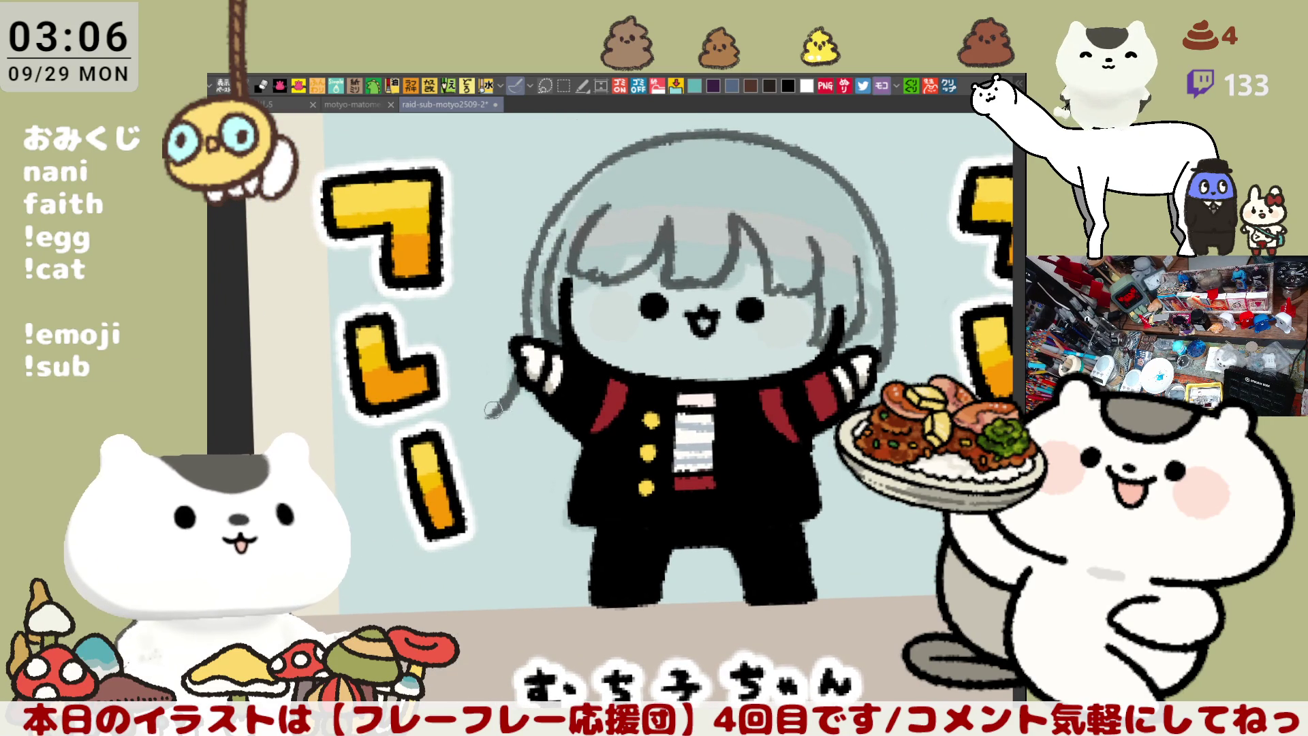
pyautogui.hotkey('ctrl', 'z')
pyautogui.moveTo(521, 360)
pyautogui.mouseDown()
pyautogui.moveTo(485, 432)
pyautogui.moveTo(508, 446)
pyautogui.moveTo(473, 436)
pyautogui.moveTo(552, 494)
pyautogui.mouseUp()
pyautogui.hotkey('ctrl', 'z')
pyautogui.hotkey('ctrl', 'z')
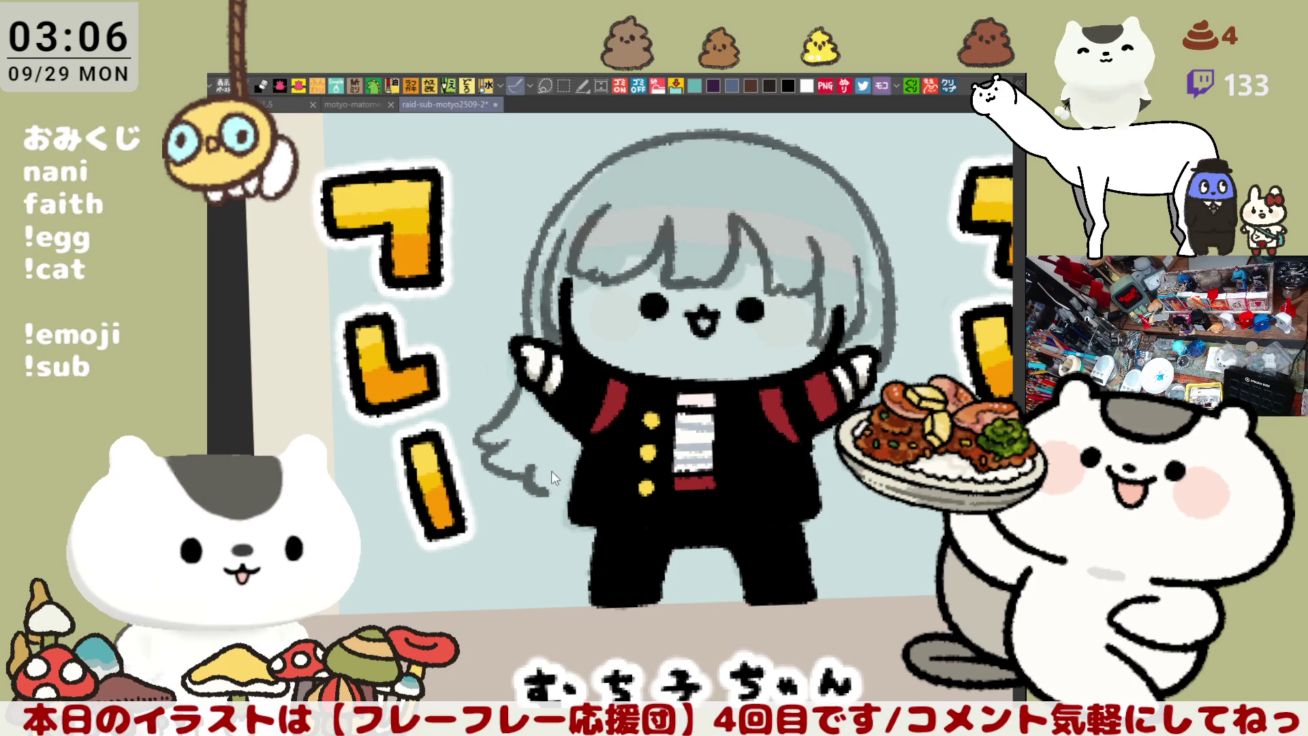
pyautogui.hotkey('ctrl', 'z')
pyautogui.moveTo(511, 440)
pyautogui.mouseDown()
pyautogui.moveTo(521, 477)
pyautogui.moveTo(582, 497)
pyautogui.mouseUp()
pyautogui.hotkey('ctrl', 'z')
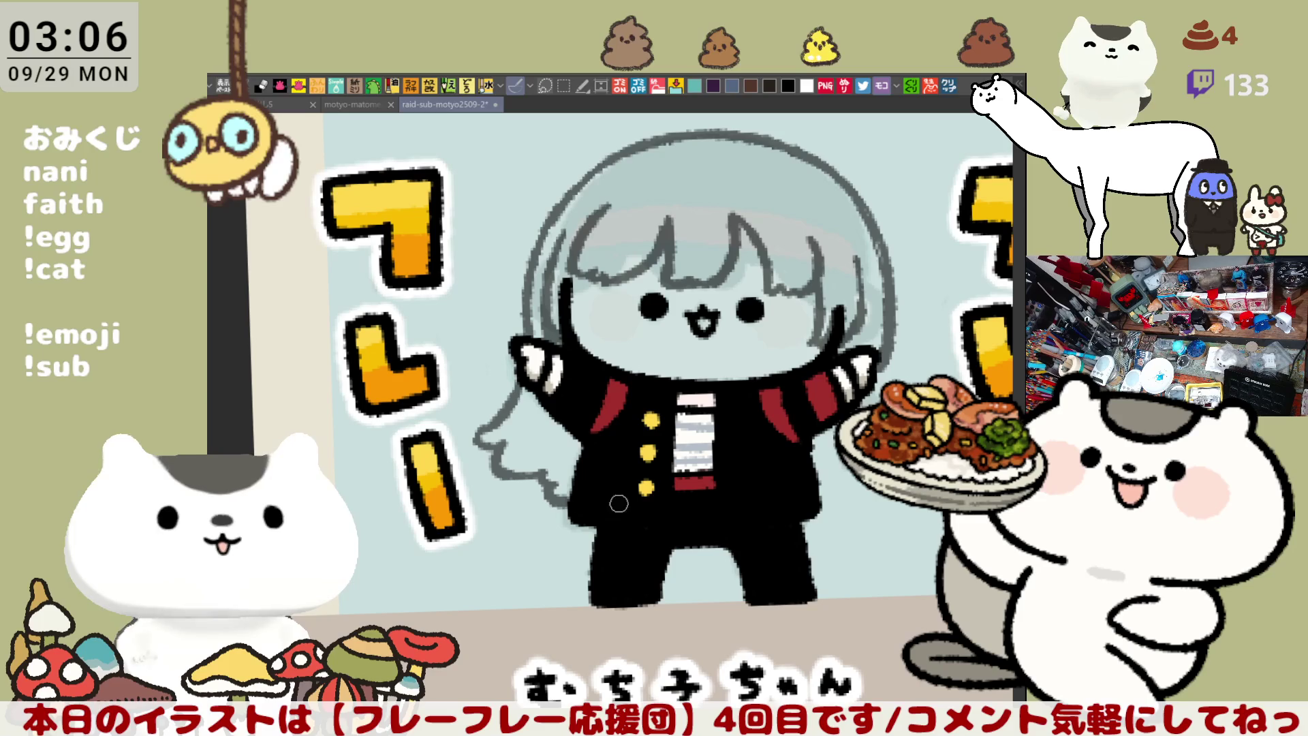
pyautogui.press('space')
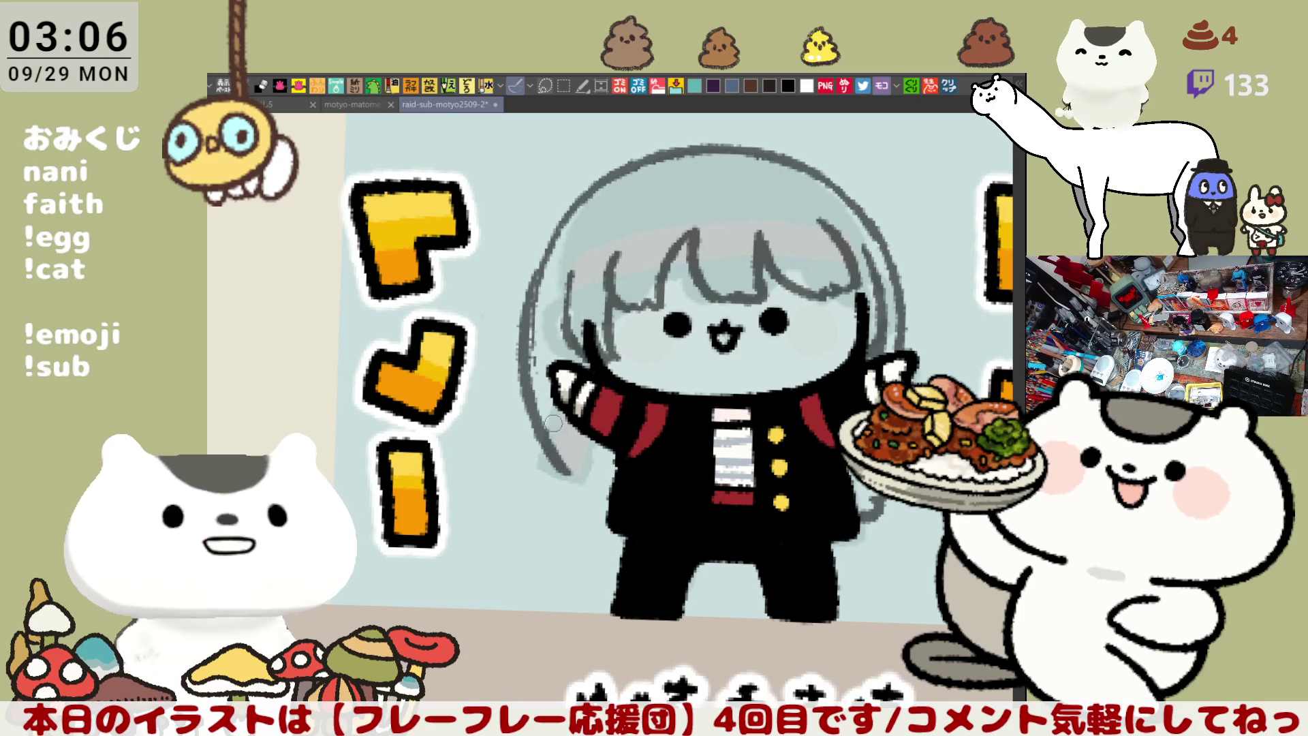
# Draw a curved left hair outline reaching down to the jacket and preview the playback
pyautogui.moveTo(541, 248); pyautogui.dragTo(556, 453)
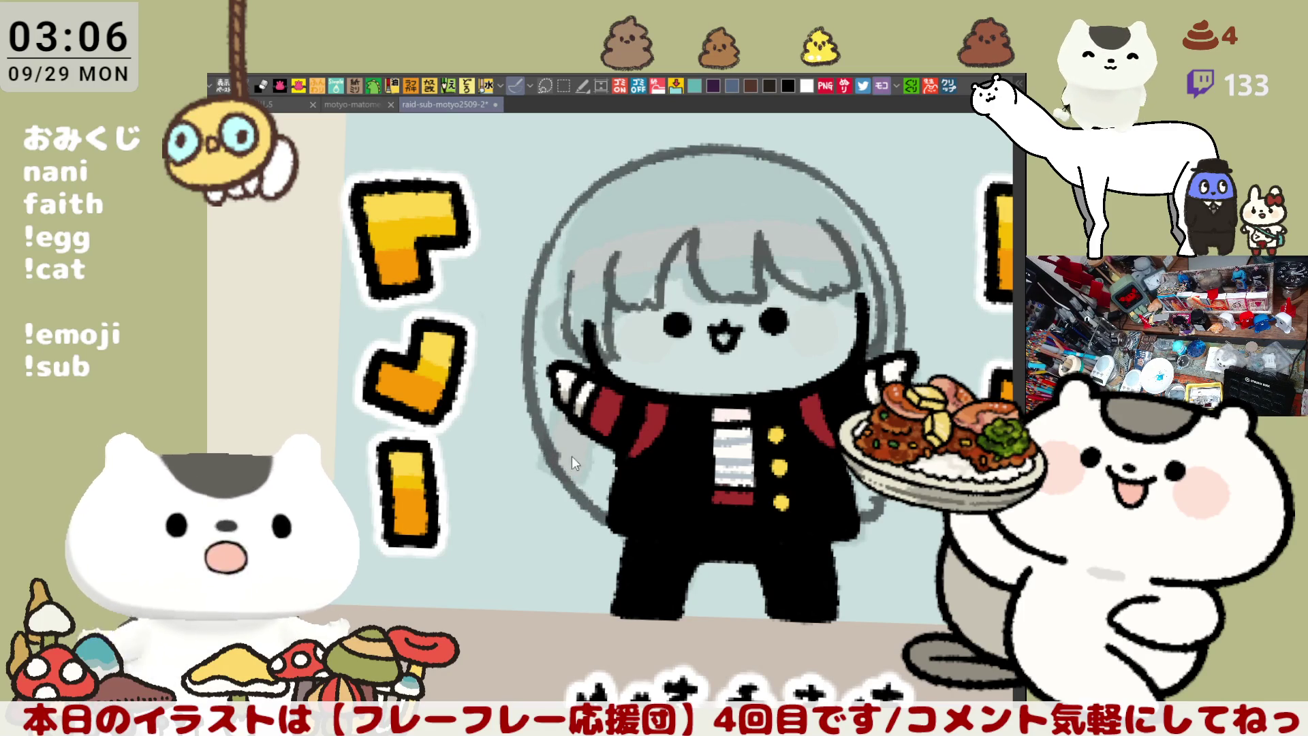
pyautogui.moveTo(549, 444); pyautogui.dragTo(598, 478)
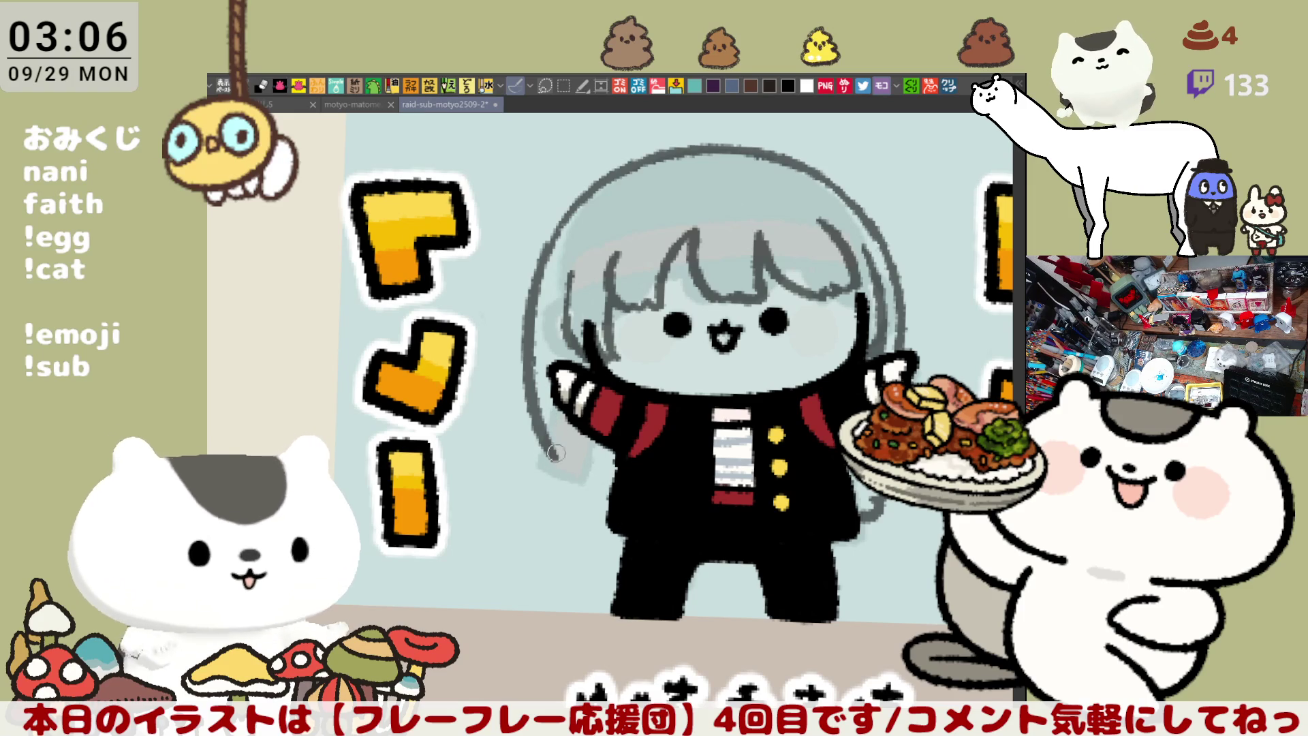
pyautogui.moveTo(545, 453); pyautogui.dragTo(587, 490)
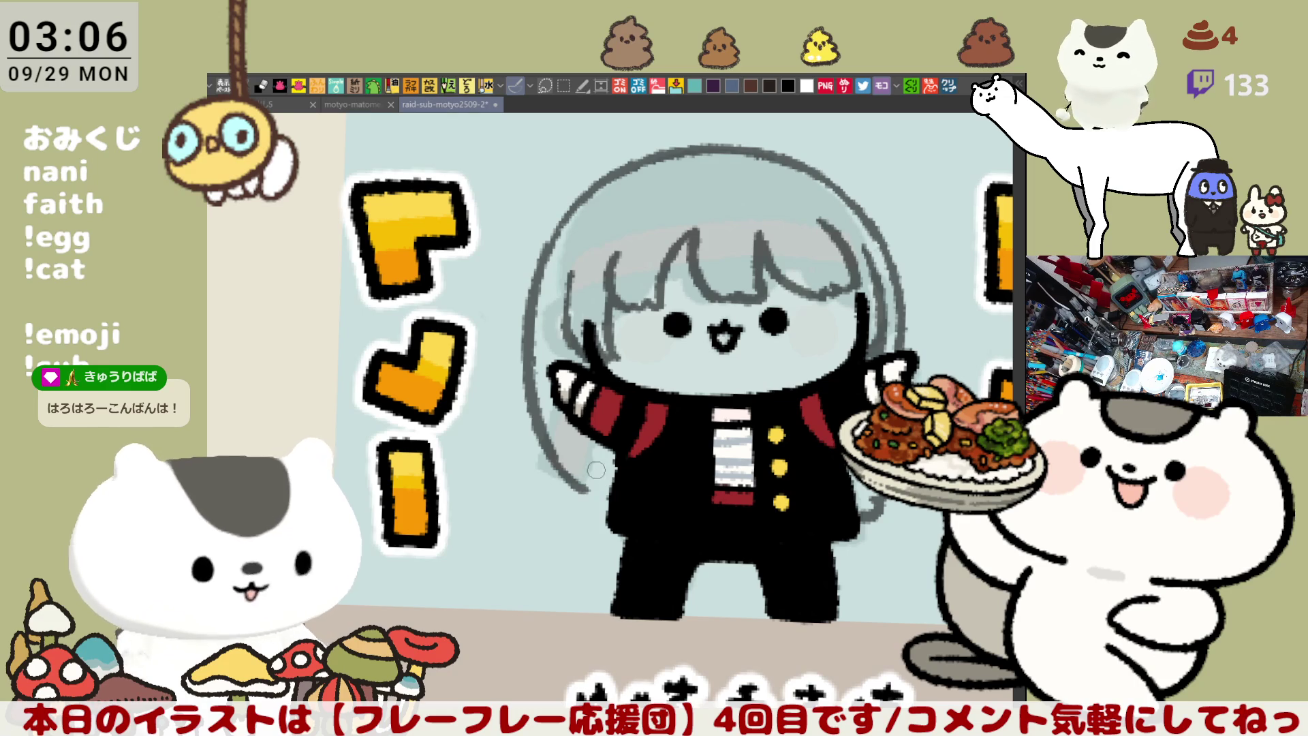
pyautogui.moveTo(593, 485); pyautogui.dragTo(613, 505)
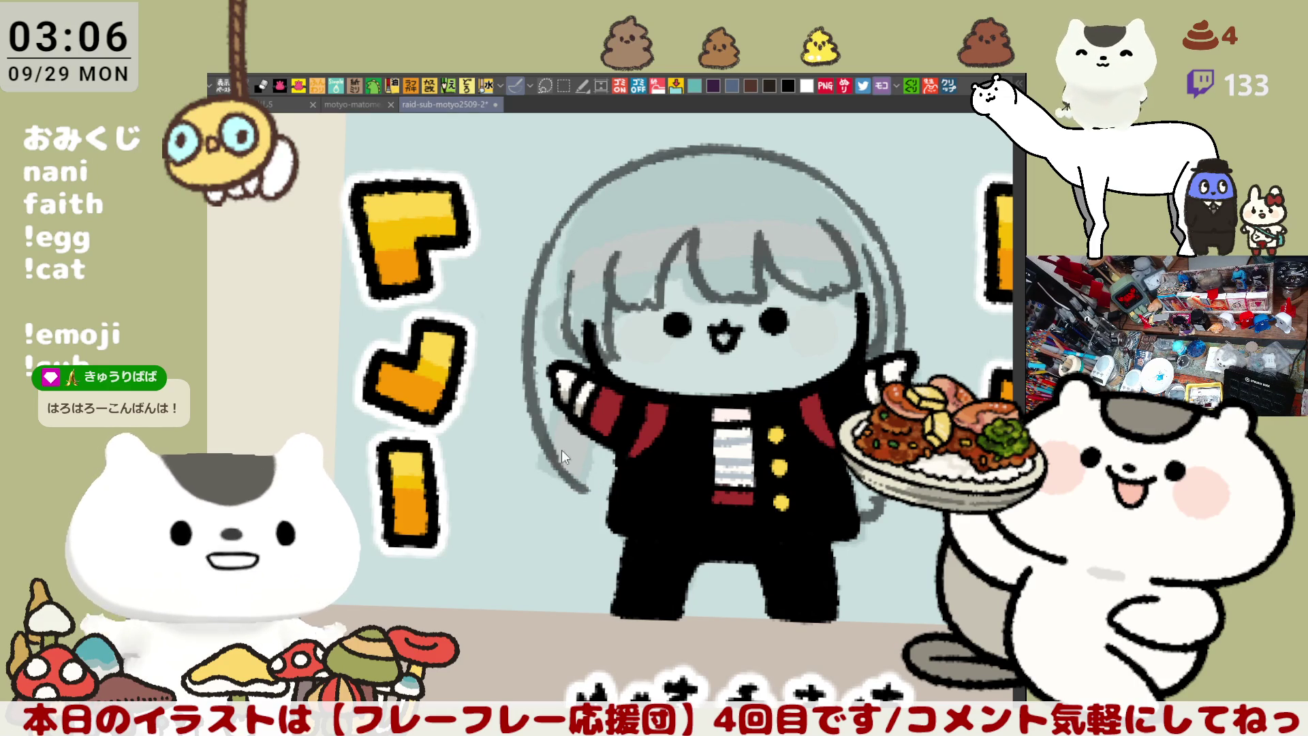
pyautogui.moveTo(538, 417); pyautogui.dragTo(609, 514)
pyautogui.hotkey('ctrl', 'z')
pyautogui.moveTo(536, 436); pyautogui.dragTo(608, 514)
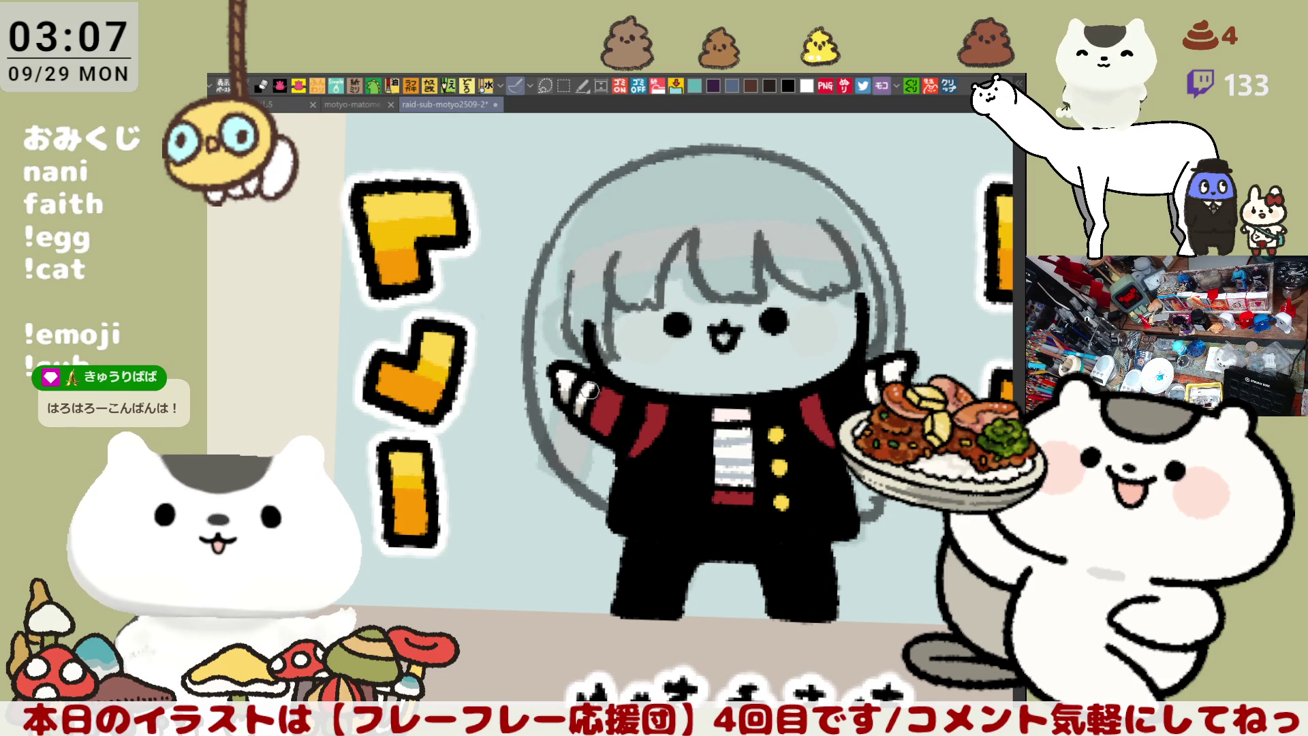
pyautogui.press('space')
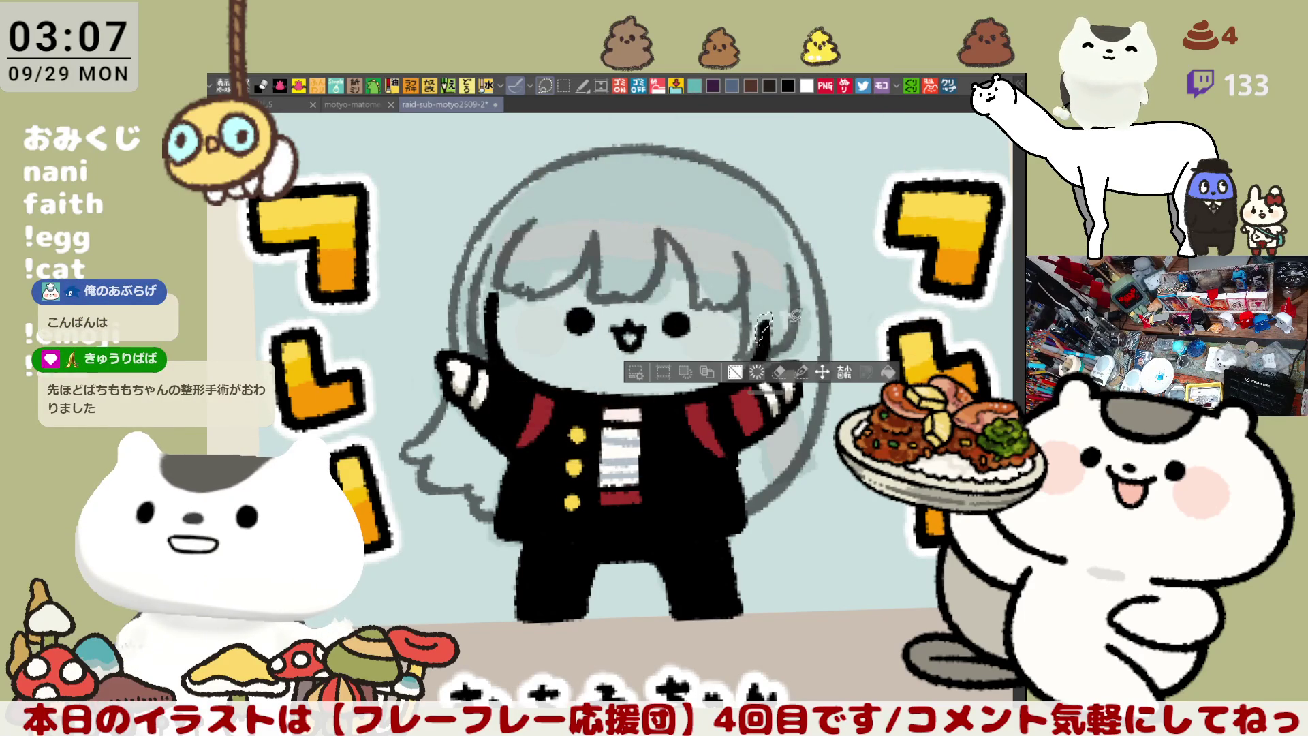
# Lasso the stray hair strand left of the face and delete it
pyautogui.moveTo(753, 344); pyautogui.dragTo(755, 354)
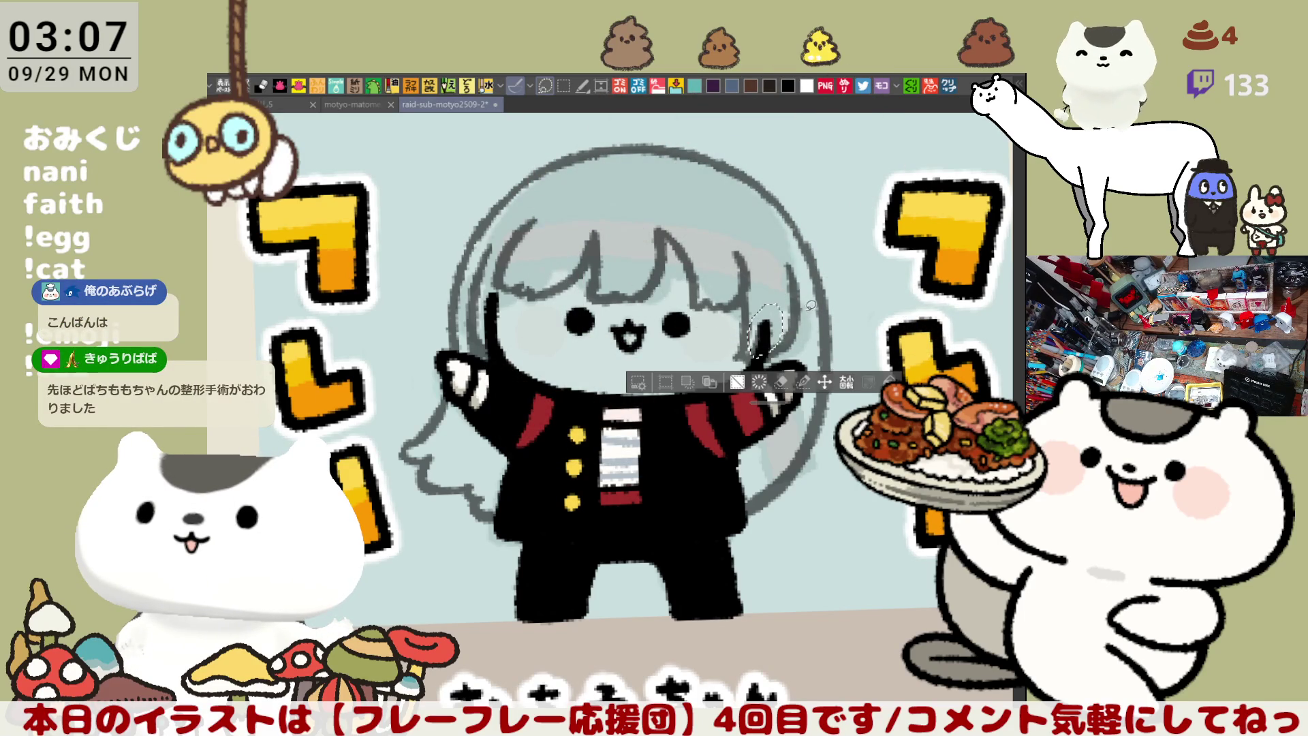
pyautogui.hotkey('ctrl', 'z')
pyautogui.hotkey('ctrl', 'z')
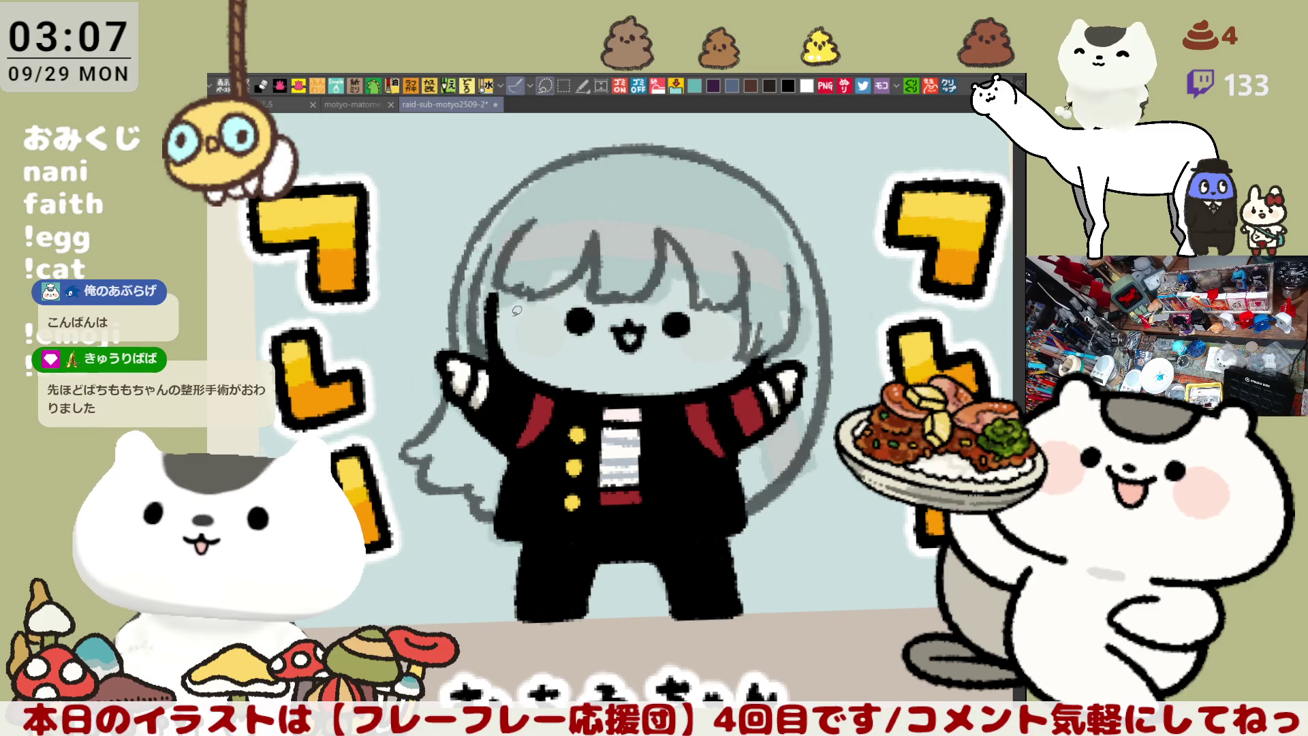
pyautogui.moveTo(489, 339)
pyautogui.mouseDown()
pyautogui.moveTo(506, 293)
pyautogui.moveTo(492, 339)
pyautogui.mouseUp()
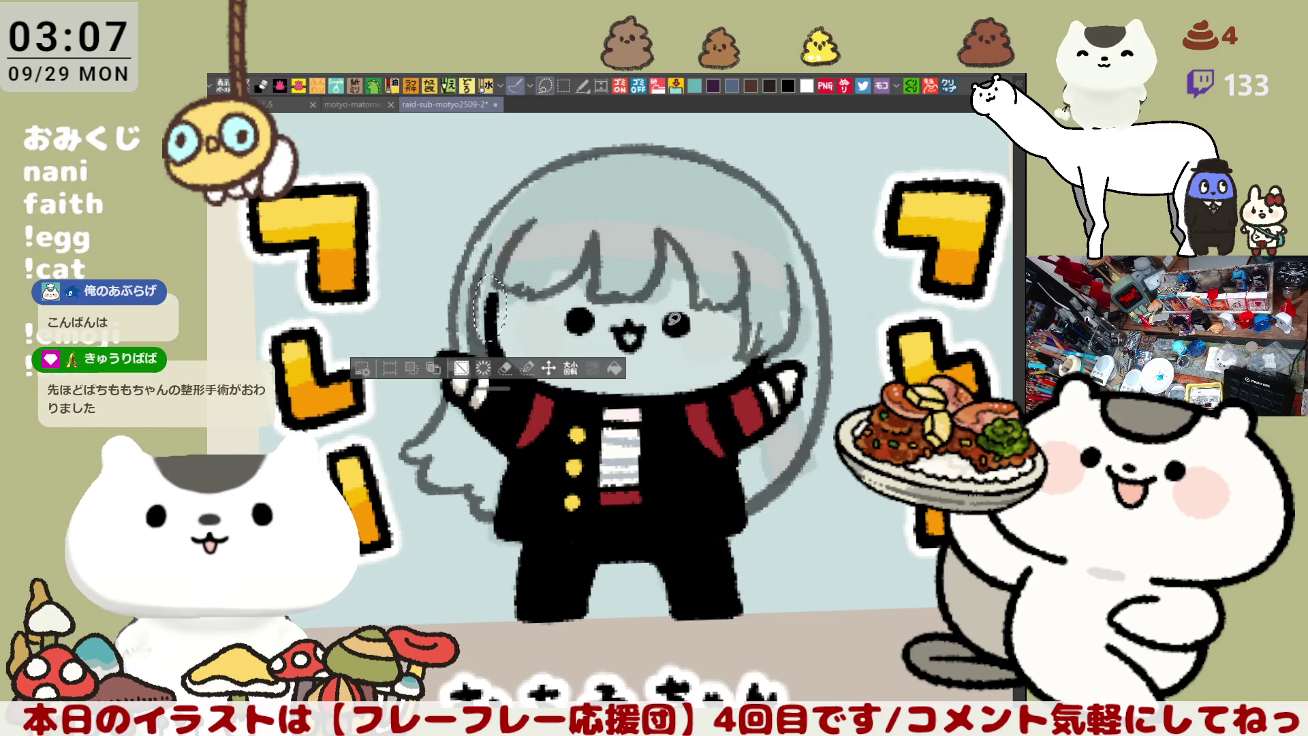
pyautogui.press('Delete')
# Deselect and draw a grey line down the hair's right edge
pyautogui.hotkey('ctrl', 'd')
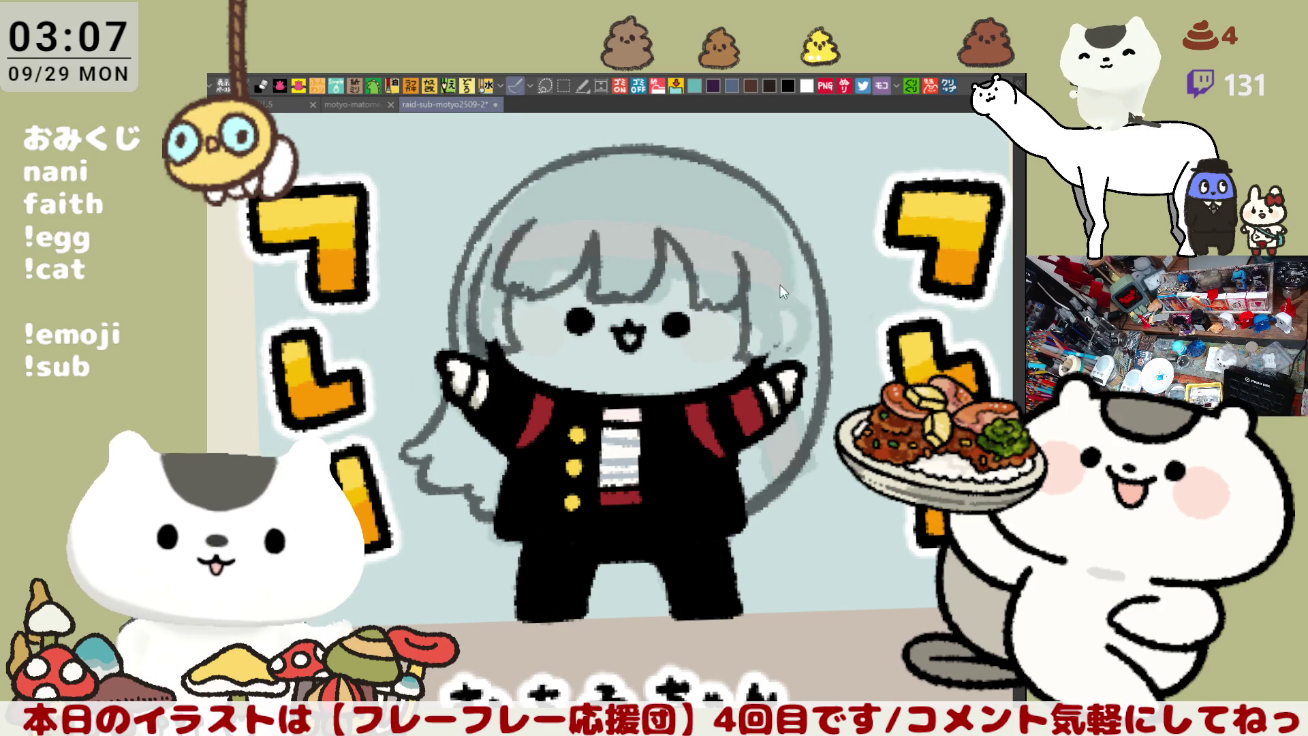
pyautogui.moveTo(779, 288); pyautogui.dragTo(753, 362)
pyautogui.scroll(1, 773, 296)
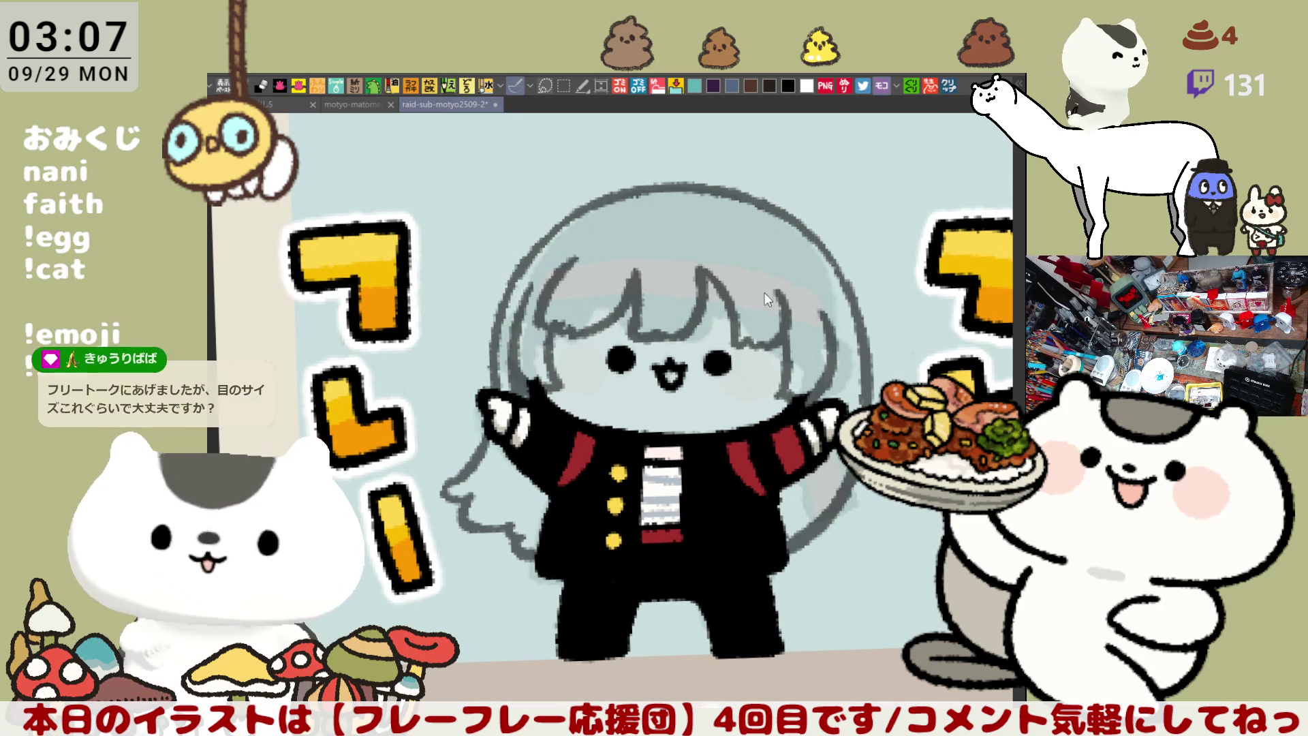
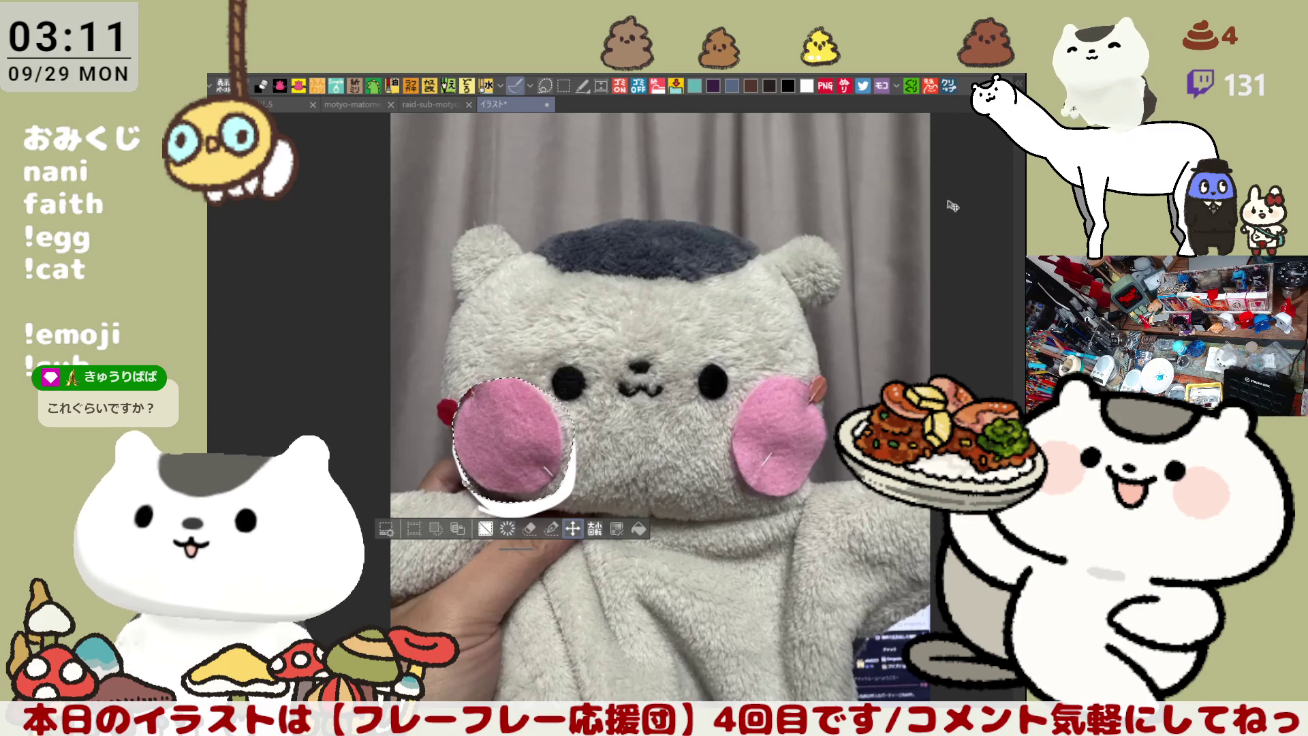
# Undo the recent plush photo edits and close it to return to raid-sub-motyo2509-2
pyautogui.hotkey('ctrl', 'z')
pyautogui.hotkey('ctrl', 'z')
pyautogui.hotkey('ctrl', 'z')
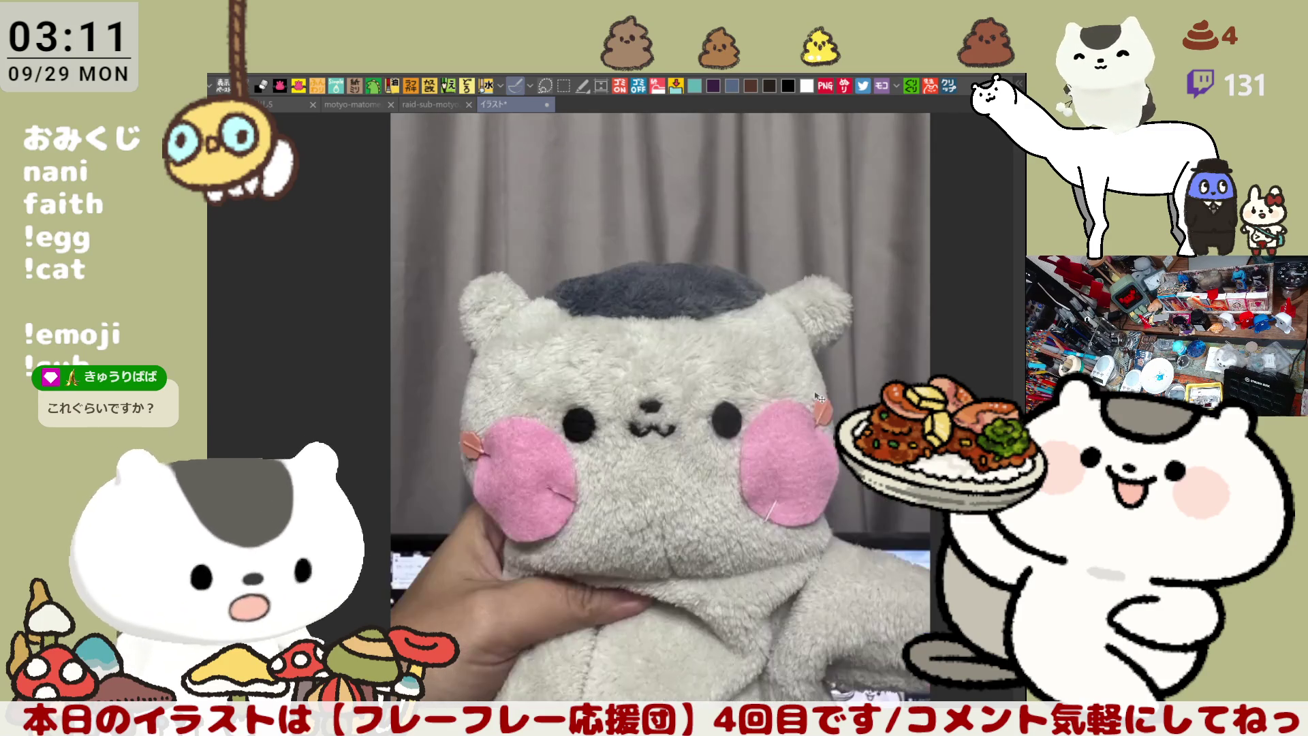
pyautogui.hotkey('ctrl', 'z')
pyautogui.hotkey('ctrl', 'z')
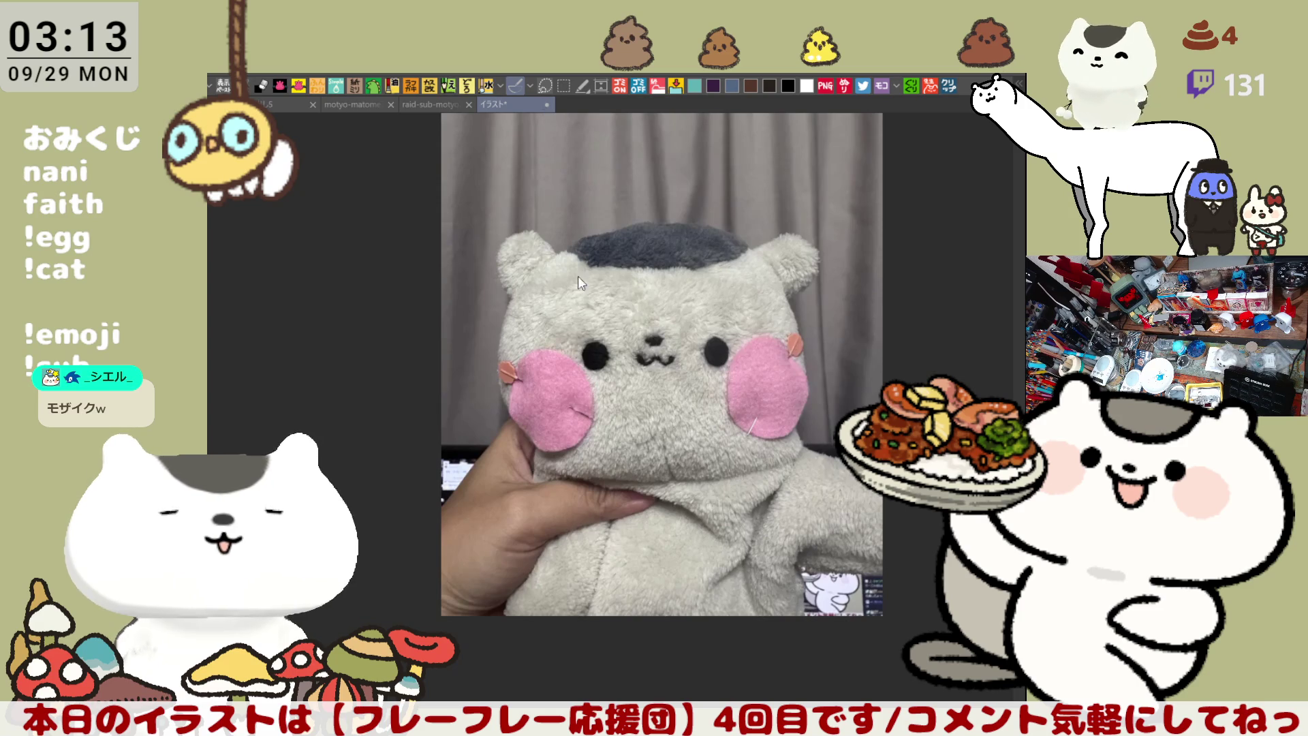
pyautogui.hotkey('ctrl', 'w')
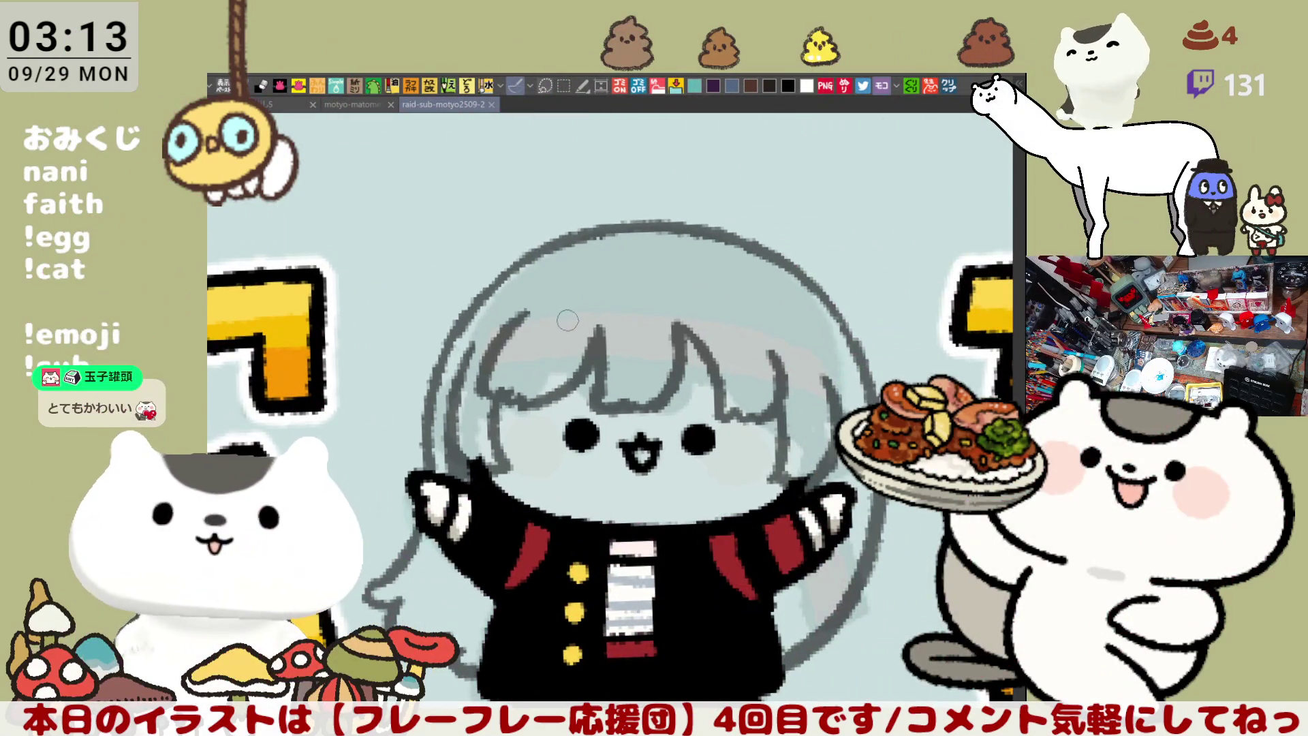
# Ink a continuous dark grey line across the top of the chibi's hair, redoing uneven strokes
pyautogui.moveTo(568, 321); pyautogui.dragTo(790, 326)
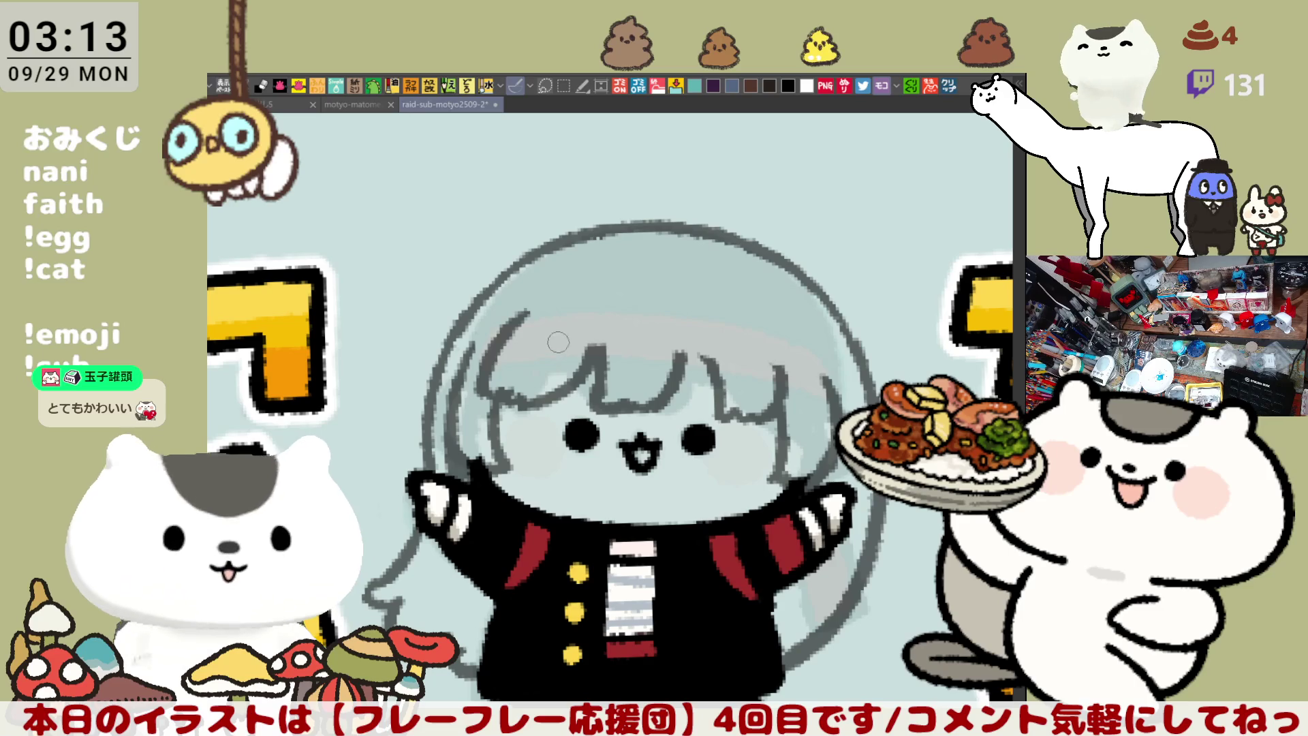
pyautogui.moveTo(534, 351); pyautogui.dragTo(780, 366)
pyautogui.hotkey('ctrl', 'z')
pyautogui.hotkey('ctrl', 'z')
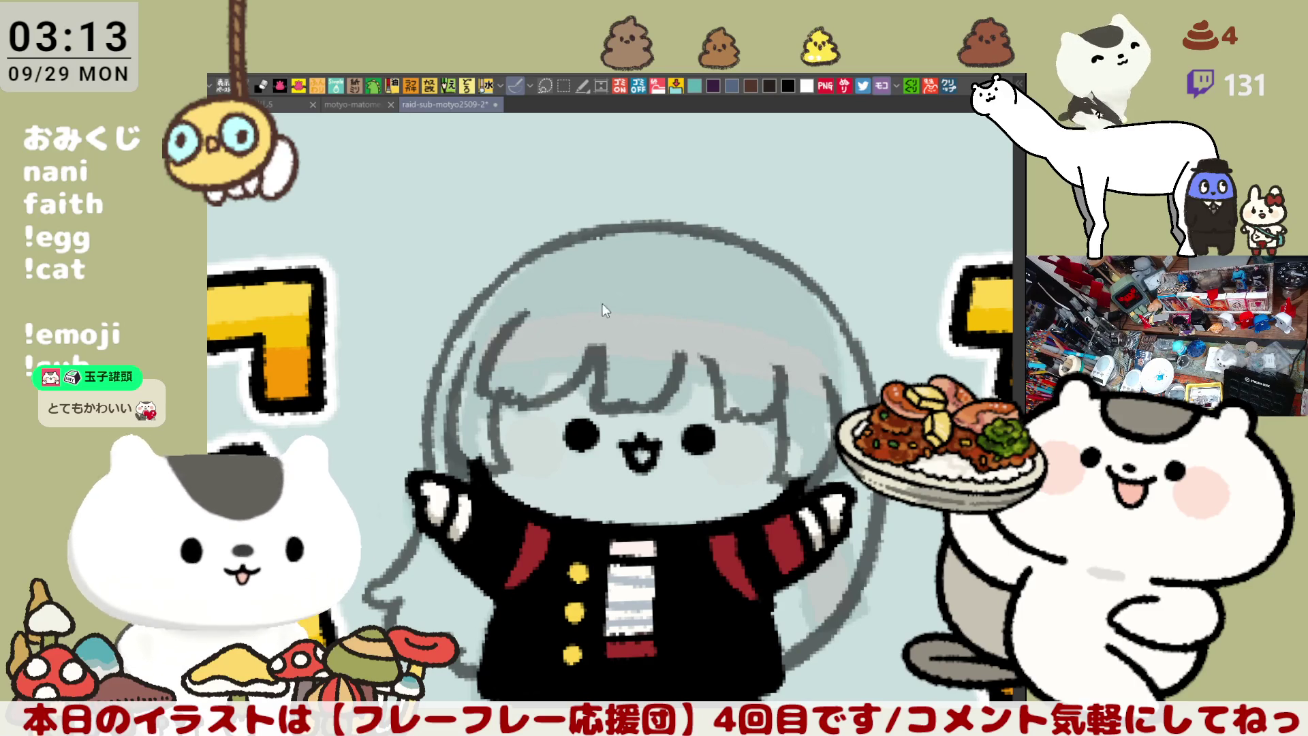
pyautogui.moveTo(572, 317); pyautogui.dragTo(740, 323)
pyautogui.hotkey('ctrl', 'z')
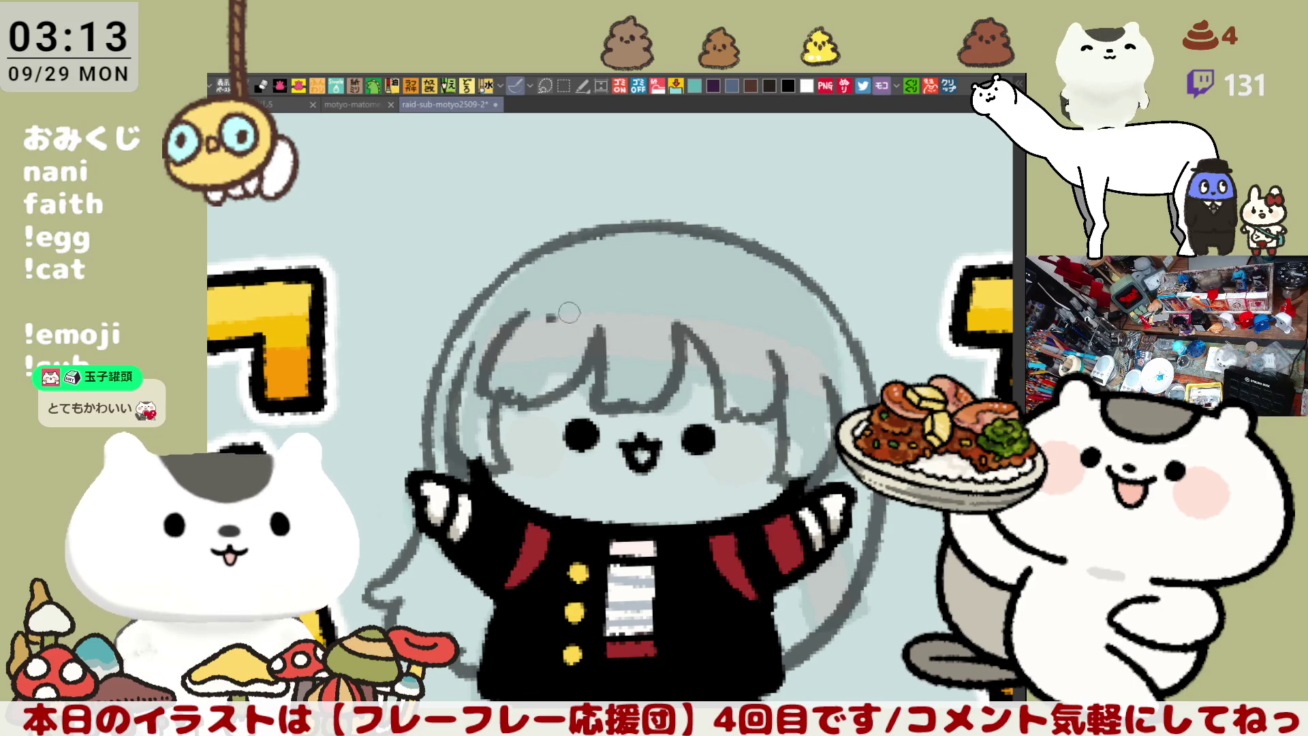
pyautogui.moveTo(545, 316); pyautogui.dragTo(773, 331)
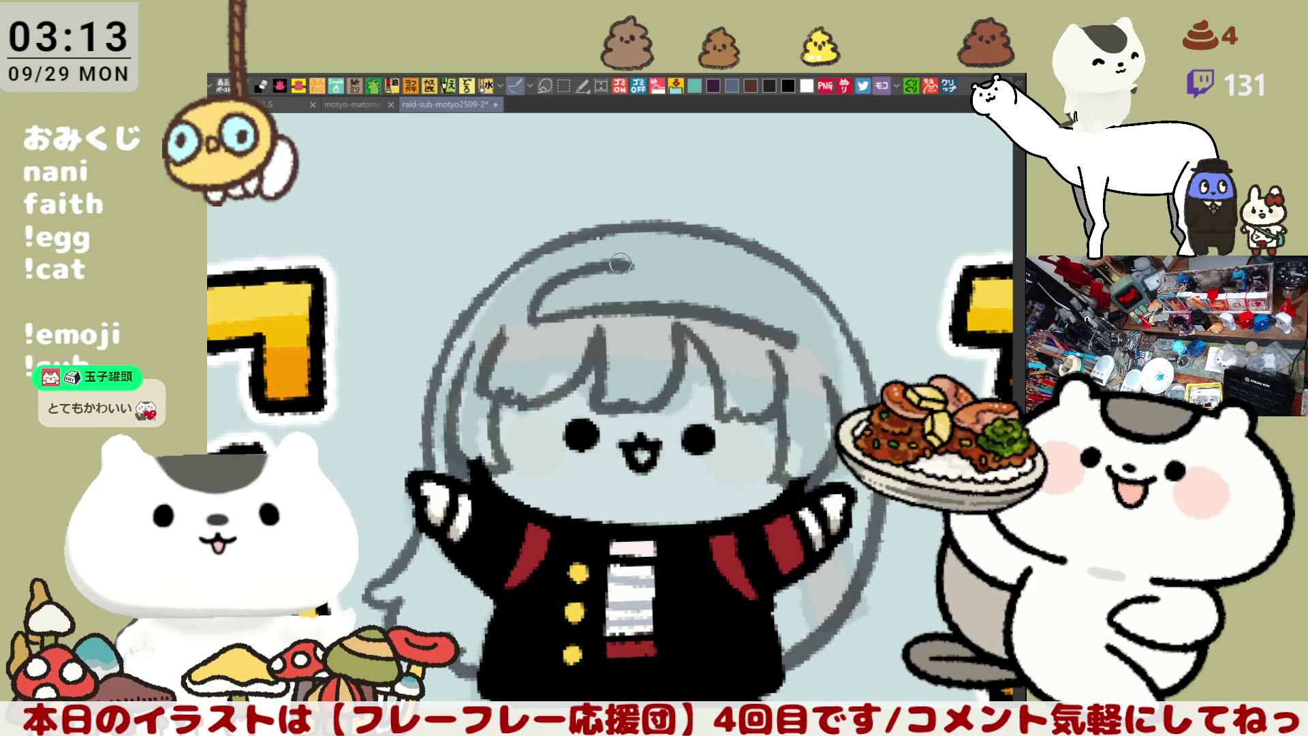
pyautogui.moveTo(530, 320)
pyautogui.mouseDown()
pyautogui.moveTo(596, 274)
pyautogui.moveTo(637, 265)
pyautogui.moveTo(783, 307)
pyautogui.mouseUp()
pyautogui.hotkey('ctrl', 'z')
pyautogui.moveTo(644, 262)
pyautogui.mouseDown()
pyautogui.moveTo(778, 310)
pyautogui.moveTo(808, 348)
pyautogui.mouseUp()
pyautogui.hotkey('ctrl', 'z')
pyautogui.moveTo(774, 305); pyautogui.dragTo(807, 358)
pyautogui.moveTo(589, 275); pyautogui.dragTo(688, 267)
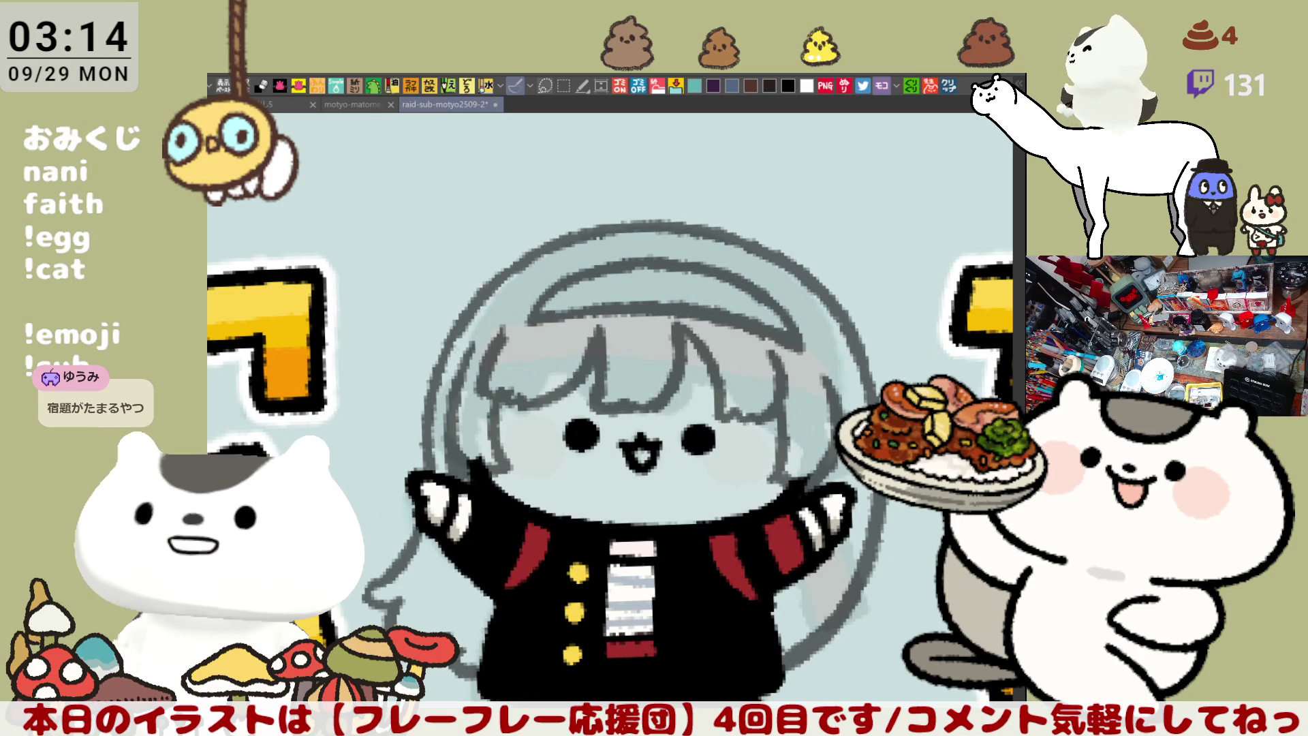
# Zoom out to the full ten-cell sheet and toggle the character illustrations off and on
pyautogui.scroll(-5, 610, 409)
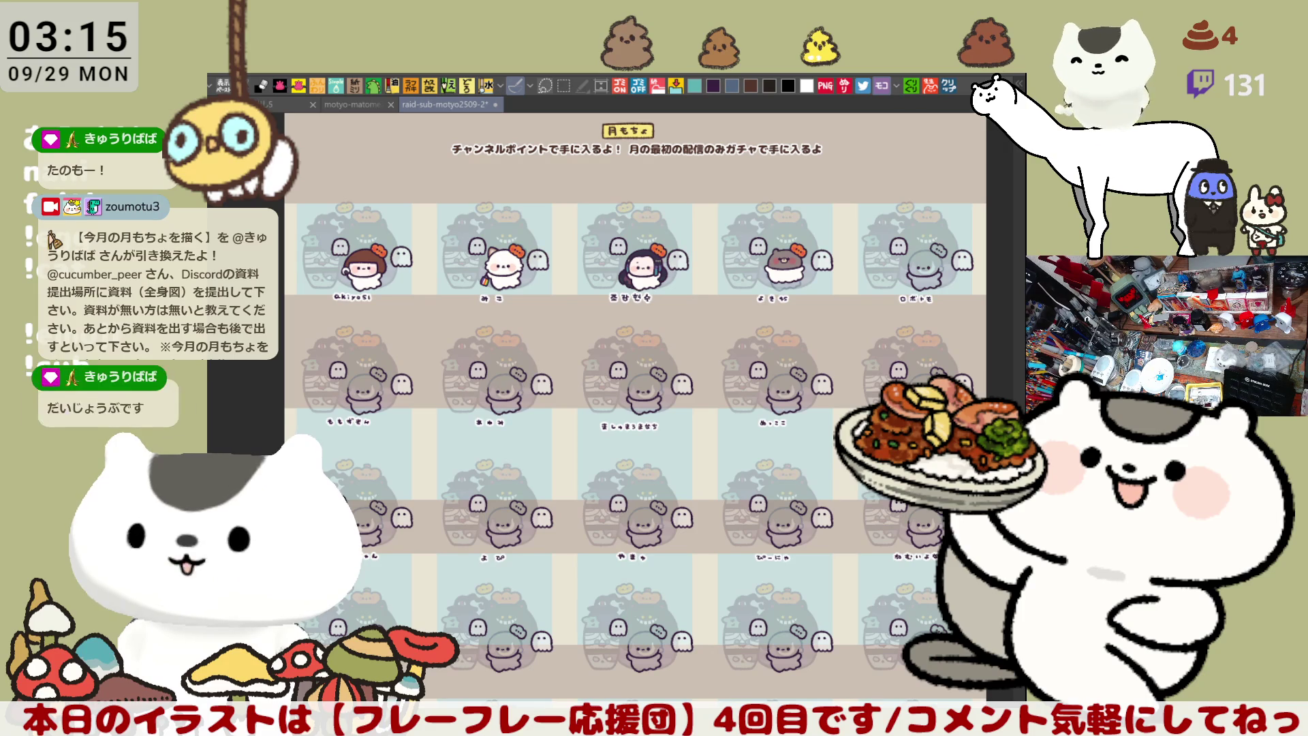
pyautogui.hotkey('ctrl', 'z')
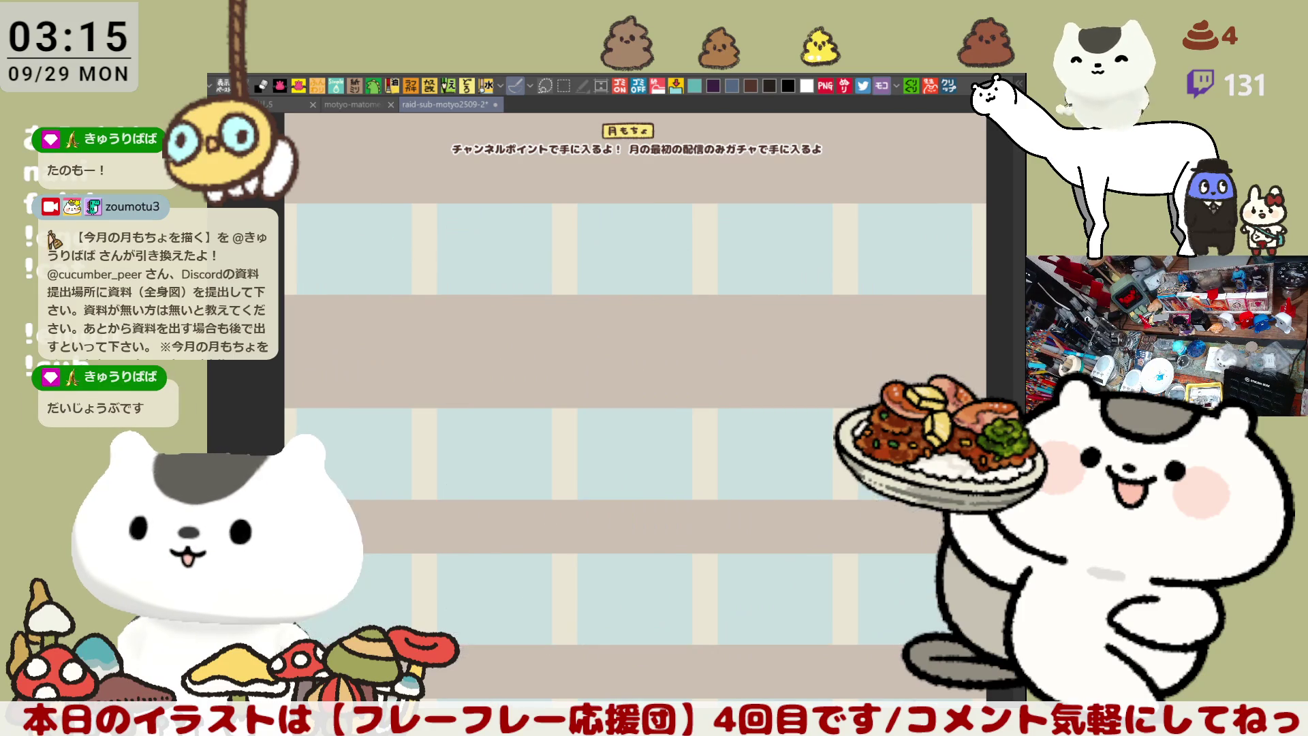
pyautogui.hotkey('ctrl', 'y')
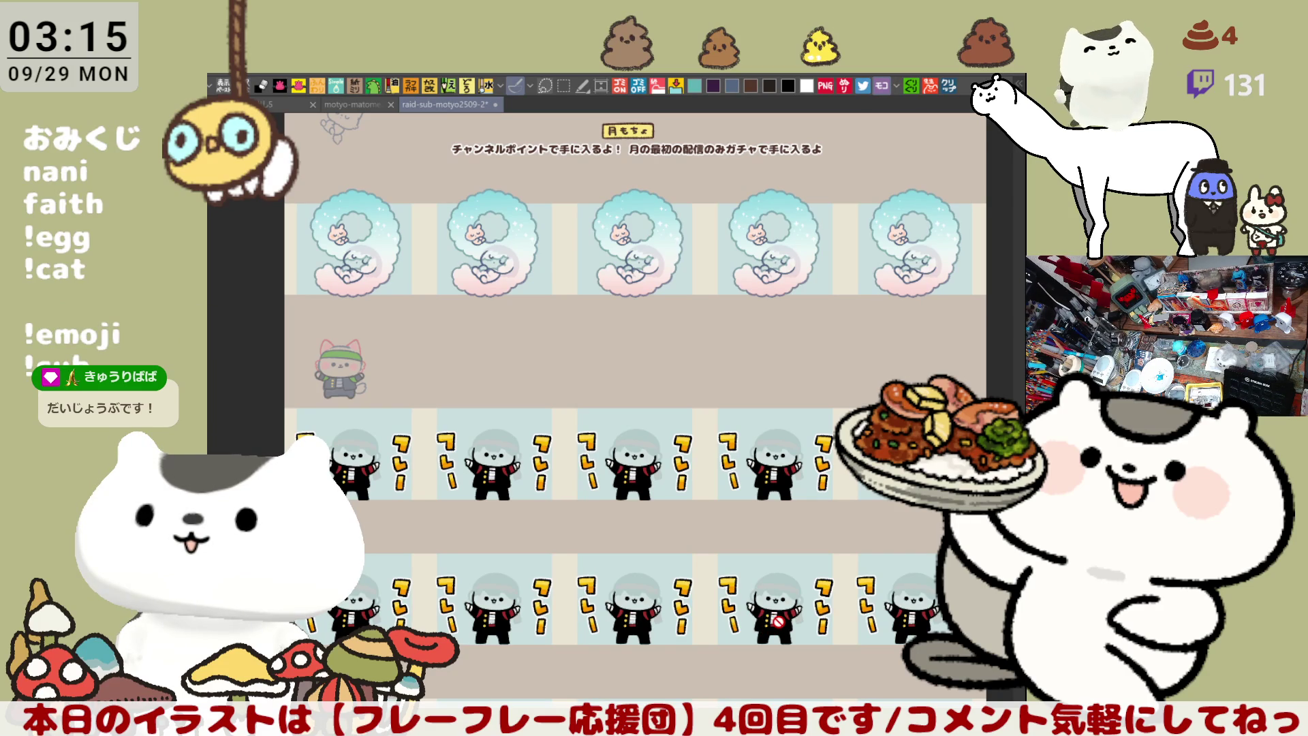
# Zoom in on the third row of cheerleaders with their フレー letters and name label
pyautogui.hscroll(-1, 777, 621)
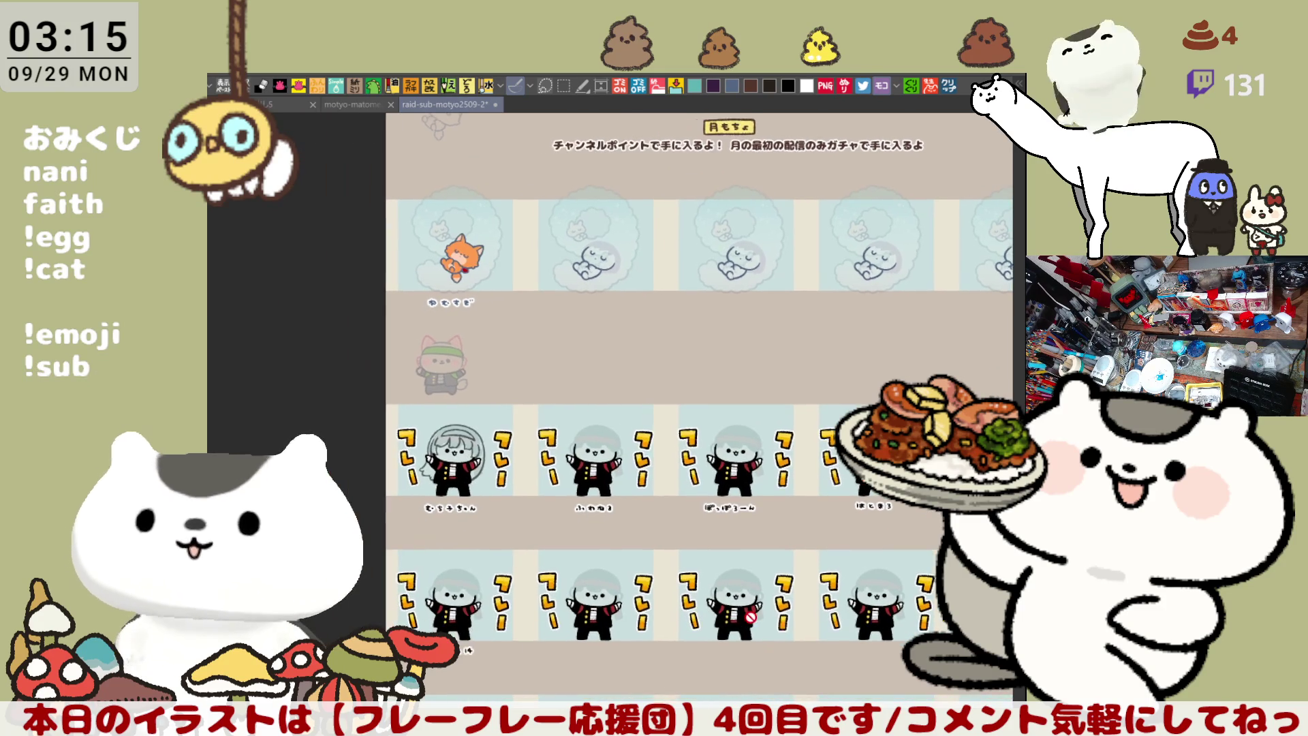
pyautogui.scroll(2, 480, 596)
pyautogui.scroll(2, 643, 549)
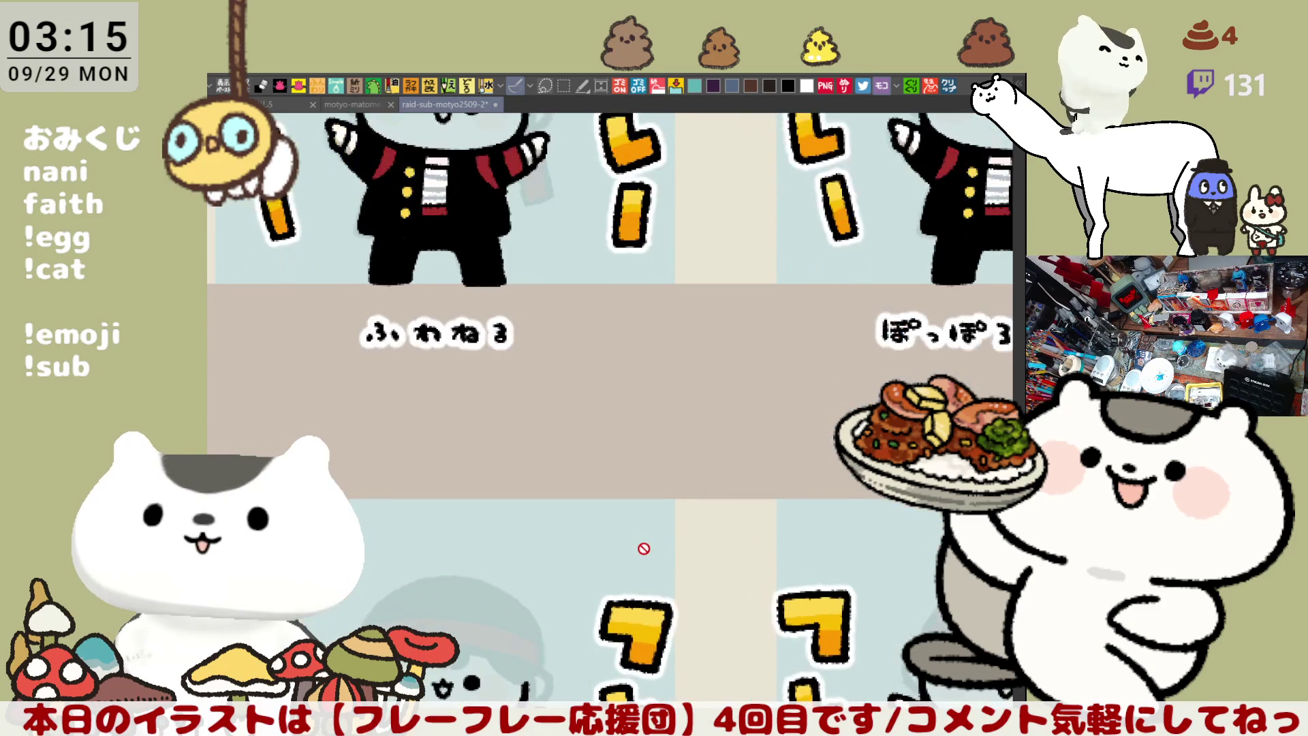
pyautogui.scroll(1, 518, 338)
pyautogui.scroll(-3, 517, 338)
pyautogui.scroll(3, 727, 399)
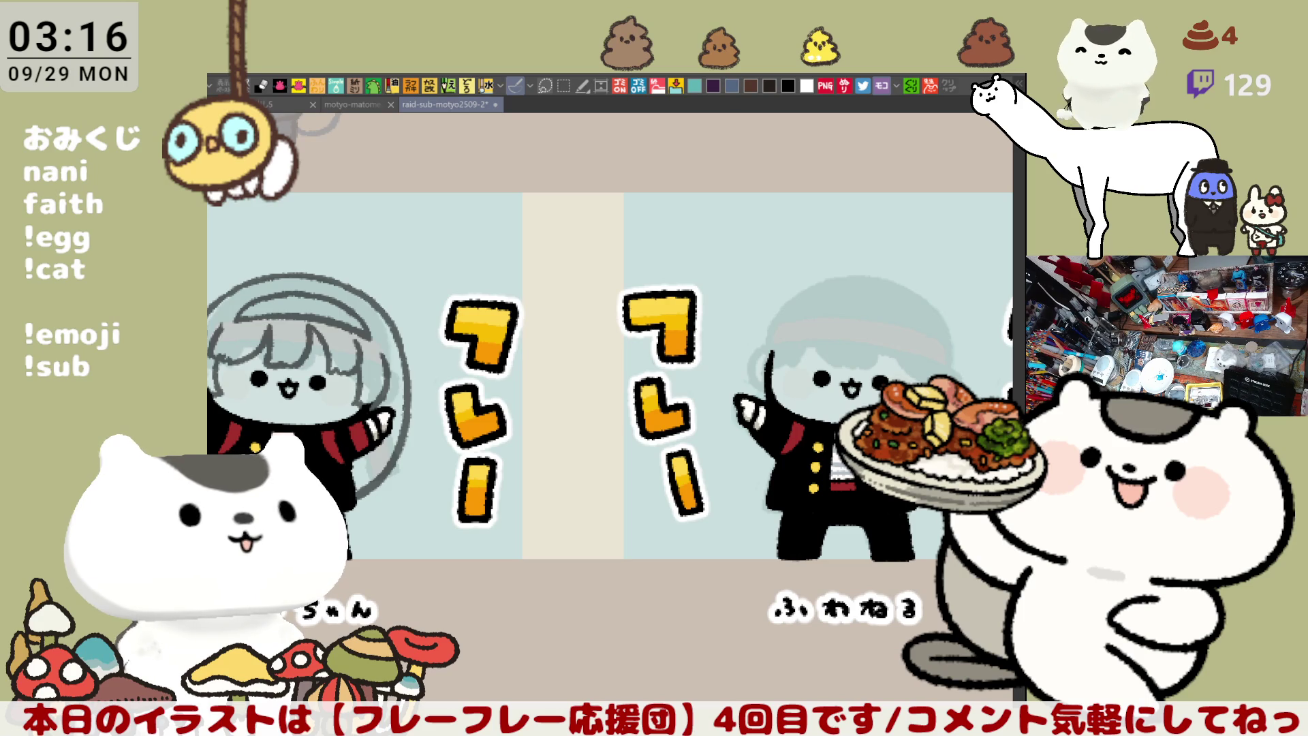
# Pan down to the sleeping character's pale blue cloud panel
pyautogui.moveTo(752, 608)
pyautogui.mouseDown()
pyautogui.moveTo(657, 608)
pyautogui.moveTo(828, 579)
pyautogui.moveTo(722, 580)
pyautogui.moveTo(725, 626)
pyautogui.mouseUp()
pyautogui.moveTo(728, 378); pyautogui.dragTo(703, 617)
pyautogui.moveTo(694, 354)
pyautogui.mouseDown()
pyautogui.moveTo(693, 532)
pyautogui.moveTo(791, 503)
pyautogui.moveTo(512, 536)
pyautogui.mouseUp()
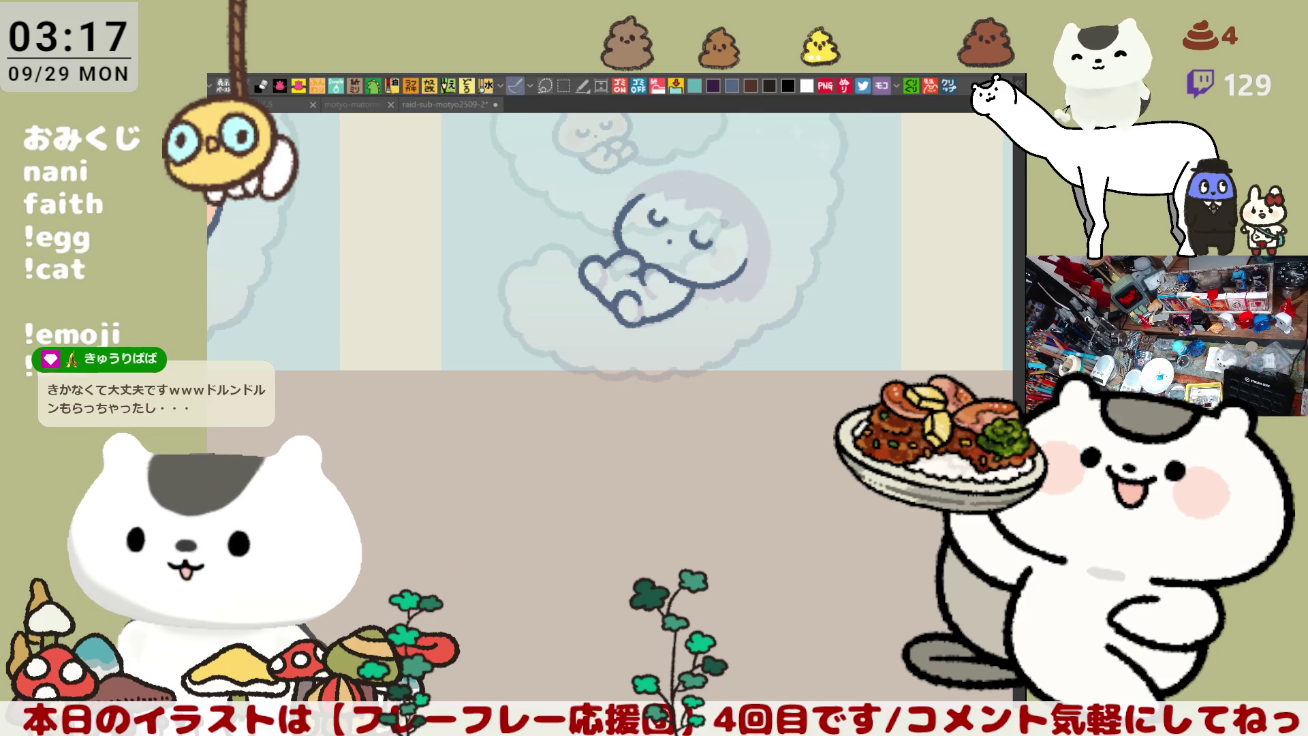
# Zoom in and letter the viewer's name, with voicing marks, under the sleeping character's panel
pyautogui.moveTo(495, 539)
pyautogui.mouseDown()
pyautogui.moveTo(669, 481)
pyautogui.moveTo(834, 540)
pyautogui.moveTo(784, 452)
pyautogui.mouseUp()
pyautogui.scroll(2, 784, 451)
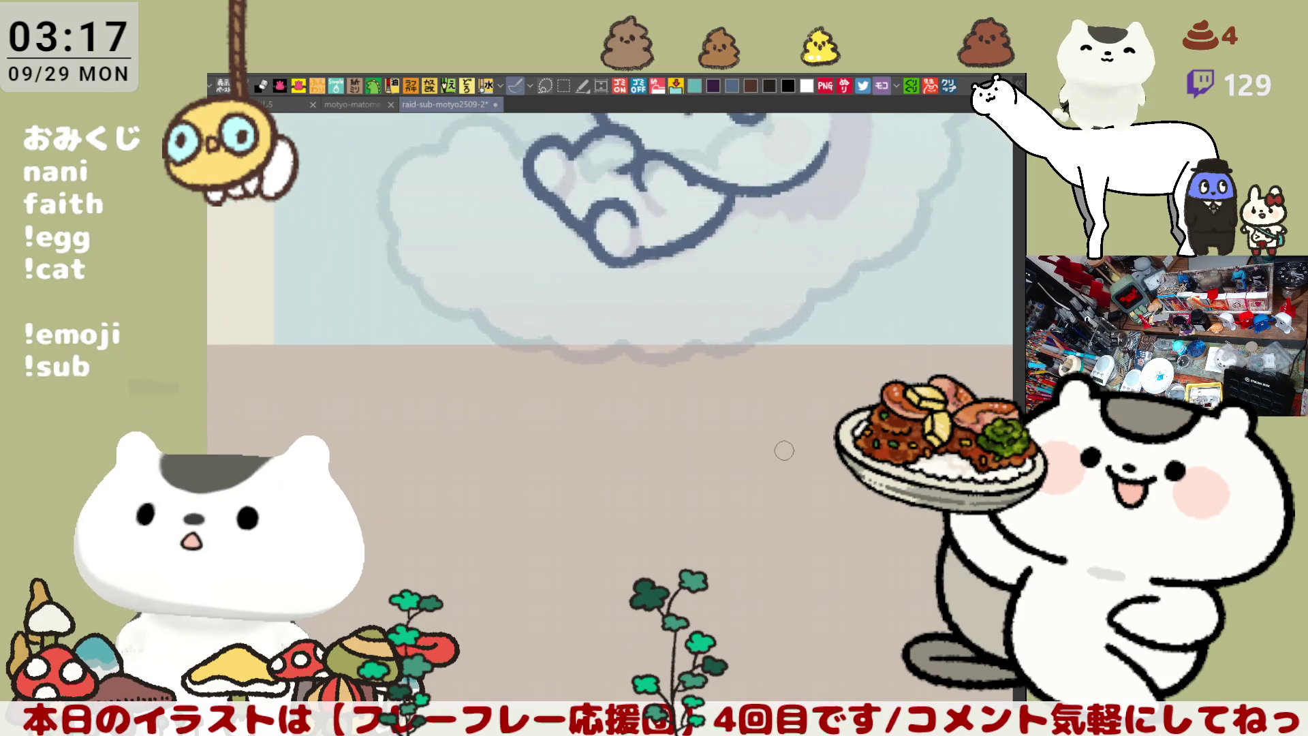
pyautogui.click(730, 84)
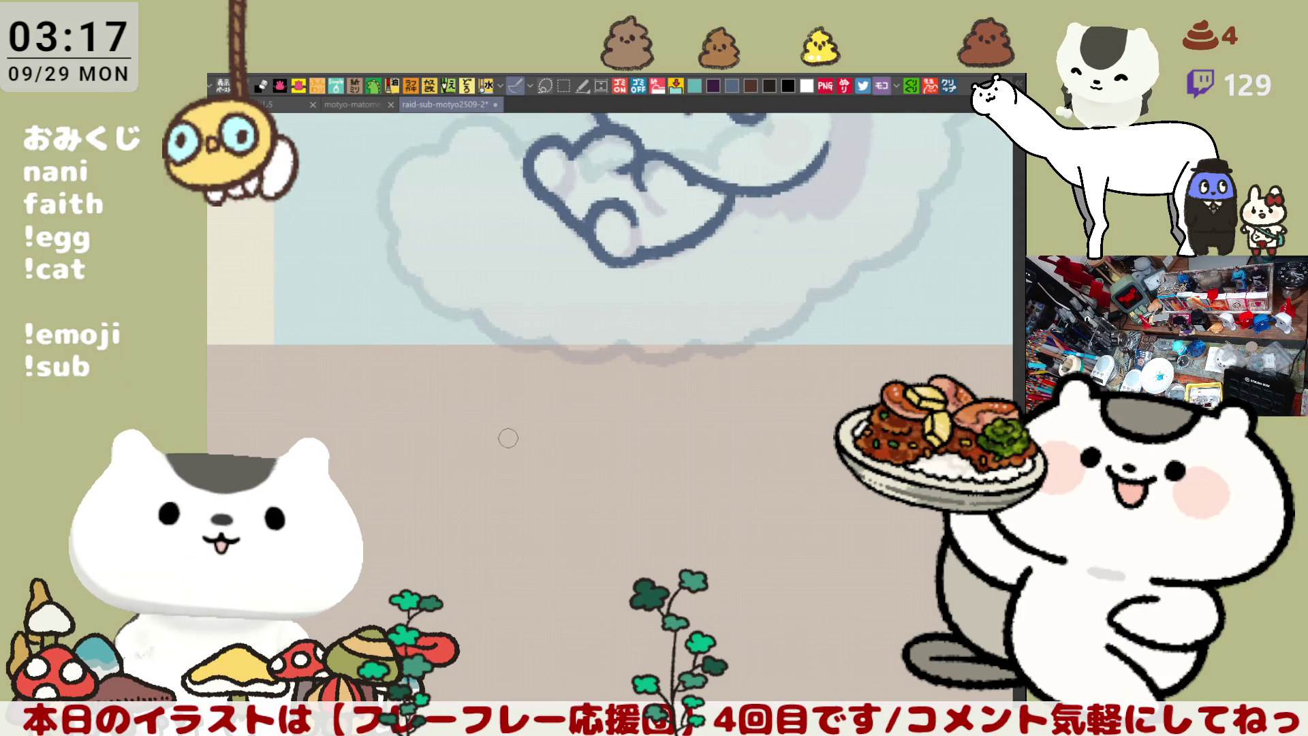
pyautogui.moveTo(525, 424)
pyautogui.mouseDown()
pyautogui.moveTo(559, 439)
pyautogui.moveTo(541, 453)
pyautogui.moveTo(548, 471)
pyautogui.moveTo(599, 466)
pyautogui.mouseUp()
pyautogui.moveTo(630, 412)
pyautogui.mouseDown()
pyautogui.moveTo(647, 419)
pyautogui.moveTo(644, 463)
pyautogui.moveTo(676, 446)
pyautogui.mouseUp()
pyautogui.click(675, 436)
pyautogui.moveTo(689, 416)
pyautogui.mouseDown()
pyautogui.moveTo(687, 453)
pyautogui.moveTo(721, 453)
pyautogui.moveTo(758, 427)
pyautogui.moveTo(754, 443)
pyautogui.moveTo(763, 417)
pyautogui.mouseUp()
pyautogui.moveTo(770, 402); pyautogui.dragTo(798, 455)
pyautogui.moveTo(804, 424)
pyautogui.mouseDown()
pyautogui.moveTo(826, 421)
pyautogui.moveTo(813, 437)
pyautogui.moveTo(829, 418)
pyautogui.mouseUp()
pyautogui.moveTo(837, 403); pyautogui.dragTo(840, 415)
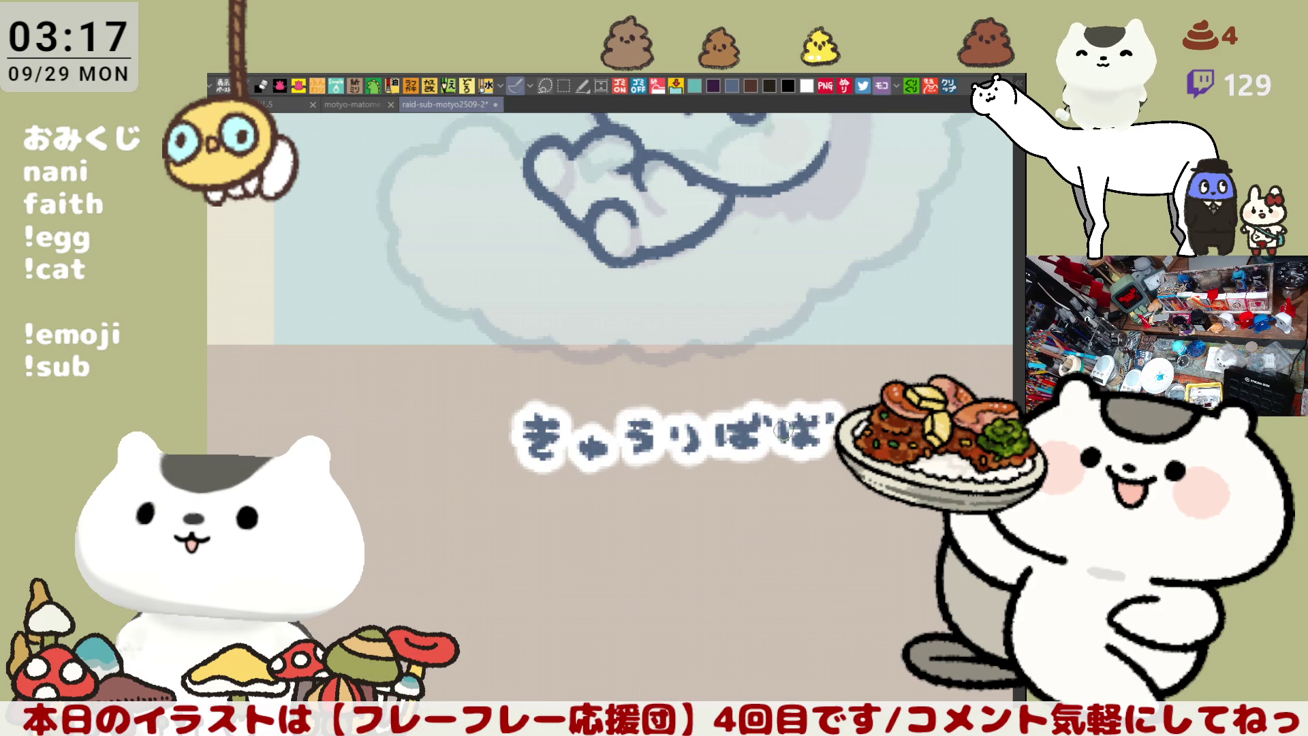
# Zoom out and pan over to the next cheering chibi character
pyautogui.scroll(-10, 831, 341)
pyautogui.scroll(-10, 851, 264)
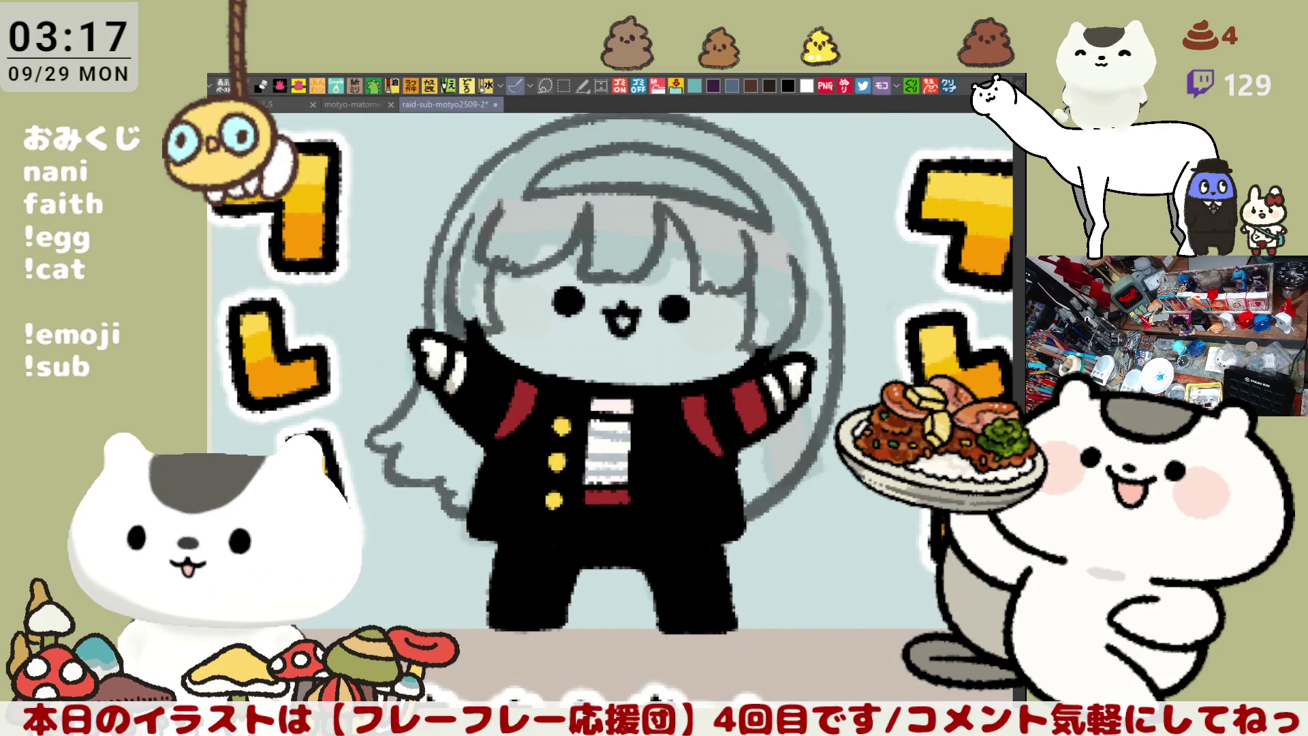
pyautogui.moveTo(806, 400); pyautogui.dragTo(822, 469)
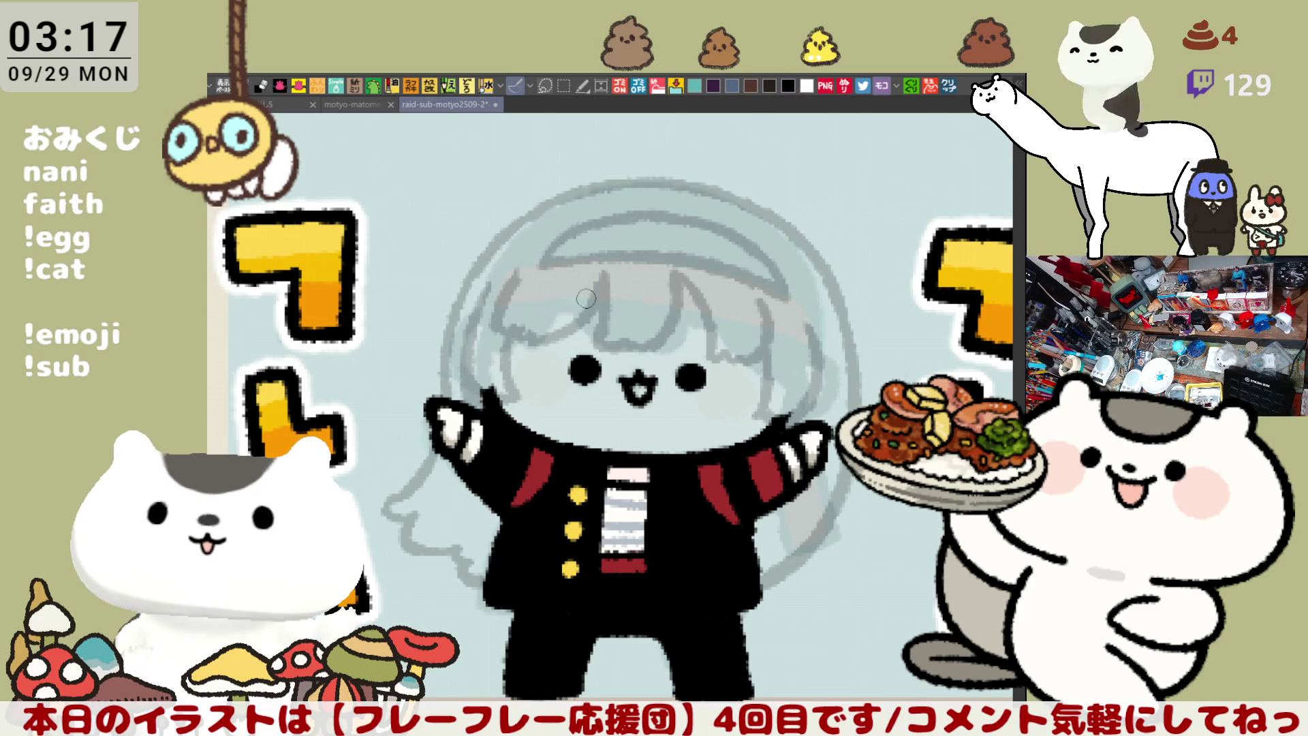
# Ink a curved hair strand and the zigzag bang line across the forehead
pyautogui.moveTo(601, 276); pyautogui.dragTo(608, 345)
pyautogui.hotkey('ctrl', 'z')
pyautogui.moveTo(600, 277)
pyautogui.mouseDown()
pyautogui.moveTo(593, 344)
pyautogui.moveTo(611, 343)
pyautogui.mouseUp()
pyautogui.hotkey('ctrl', 'z')
pyautogui.moveTo(601, 276); pyautogui.dragTo(608, 346)
pyautogui.moveTo(532, 337); pyautogui.dragTo(712, 351)
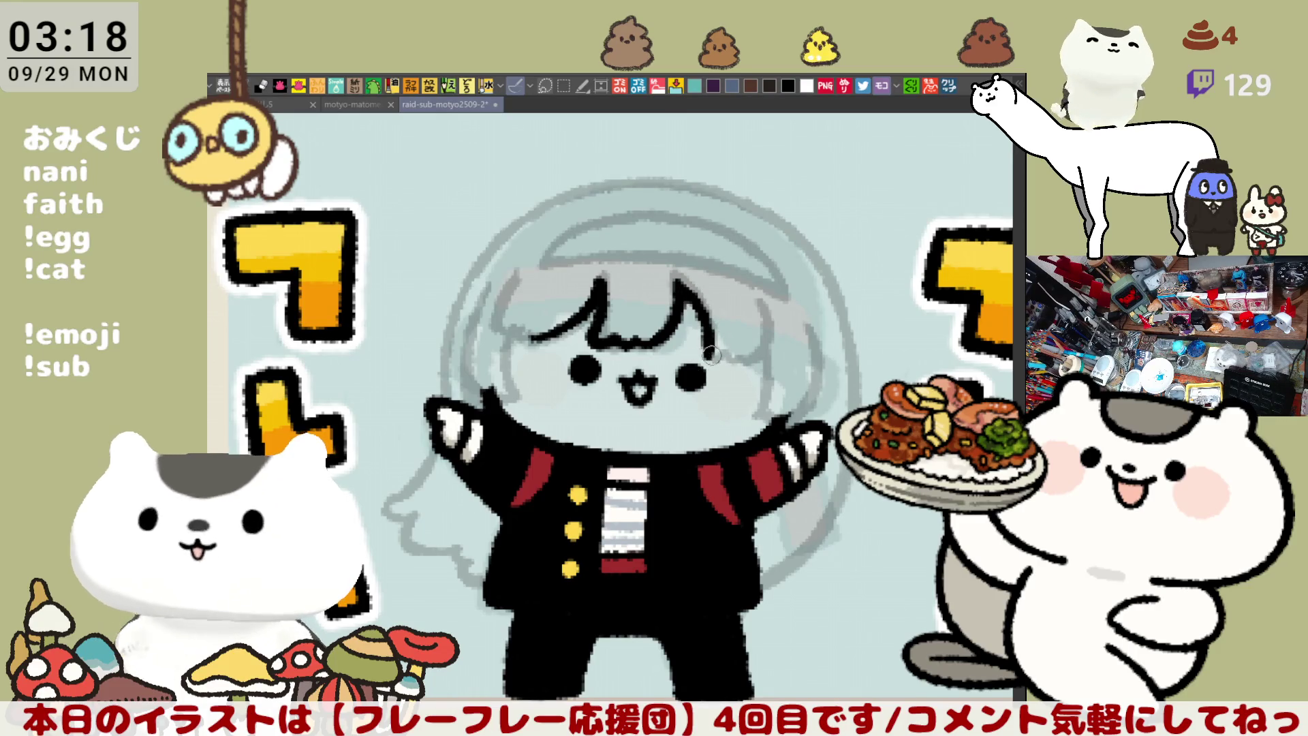
pyautogui.moveTo(711, 349); pyautogui.dragTo(764, 361)
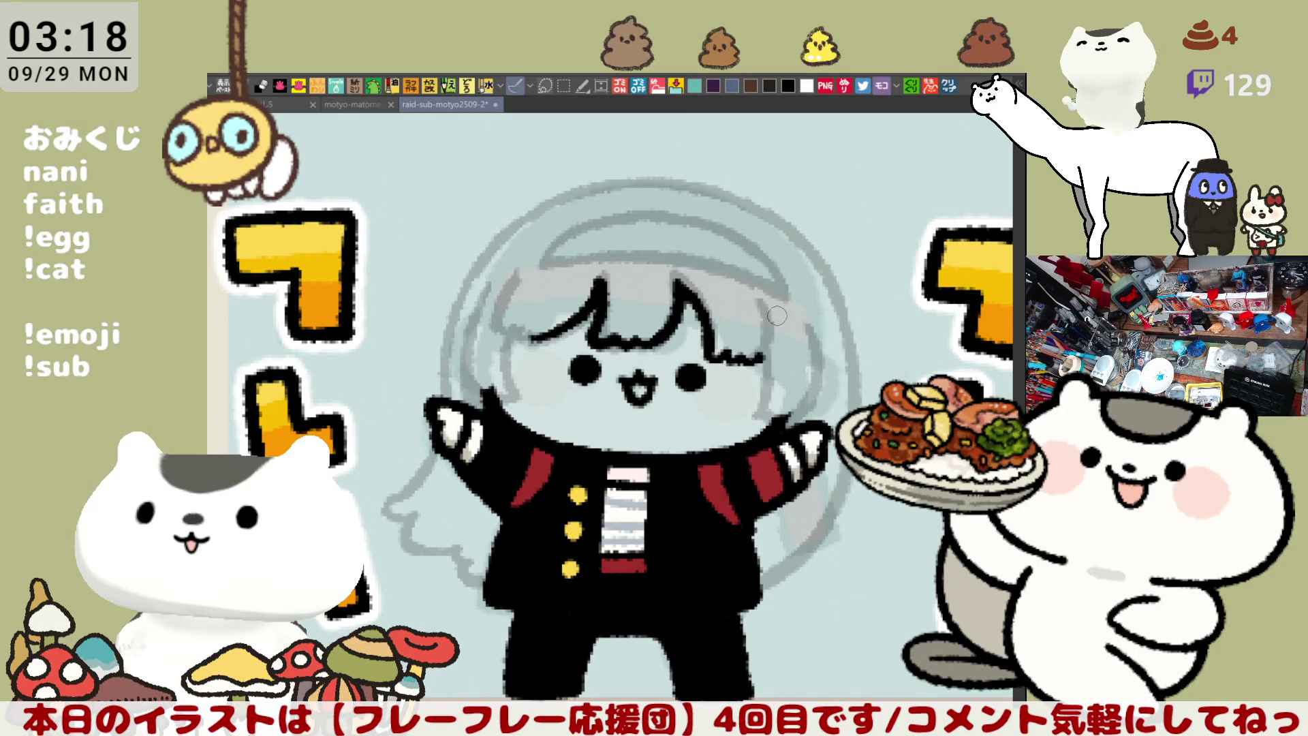
# Add curved strands on the right and left sides of the hair
pyautogui.moveTo(750, 300); pyautogui.dragTo(766, 361)
pyautogui.hotkey('ctrl', 'z')
pyautogui.moveTo(749, 299); pyautogui.dragTo(766, 361)
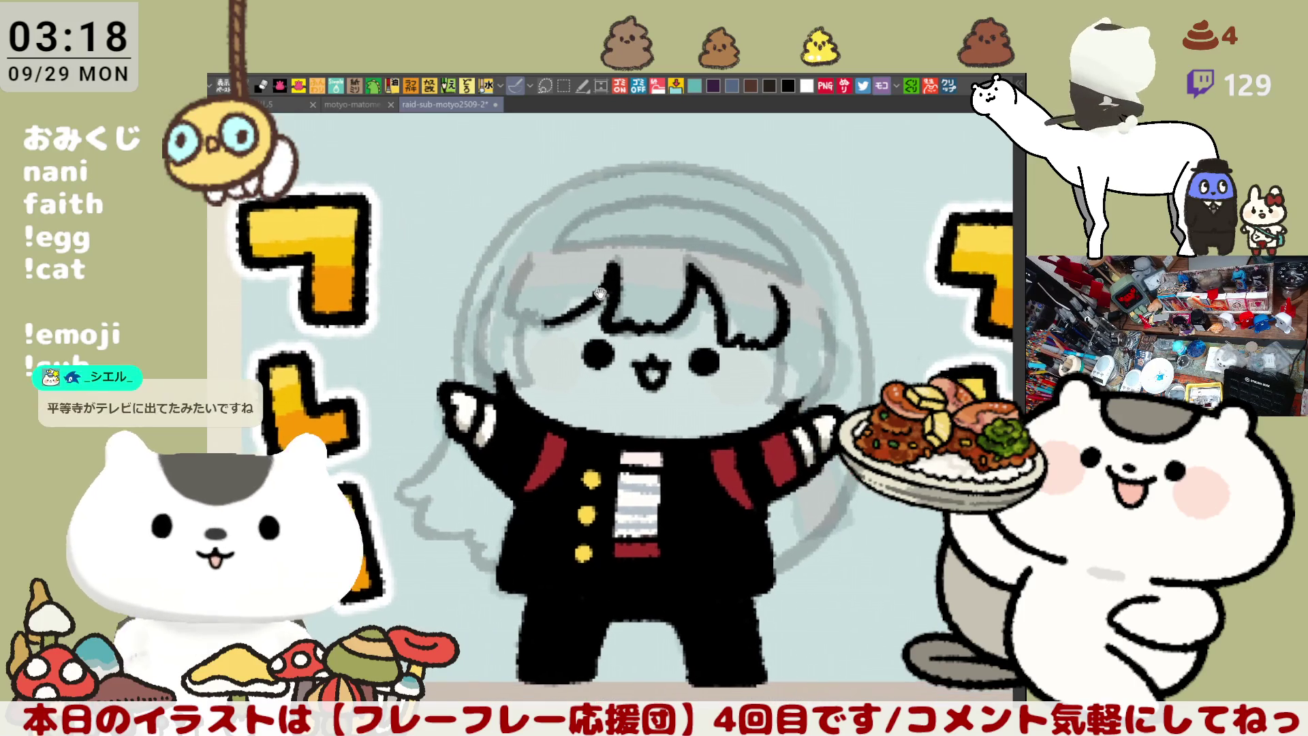
pyautogui.moveTo(532, 253); pyautogui.dragTo(508, 308)
pyautogui.hotkey('ctrl', 'z')
pyautogui.moveTo(533, 254)
pyautogui.mouseDown()
pyautogui.moveTo(507, 310)
pyautogui.moveTo(538, 322)
pyautogui.moveTo(587, 304)
pyautogui.moveTo(613, 271)
pyautogui.mouseUp()
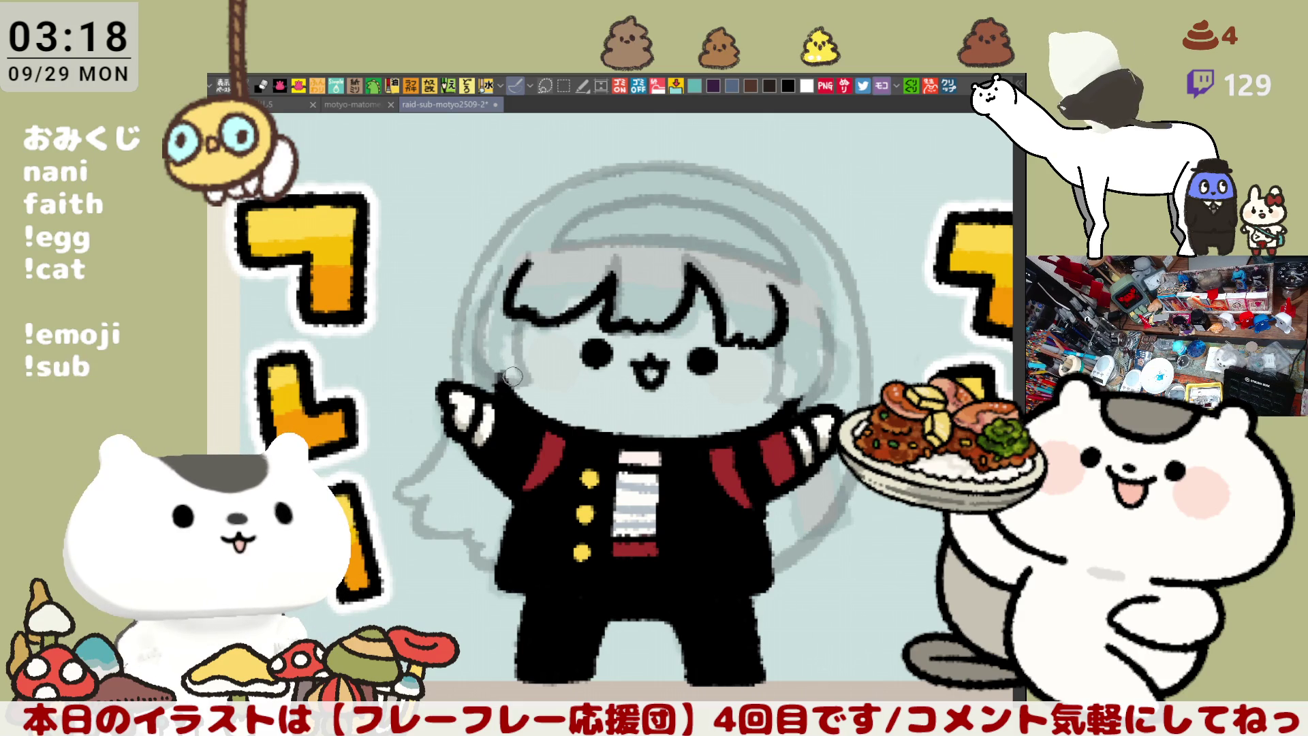
# Outline the left side of the face, retrying the curve several times
pyautogui.moveTo(519, 307); pyautogui.dragTo(524, 373)
pyautogui.hotkey('ctrl', 'z')
pyautogui.moveTo(518, 300); pyautogui.dragTo(525, 383)
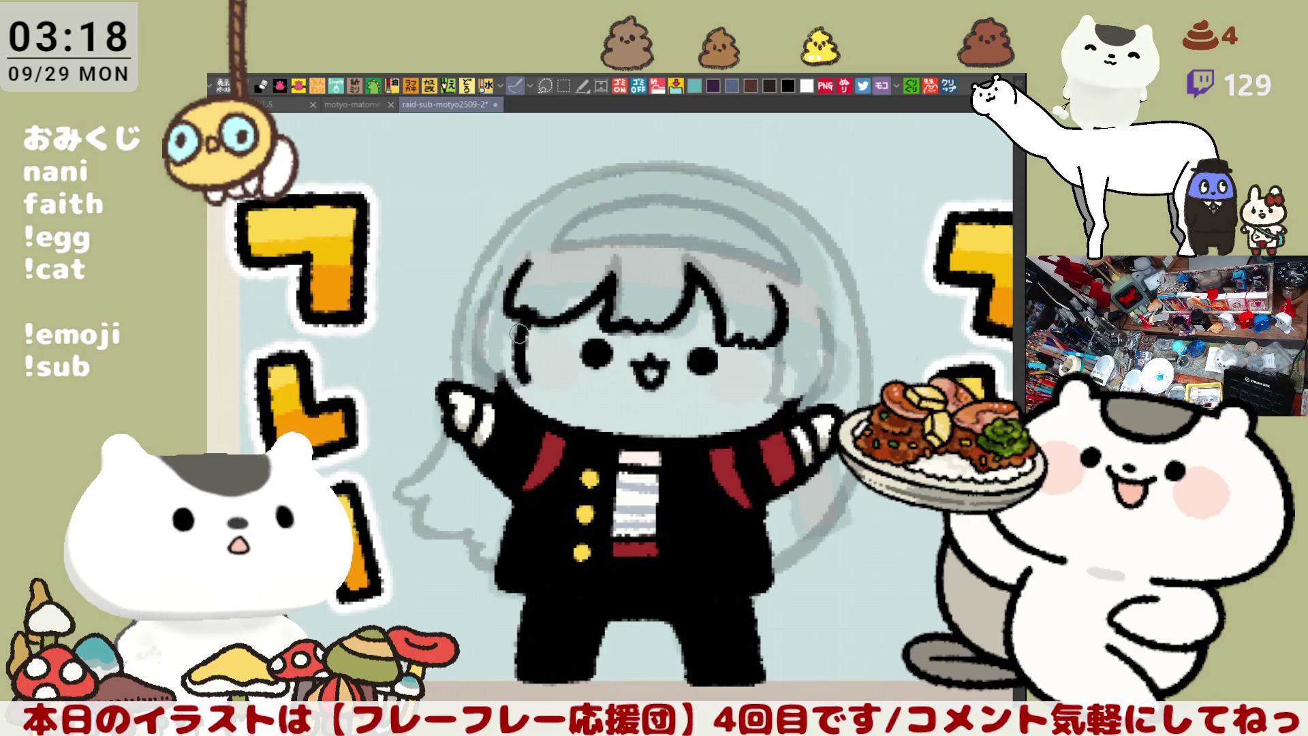
pyautogui.hotkey('ctrl', 'z')
pyautogui.moveTo(504, 269)
pyautogui.mouseDown()
pyautogui.moveTo(477, 371)
pyautogui.moveTo(468, 348)
pyautogui.moveTo(474, 371)
pyautogui.moveTo(481, 316)
pyautogui.moveTo(491, 371)
pyautogui.moveTo(470, 334)
pyautogui.moveTo(494, 368)
pyautogui.mouseUp()
pyautogui.hotkey('ctrl', 'z')
pyautogui.hotkey('ctrl', 'z')
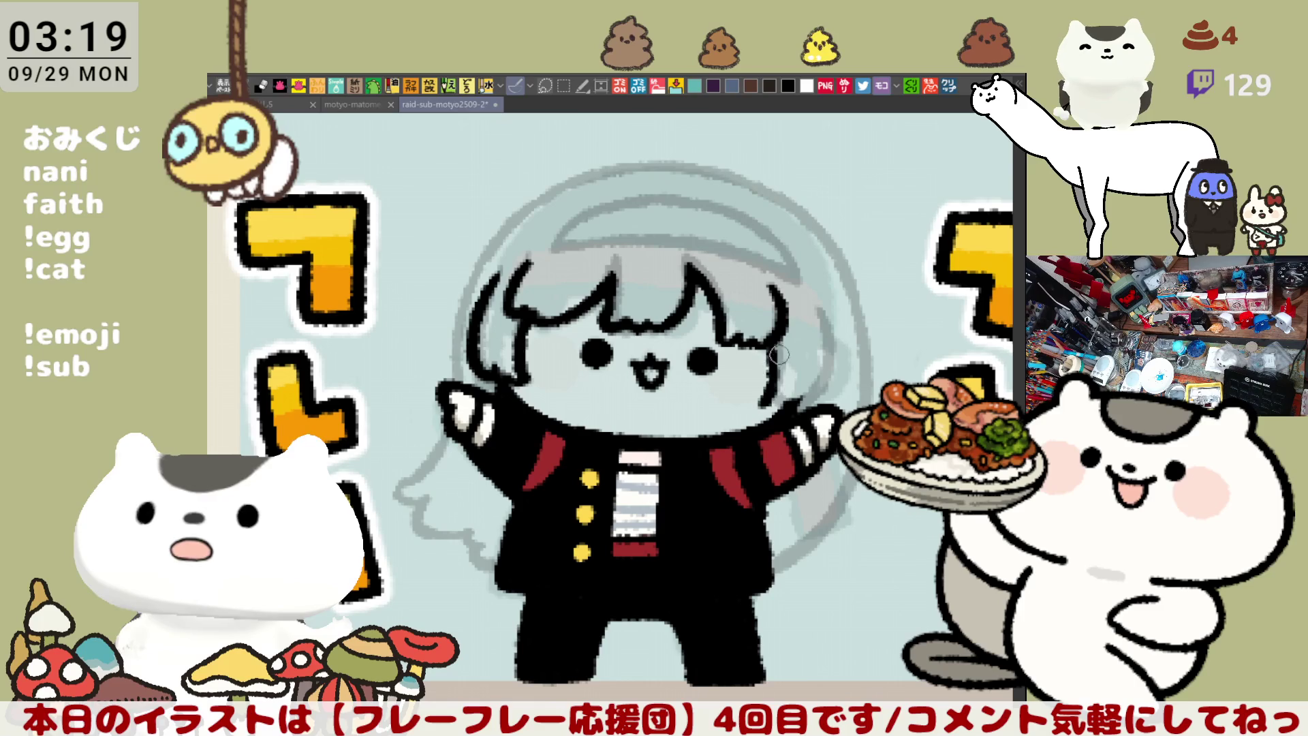
# Ink the right hair edge beside the face, then the left hair edge down to the cheek
pyautogui.moveTo(773, 334); pyautogui.dragTo(760, 402)
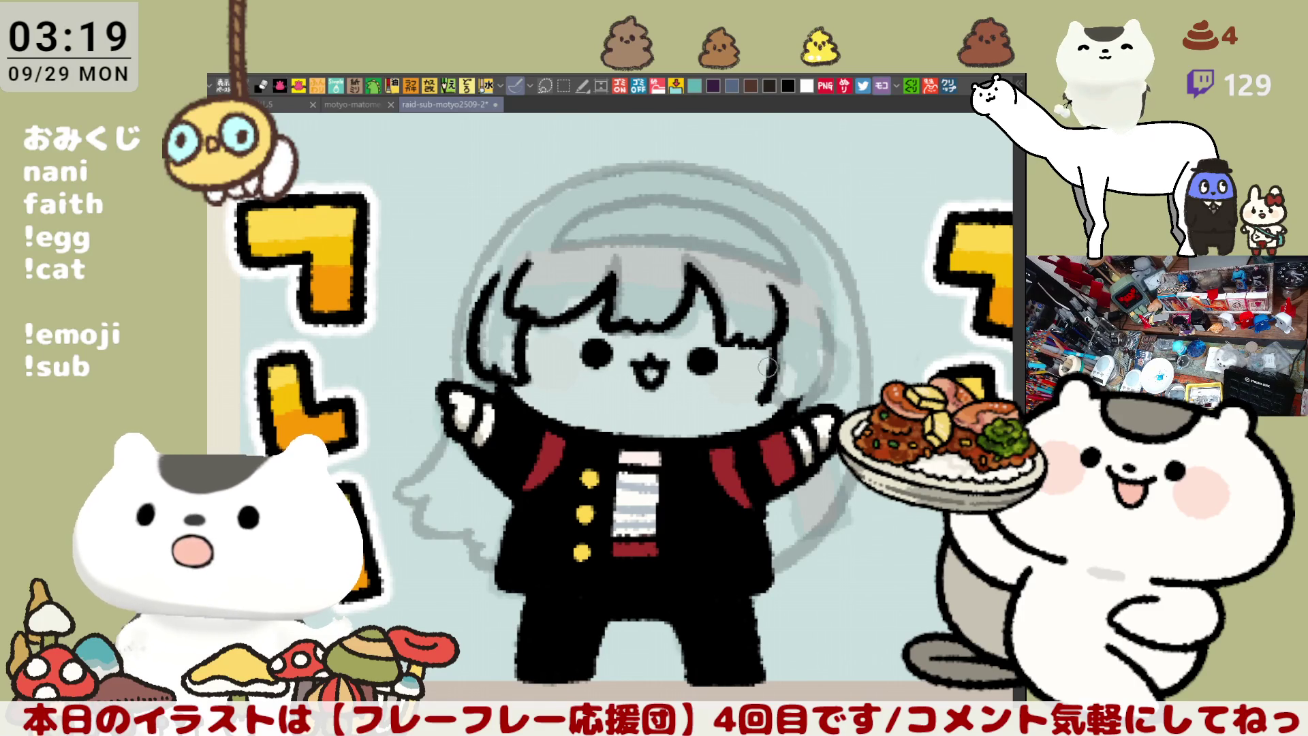
pyautogui.hotkey('ctrl', 'z')
pyautogui.moveTo(778, 328); pyautogui.dragTo(758, 402)
pyautogui.moveTo(774, 350)
pyautogui.mouseDown()
pyautogui.moveTo(581, 337)
pyautogui.moveTo(531, 395)
pyautogui.moveTo(538, 411)
pyautogui.mouseUp()
pyautogui.hotkey('ctrl', 'z')
pyautogui.moveTo(538, 314)
pyautogui.mouseDown()
pyautogui.moveTo(545, 411)
pyautogui.moveTo(526, 378)
pyautogui.moveTo(560, 409)
pyautogui.mouseUp()
pyautogui.hotkey('ctrl', 'z')
pyautogui.hotkey('ctrl', 'z')
pyautogui.moveTo(535, 306); pyautogui.dragTo(560, 406)
pyautogui.hotkey('ctrl', 'z')
pyautogui.moveTo(538, 310)
pyautogui.mouseDown()
pyautogui.moveTo(533, 341)
pyautogui.moveTo(558, 407)
pyautogui.mouseUp()
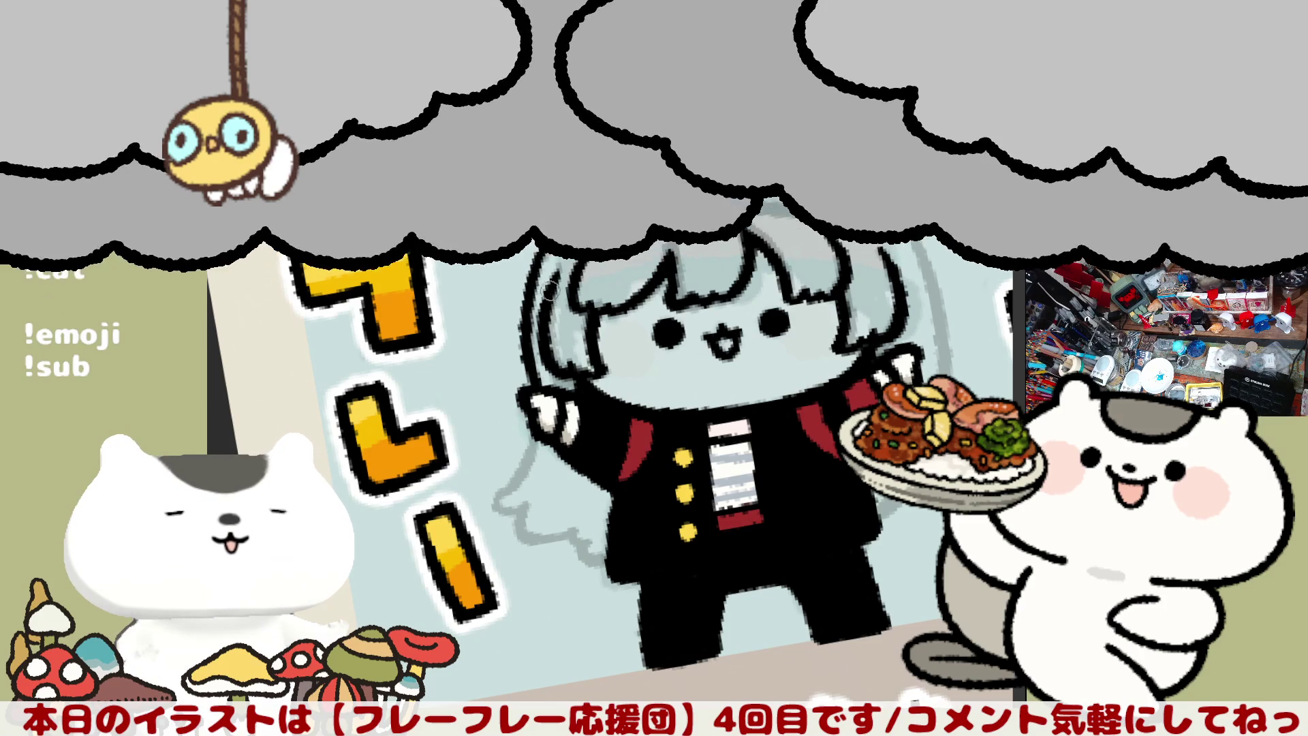
# Ink a black line along the hair's left outline, redrawing it several times
pyautogui.hotkey('ctrl', 'z')
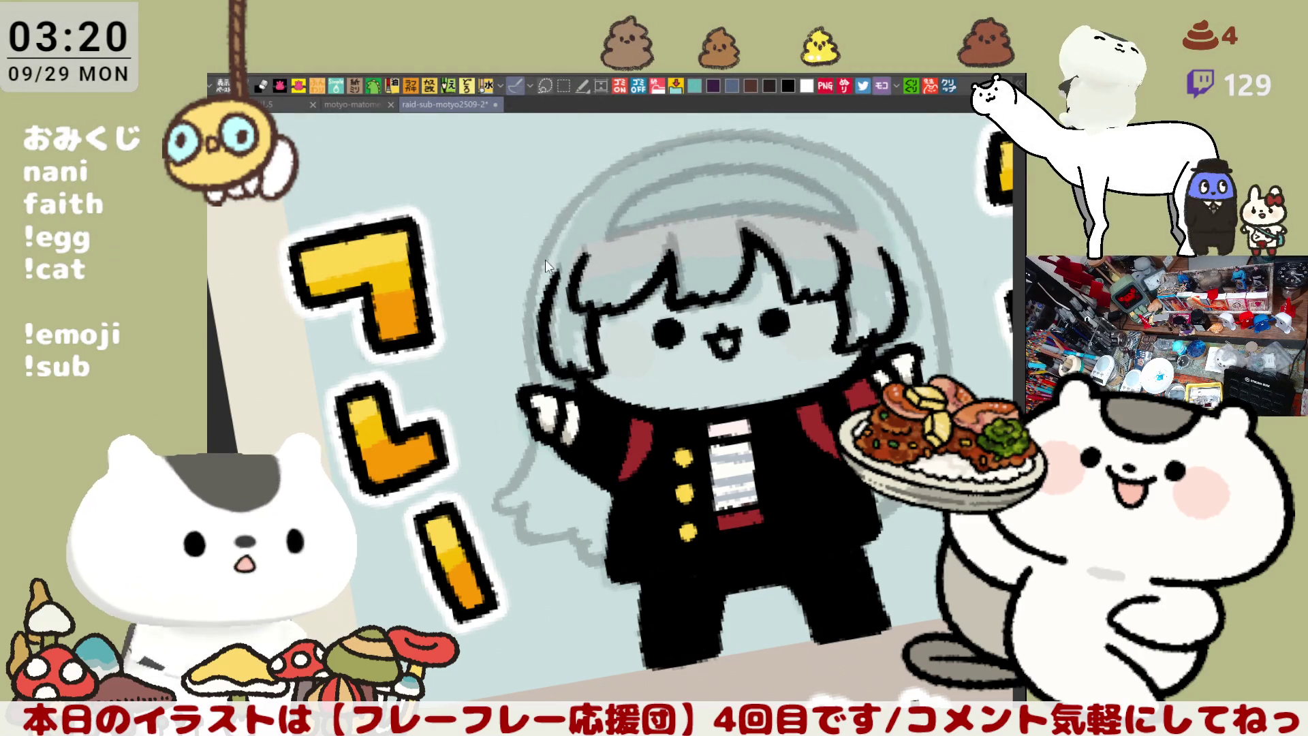
pyautogui.moveTo(552, 235); pyautogui.dragTo(525, 385)
pyautogui.hotkey('ctrl', 'z')
pyautogui.moveTo(549, 242); pyautogui.dragTo(524, 385)
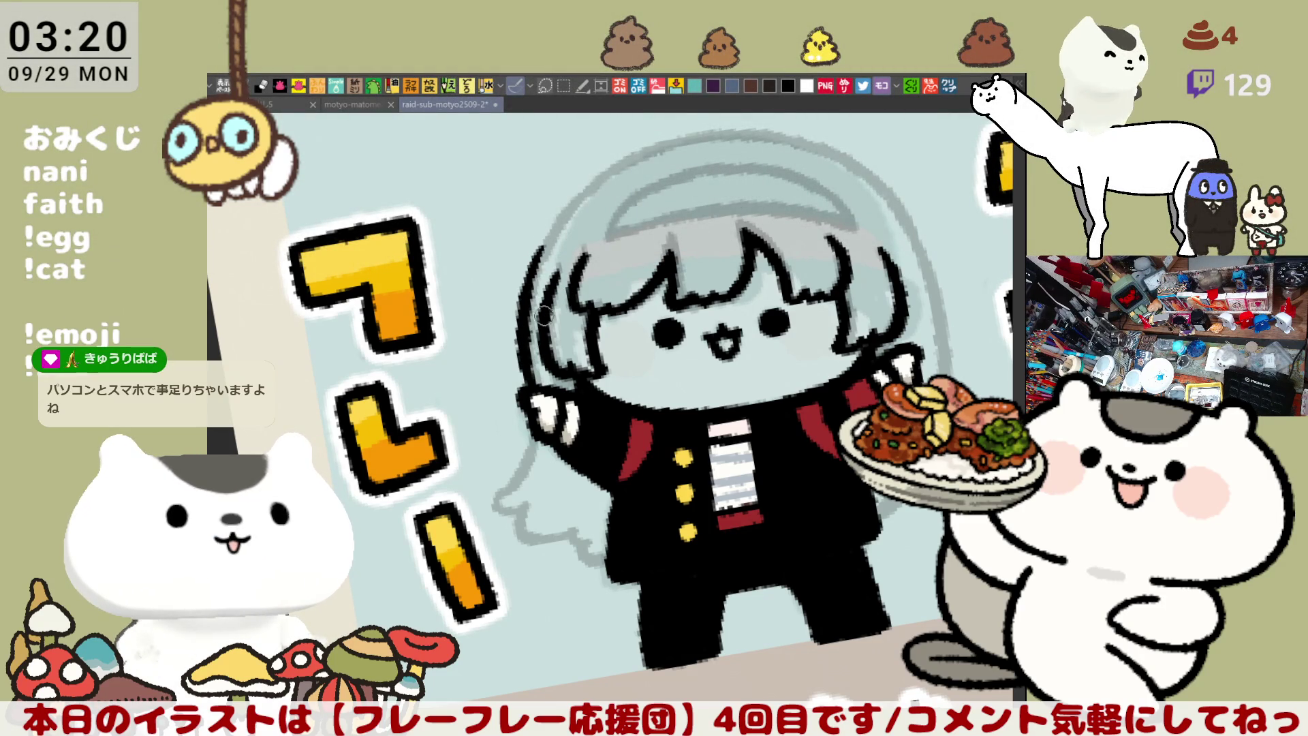
pyautogui.moveTo(560, 301); pyautogui.dragTo(698, 265)
pyautogui.hotkey('ctrl', 'z')
pyautogui.moveTo(617, 228); pyautogui.dragTo(586, 389)
pyautogui.hotkey('ctrl', 'z')
pyautogui.moveTo(624, 221)
pyautogui.mouseDown()
pyautogui.moveTo(586, 320)
pyautogui.moveTo(594, 388)
pyautogui.mouseUp()
pyautogui.hotkey('ctrl', 'z')
pyautogui.moveTo(616, 221)
pyautogui.mouseDown()
pyautogui.moveTo(596, 385)
pyautogui.moveTo(590, 310)
pyautogui.moveTo(594, 387)
pyautogui.mouseUp()
pyautogui.hotkey('ctrl', 'z')
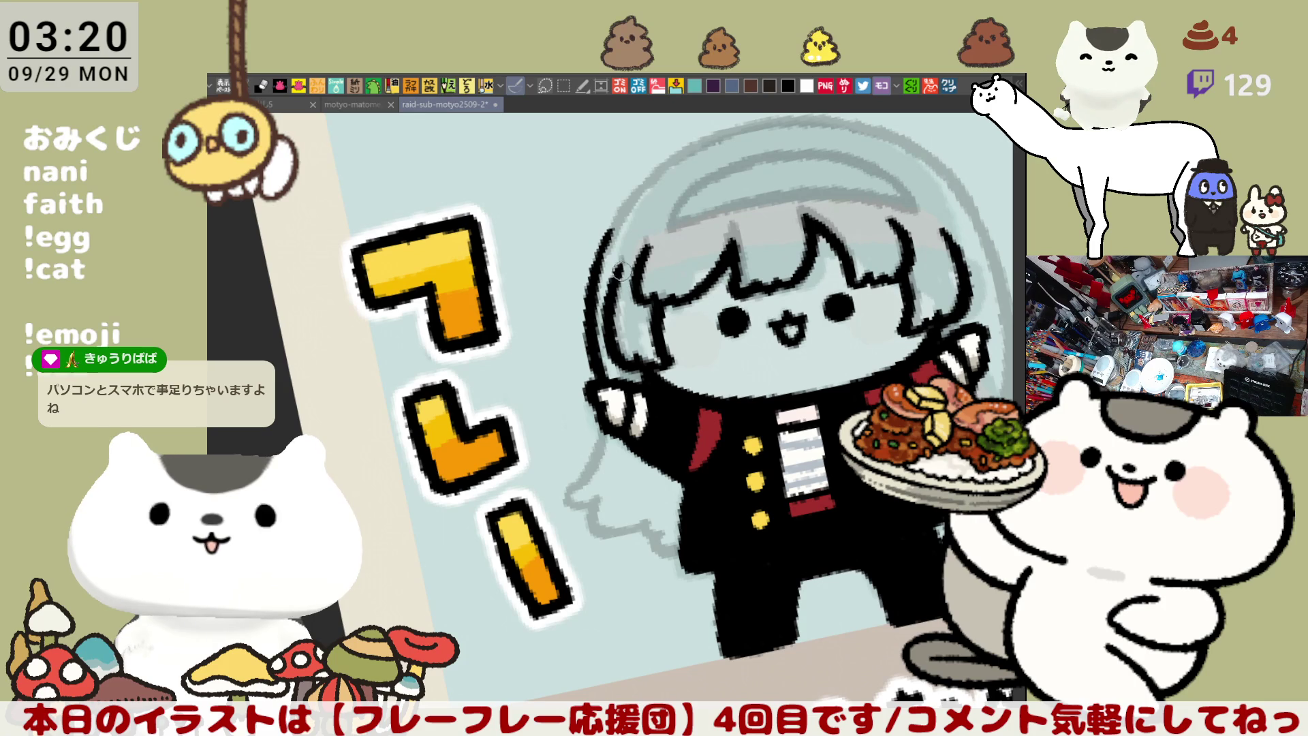
# Outline the left side of the raised arm and the lower hand
pyautogui.moveTo(599, 412); pyautogui.dragTo(565, 494)
pyautogui.hotkey('ctrl', 'z')
pyautogui.hotkey('ctrl', 'z')
pyautogui.moveTo(603, 409)
pyautogui.mouseDown()
pyautogui.moveTo(566, 504)
pyautogui.moveTo(637, 524)
pyautogui.moveTo(612, 535)
pyautogui.moveTo(647, 530)
pyautogui.moveTo(620, 545)
pyautogui.moveTo(644, 524)
pyautogui.moveTo(622, 541)
pyautogui.mouseUp()
pyautogui.hotkey('ctrl', 'z')
pyautogui.hotkey('ctrl', 'z')
pyautogui.hotkey('ctrl', 'z')
pyautogui.hotkey('ctrl', 'z')
pyautogui.hotkey('ctrl', 'z')
pyautogui.hotkey('ctrl', 'z')
pyautogui.hotkey('ctrl', 'z')
pyautogui.hotkey('ctrl', 'z')
pyautogui.hotkey('ctrl', 'z')
pyautogui.hotkey('ctrl', 'z')
pyautogui.hotkey('ctrl', 'z')
pyautogui.moveTo(583, 500); pyautogui.dragTo(642, 526)
pyautogui.hotkey('ctrl', 'z')
pyautogui.hotkey('ctrl', 'z')
pyautogui.hotkey('ctrl', 'z')
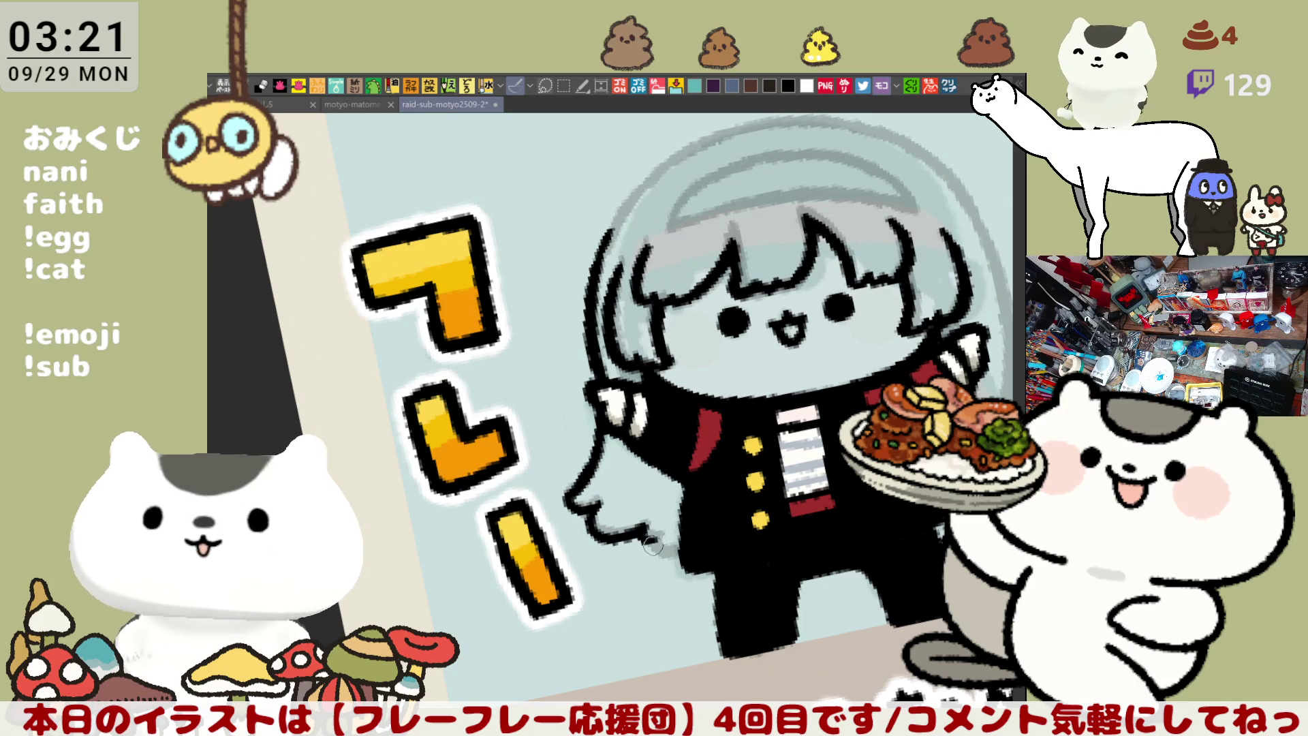
# Flip the canvas view horizontally to check the whole character
pyautogui.moveTo(651, 538); pyautogui.dragTo(732, 523)
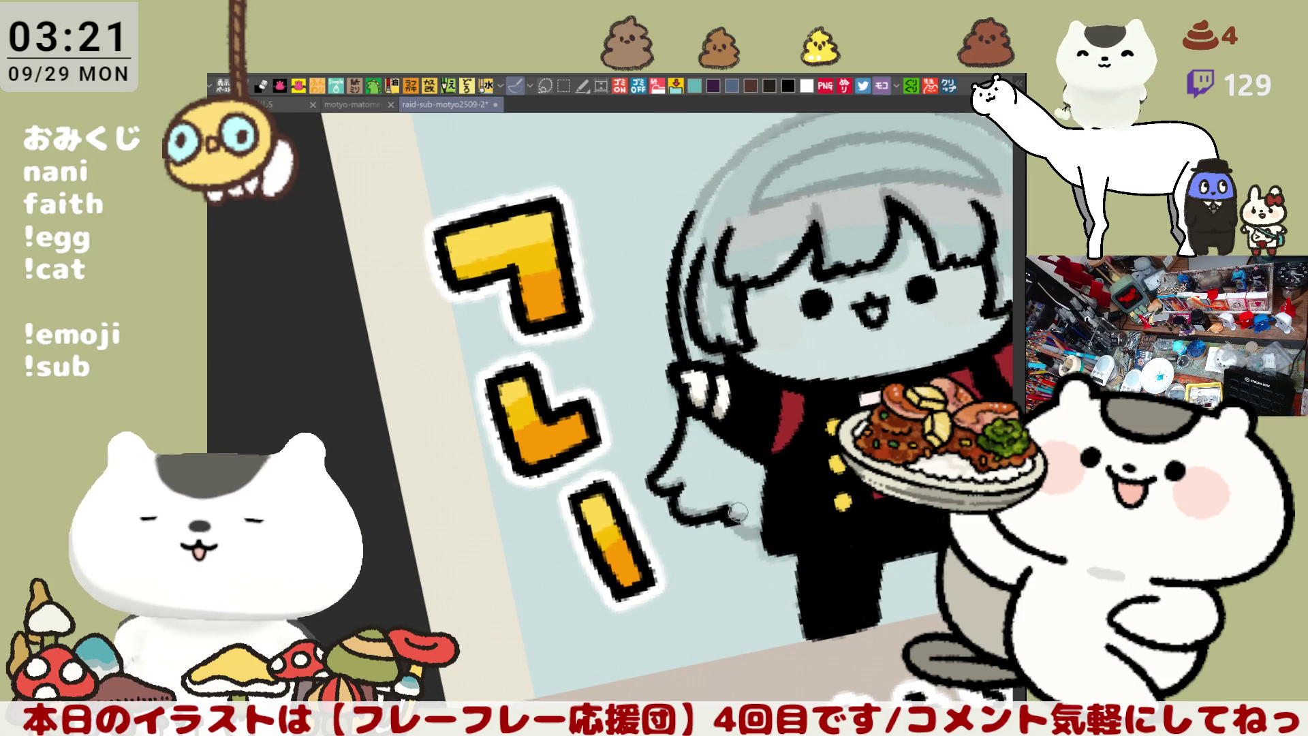
pyautogui.press('h')
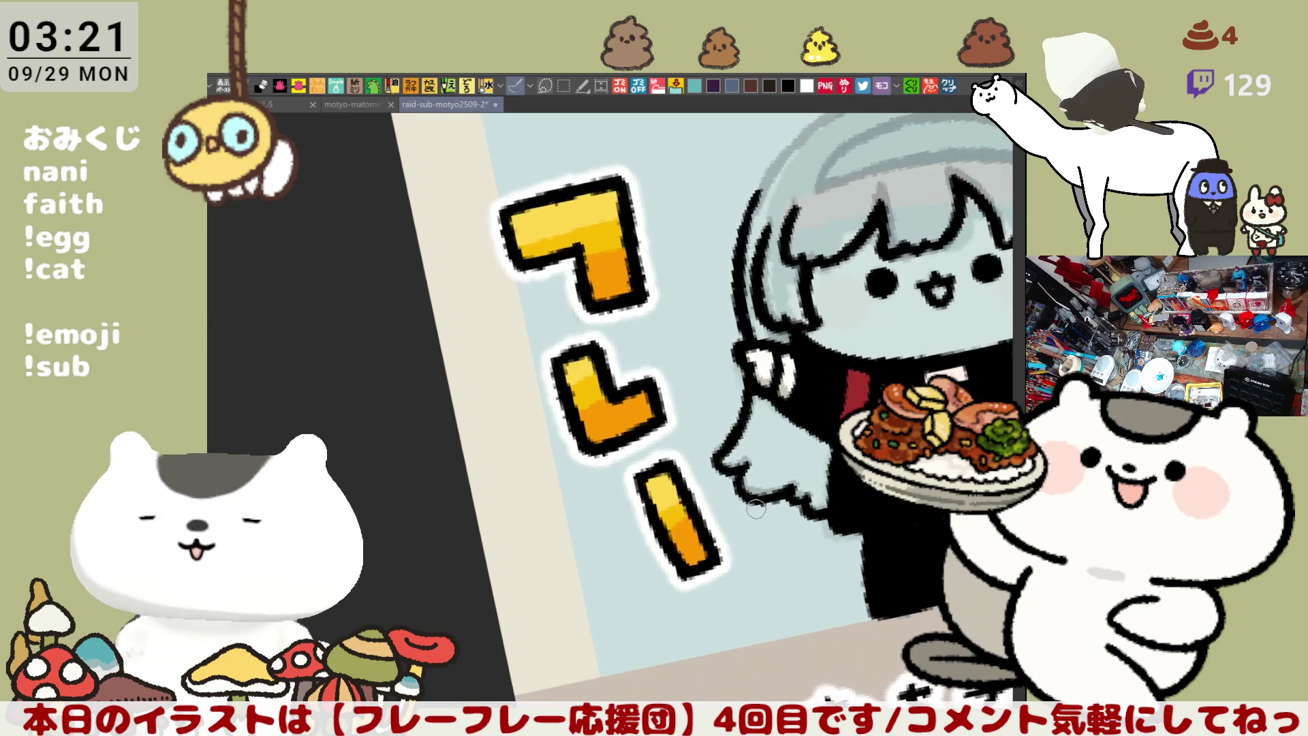
pyautogui.moveTo(663, 468); pyautogui.dragTo(765, 391)
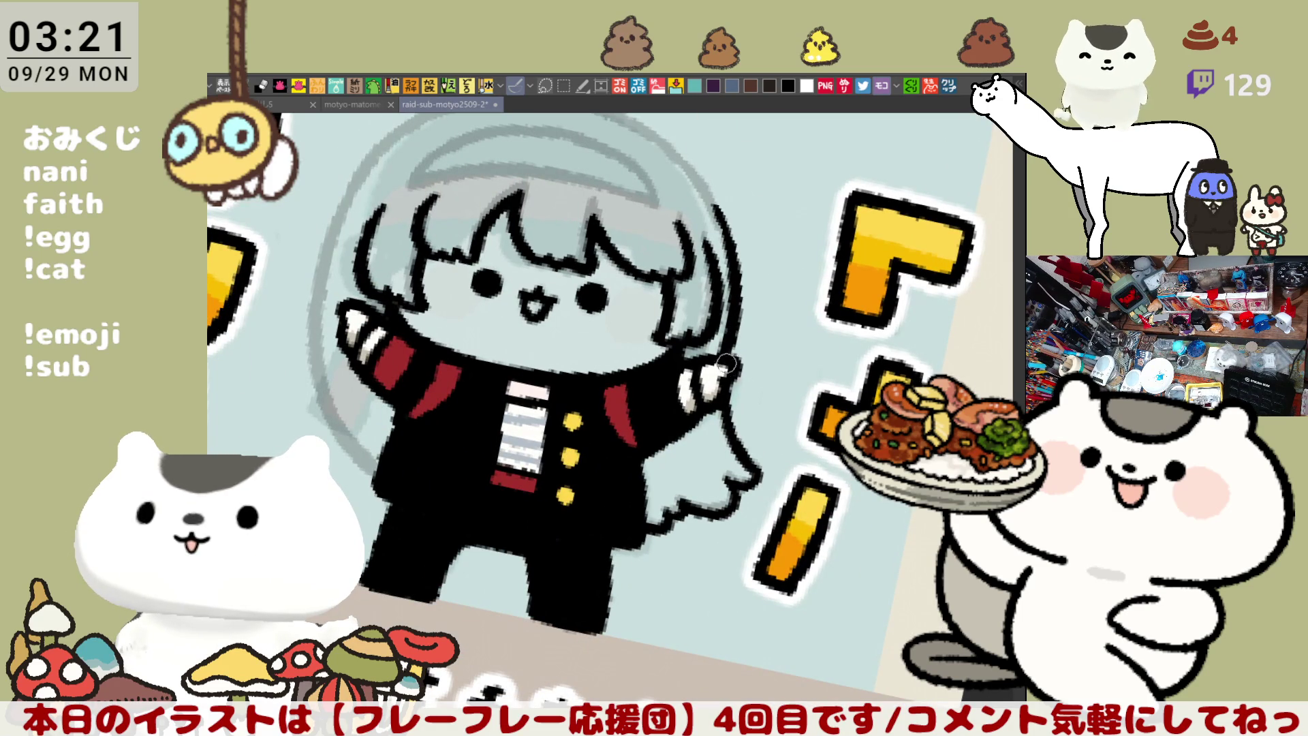
# Tilt the view and trace the helmet's left outline in dark ink
pyautogui.press('-')
pyautogui.moveTo(769, 308); pyautogui.dragTo(864, 336)
pyautogui.moveTo(401, 333); pyautogui.dragTo(441, 506)
pyautogui.hotkey('ctrl', 'z')
pyautogui.moveTo(401, 333)
pyautogui.mouseDown()
pyautogui.moveTo(446, 500)
pyautogui.moveTo(485, 516)
pyautogui.mouseUp()
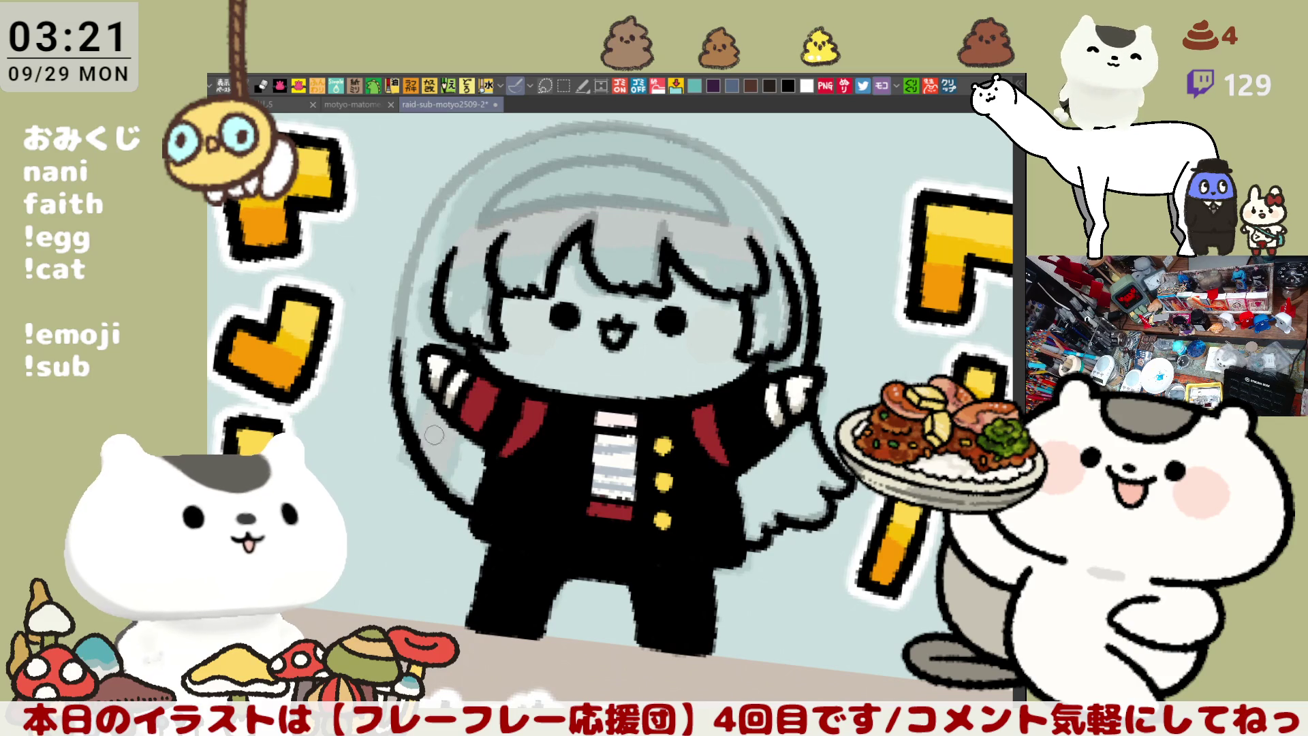
pyautogui.hotkey('ctrl', 'z')
pyautogui.moveTo(395, 333); pyautogui.dragTo(475, 516)
pyautogui.hotkey('ctrl', 'z')
pyautogui.moveTo(395, 334)
pyautogui.mouseDown()
pyautogui.moveTo(444, 485)
pyautogui.moveTo(485, 515)
pyautogui.moveTo(402, 361)
pyautogui.moveTo(487, 523)
pyautogui.mouseUp()
pyautogui.hotkey('ctrl', 'z')
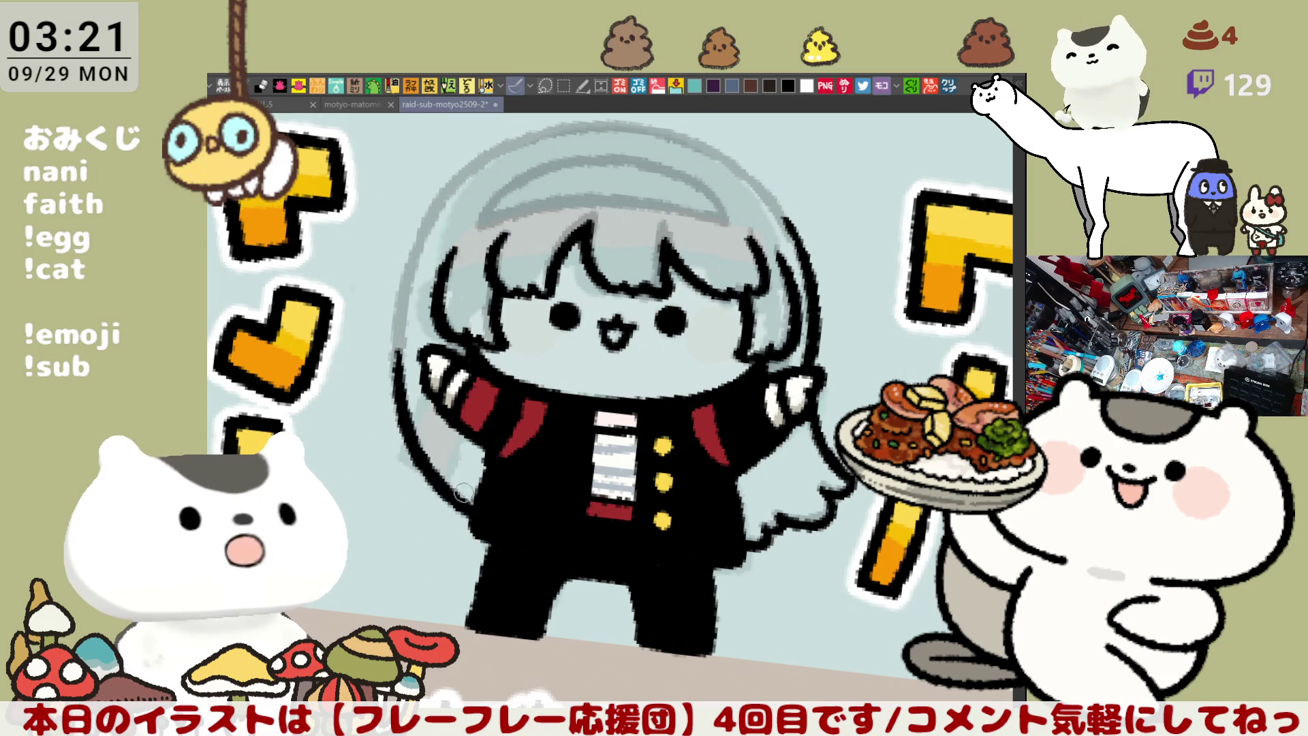
# Redraw the helmet's left outline, extending it down toward the body
pyautogui.hotkey('ctrl', 'z')
pyautogui.moveTo(399, 338)
pyautogui.mouseDown()
pyautogui.moveTo(403, 402)
pyautogui.moveTo(487, 519)
pyautogui.mouseUp()
pyautogui.hotkey('ctrl', 'z')
pyautogui.moveTo(398, 344); pyautogui.dragTo(488, 505)
pyautogui.hotkey('ctrl', 'z')
pyautogui.moveTo(399, 334)
pyautogui.mouseDown()
pyautogui.moveTo(417, 447)
pyautogui.moveTo(471, 500)
pyautogui.mouseUp()
pyautogui.moveTo(426, 400); pyautogui.dragTo(436, 422)
pyautogui.hotkey('ctrl', 'z')
pyautogui.moveTo(398, 341)
pyautogui.mouseDown()
pyautogui.moveTo(426, 470)
pyautogui.moveTo(464, 486)
pyautogui.mouseUp()
pyautogui.hotkey('ctrl', 'z')
pyautogui.moveTo(398, 344)
pyautogui.mouseDown()
pyautogui.moveTo(403, 385)
pyautogui.moveTo(485, 511)
pyautogui.mouseUp()
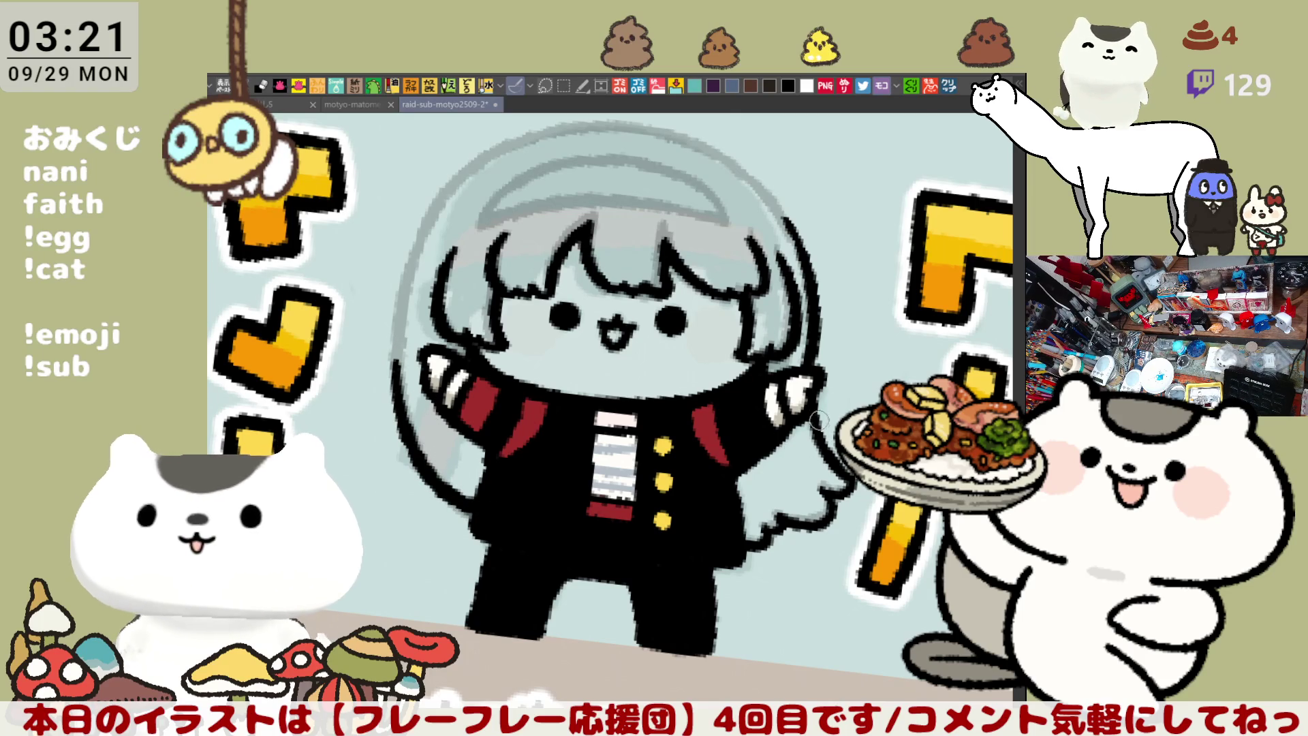
# Extend the helmet's right outline to the hand, add a short line beneath it, and level the view
pyautogui.moveTo(818, 426); pyautogui.dragTo(841, 493)
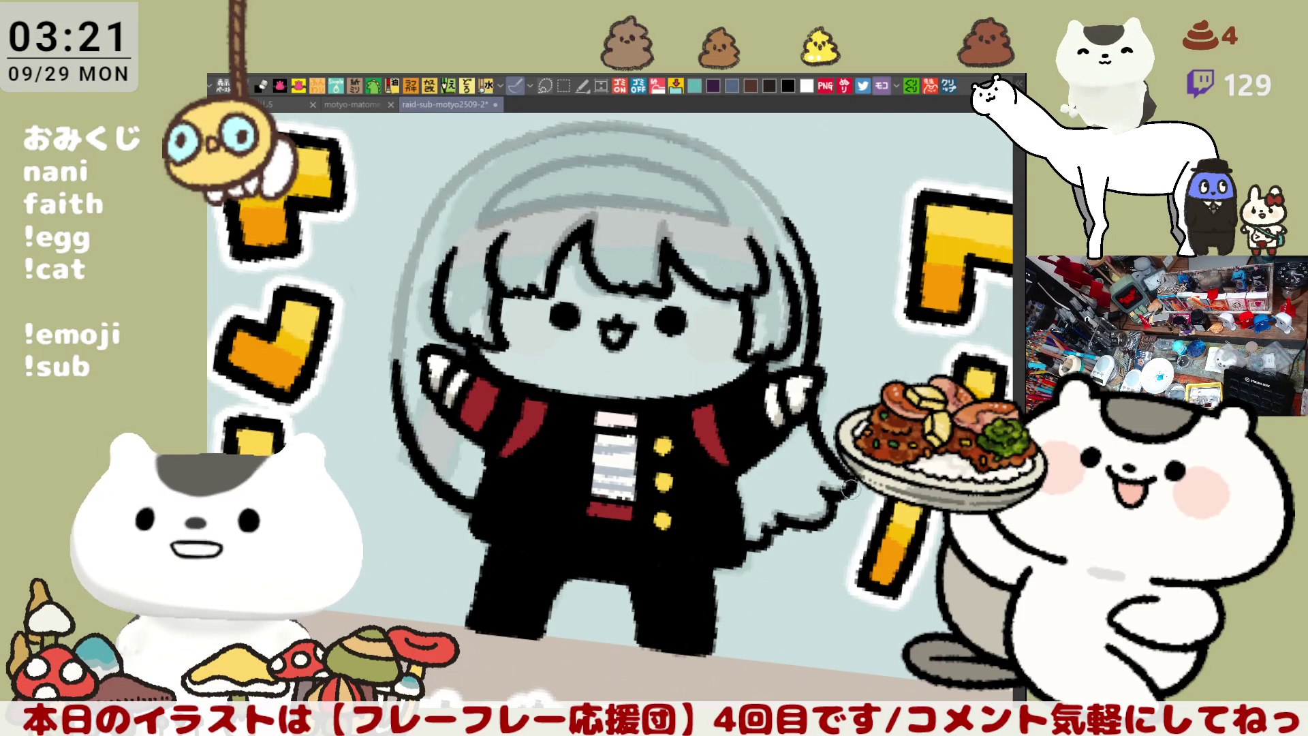
pyautogui.moveTo(773, 528); pyautogui.dragTo(822, 522)
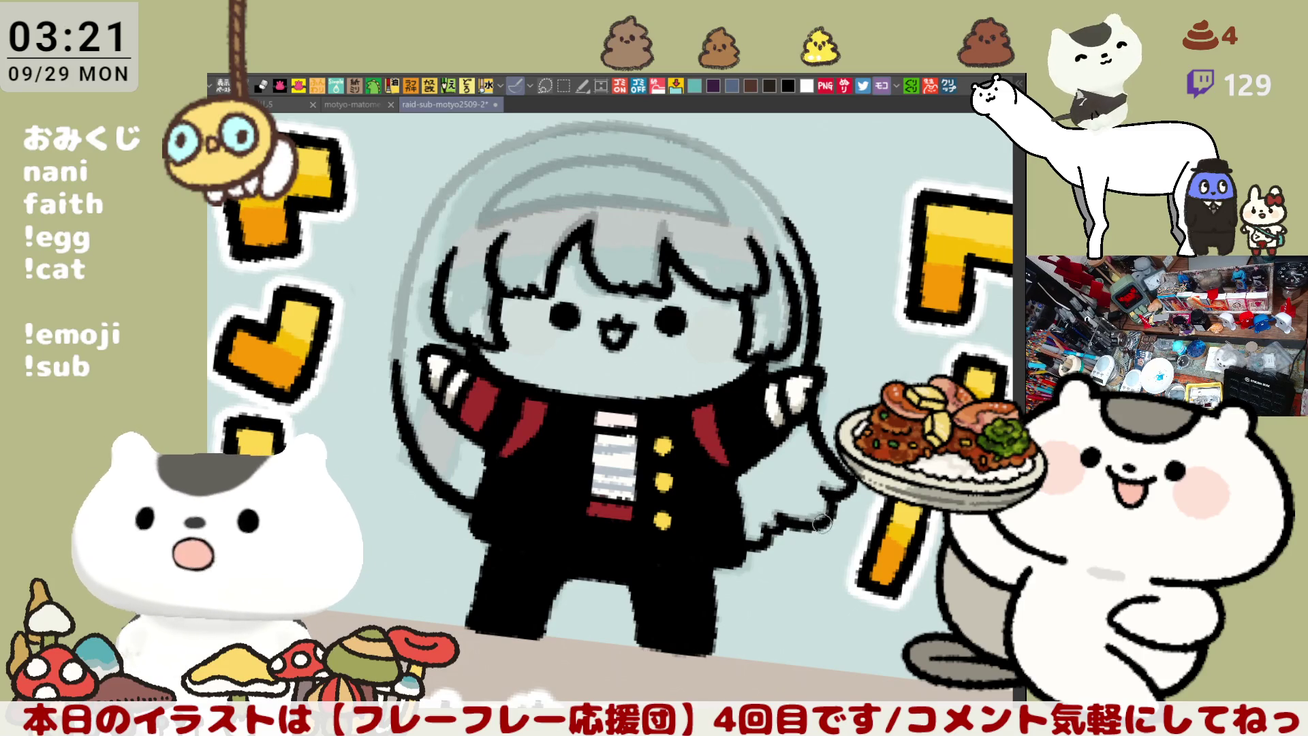
pyautogui.hotkey('ctrl', '0')
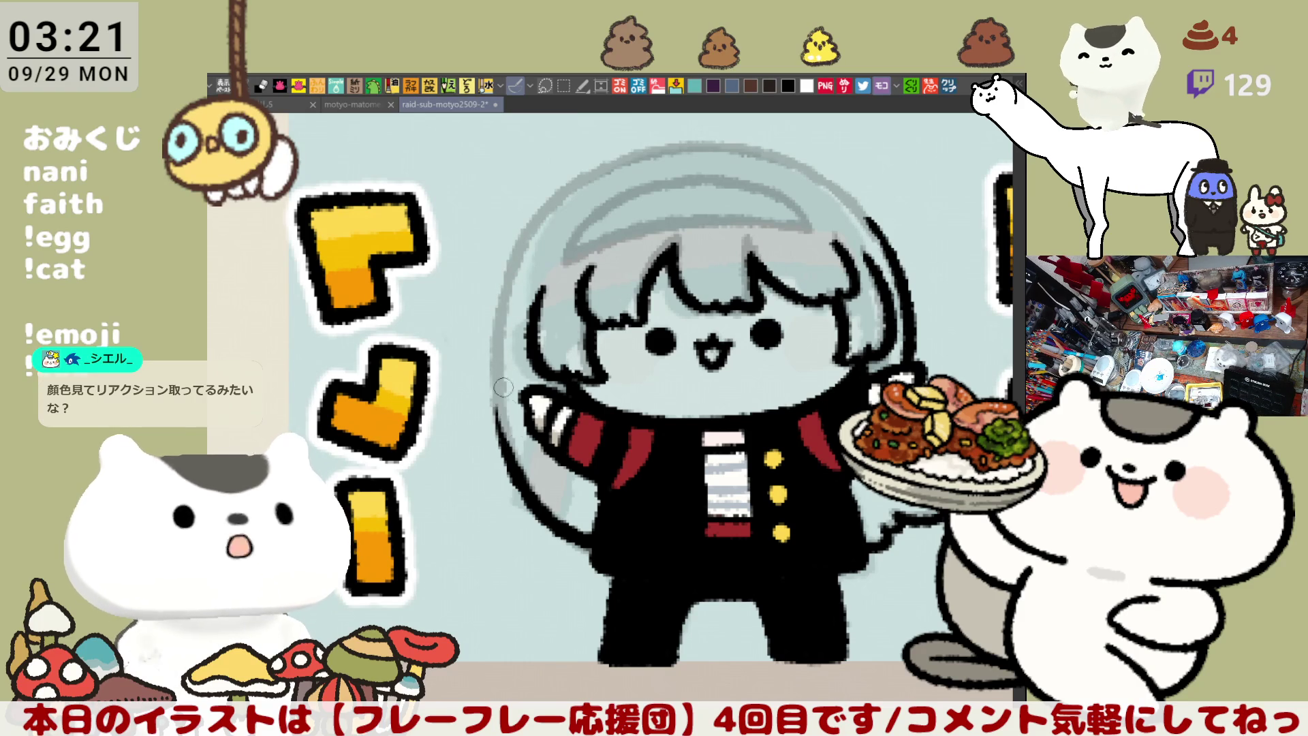
# Re-ink the helmet's left outline top to bottom until the curve is smooth
pyautogui.hotkey('ctrl', 'z')
pyautogui.moveTo(522, 297); pyautogui.dragTo(498, 445)
pyautogui.hotkey('ctrl', 'z')
pyautogui.moveTo(511, 296); pyautogui.dragTo(503, 428)
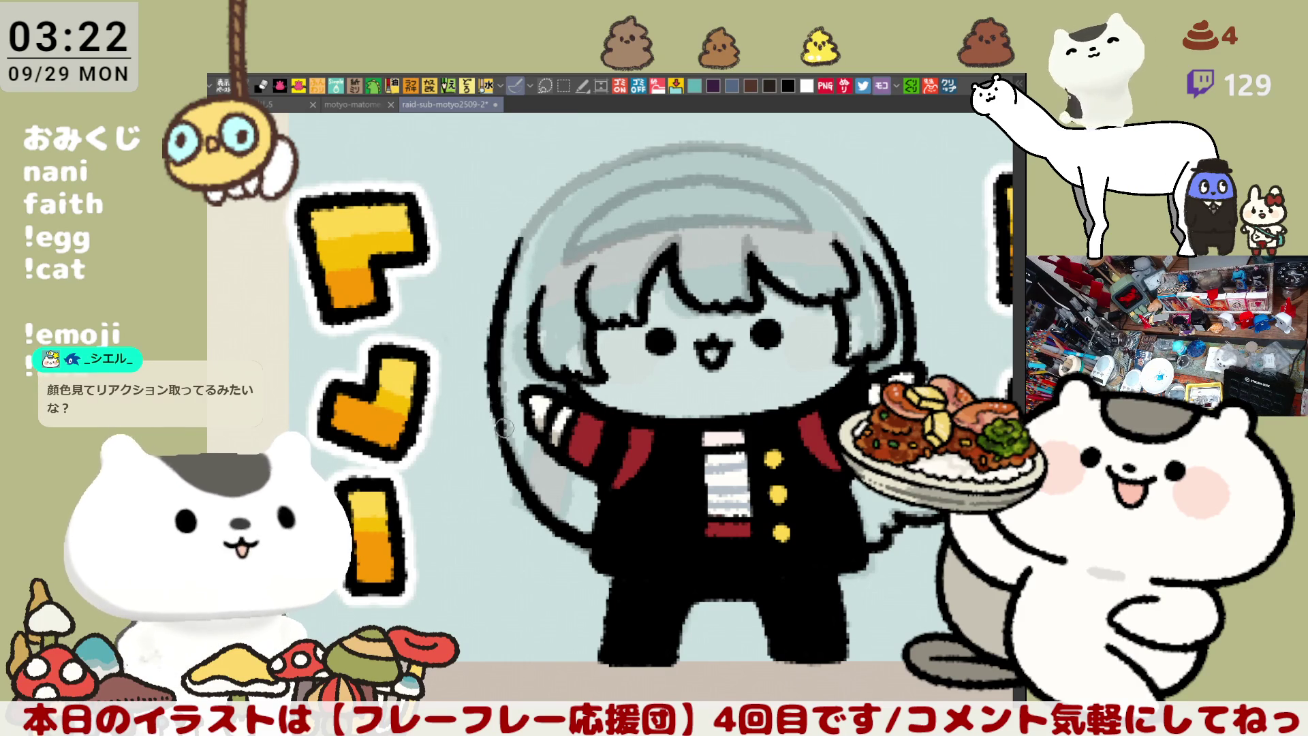
pyautogui.hotkey('ctrl', 'z')
pyautogui.moveTo(518, 297); pyautogui.dragTo(503, 441)
pyautogui.hotkey('ctrl', 'z')
pyautogui.moveTo(519, 244); pyautogui.dragTo(503, 442)
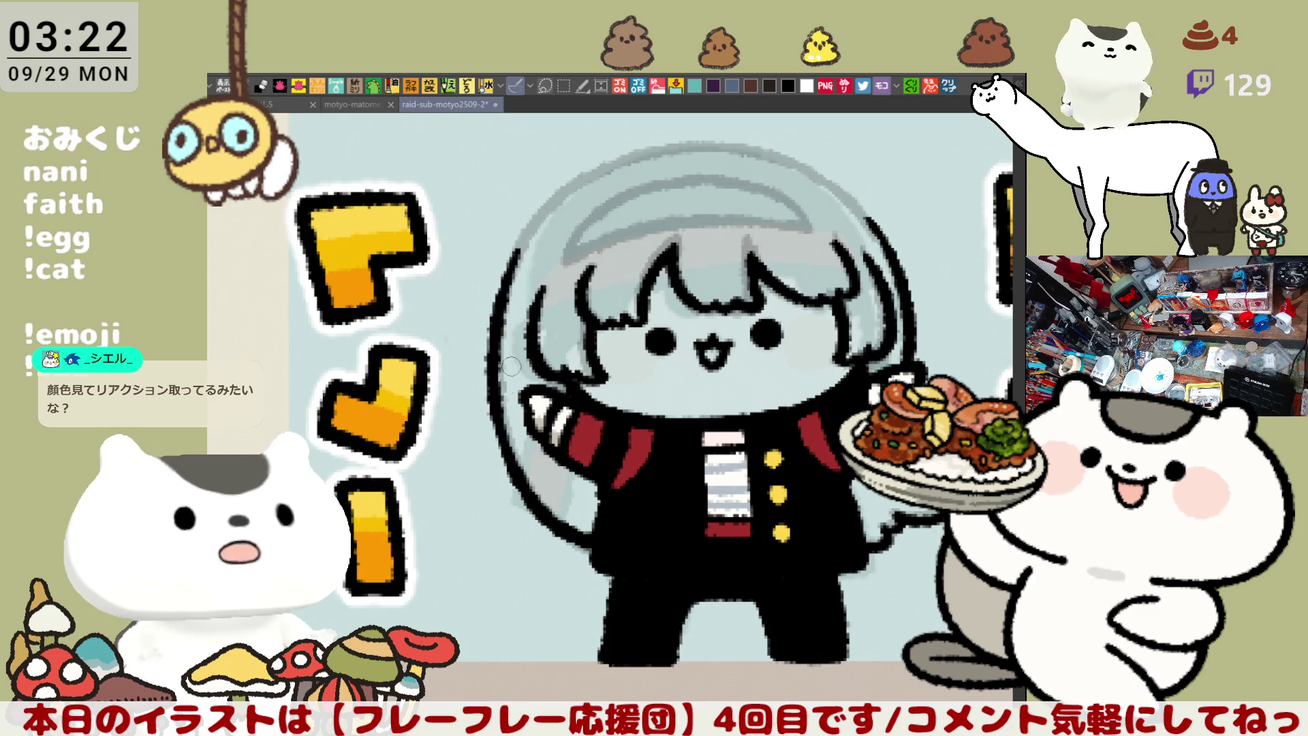
pyautogui.hotkey('ctrl', 'z')
pyautogui.moveTo(521, 245); pyautogui.dragTo(497, 433)
pyautogui.hotkey('ctrl', 'z')
pyautogui.hotkey('ctrl', 'z')
pyautogui.moveTo(522, 249); pyautogui.dragTo(505, 446)
pyautogui.hotkey('ctrl', 'z')
pyautogui.moveTo(523, 235)
pyautogui.mouseDown()
pyautogui.moveTo(500, 429)
pyautogui.moveTo(528, 269)
pyautogui.moveTo(502, 419)
pyautogui.moveTo(501, 290)
pyautogui.moveTo(492, 421)
pyautogui.mouseUp()
# Ink the lower helmet outline down to the body and retrace the left side
pyautogui.hotkey('ctrl', 'z')
pyautogui.hotkey('ctrl', 'z')
pyautogui.hotkey('ctrl', 'z')
pyautogui.hotkey('ctrl', 'z')
pyautogui.moveTo(501, 351)
pyautogui.mouseDown()
pyautogui.moveTo(508, 477)
pyautogui.moveTo(501, 402)
pyautogui.moveTo(507, 453)
pyautogui.mouseUp()
pyautogui.hotkey('ctrl', 'z')
pyautogui.hotkey('ctrl', 'z')
pyautogui.moveTo(502, 378); pyautogui.dragTo(518, 455)
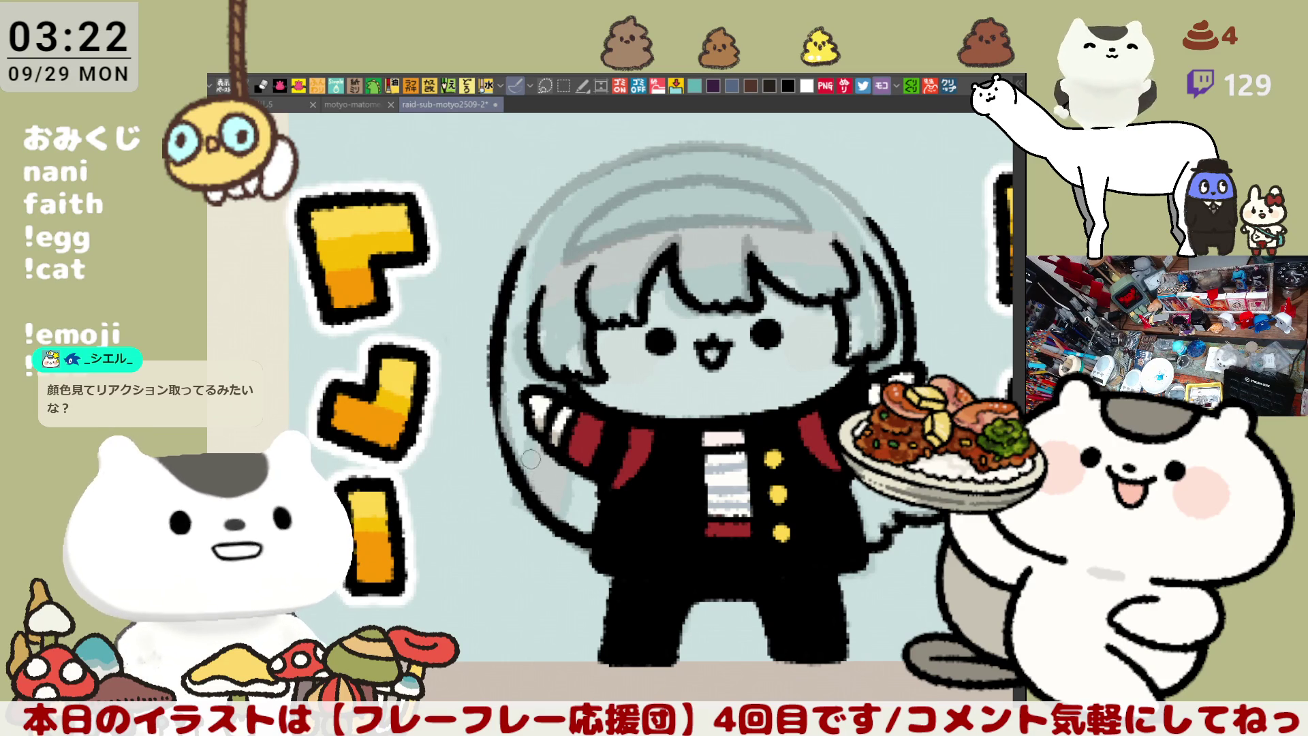
pyautogui.hotkey('ctrl', 'z')
pyautogui.moveTo(498, 403); pyautogui.dragTo(526, 470)
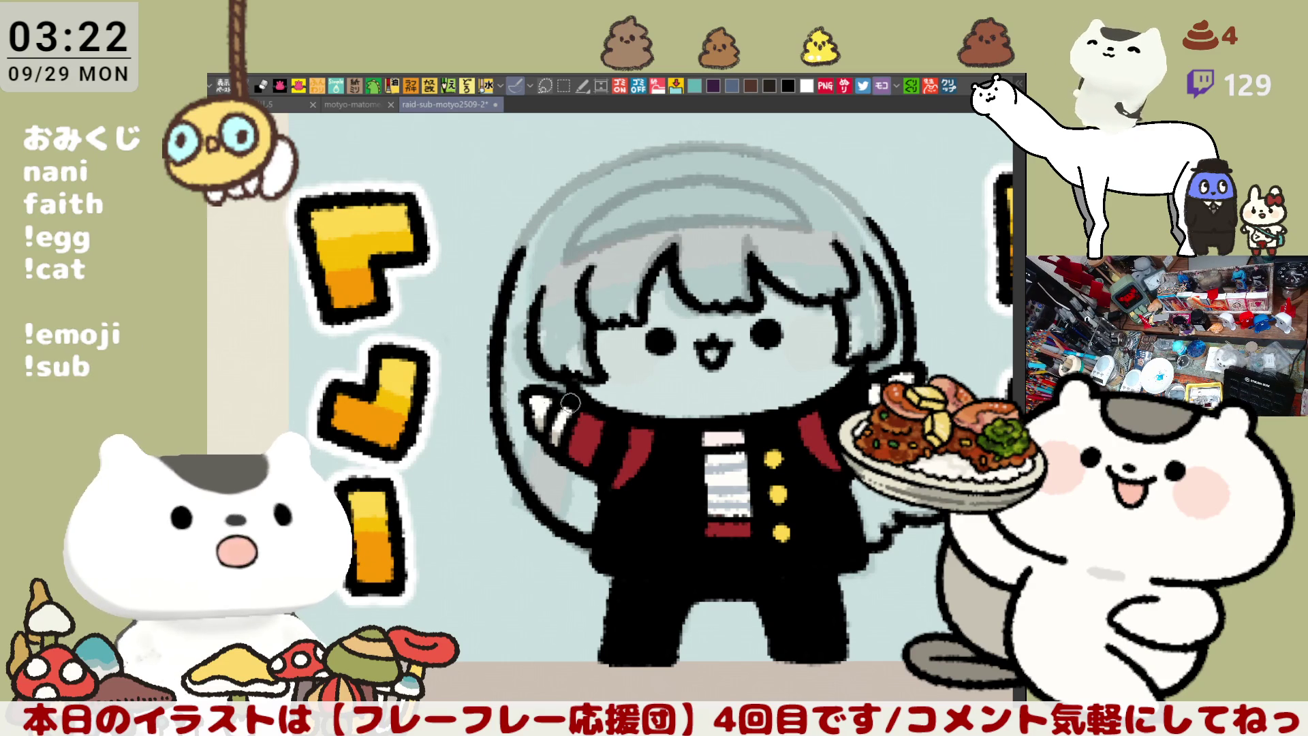
pyautogui.moveTo(803, 267); pyautogui.dragTo(762, 186)
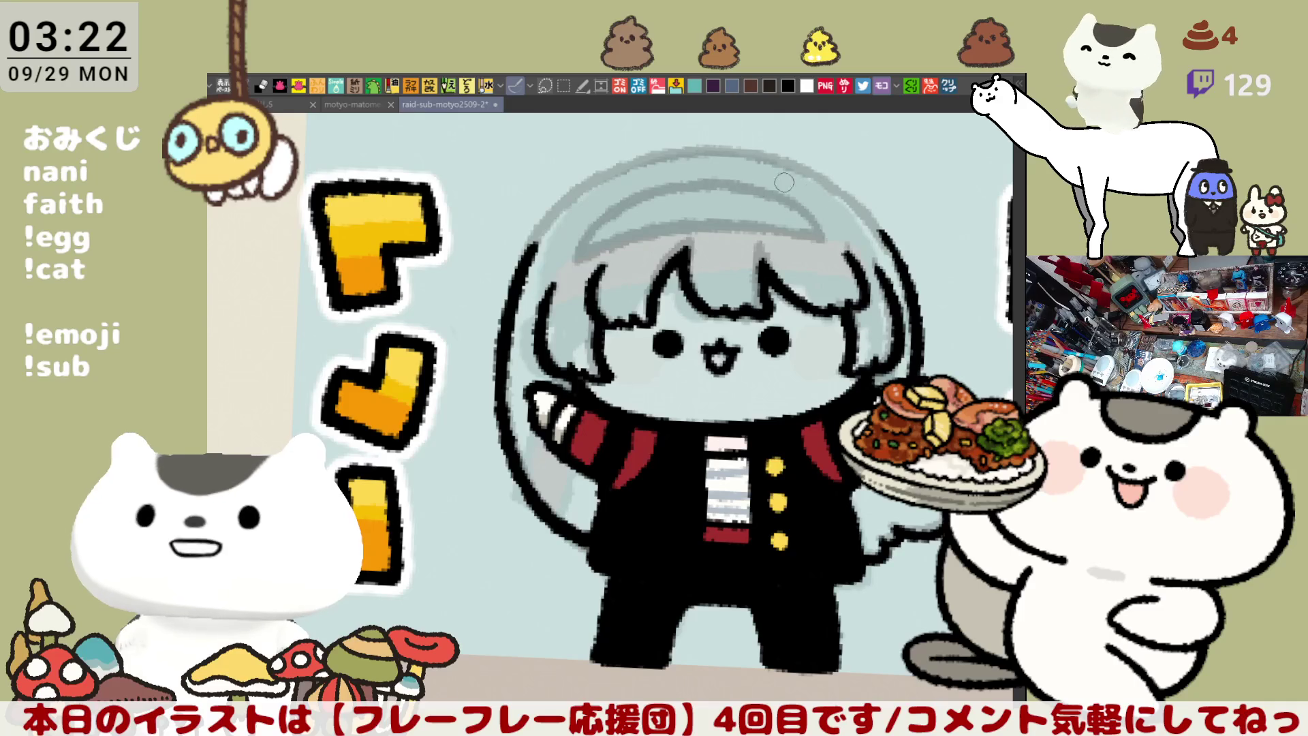
pyautogui.moveTo(723, 244); pyautogui.dragTo(643, 222)
pyautogui.moveTo(494, 267); pyautogui.dragTo(488, 383)
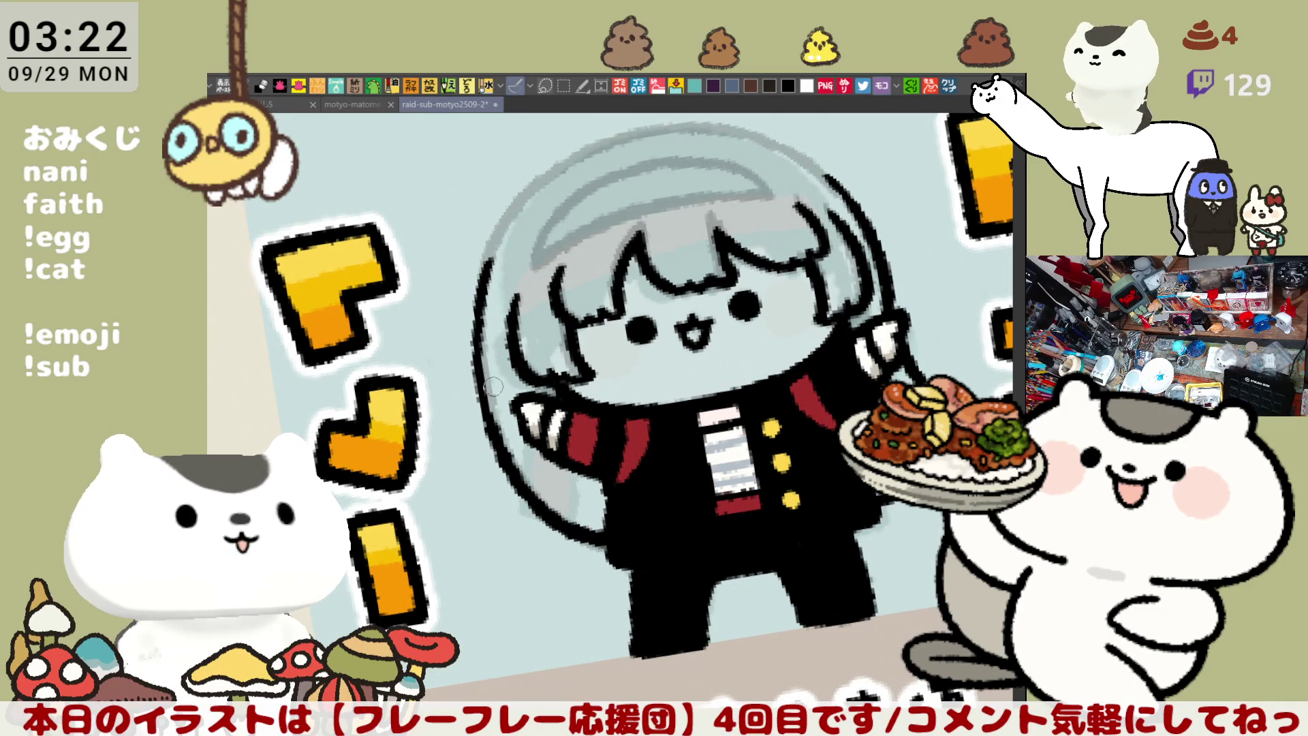
# Darken the helmet's faint left outline, rotating the canvas view and resetting it upright
pyautogui.moveTo(640, 210)
pyautogui.mouseDown()
pyautogui.moveTo(580, 201)
pyautogui.moveTo(564, 306)
pyautogui.mouseUp()
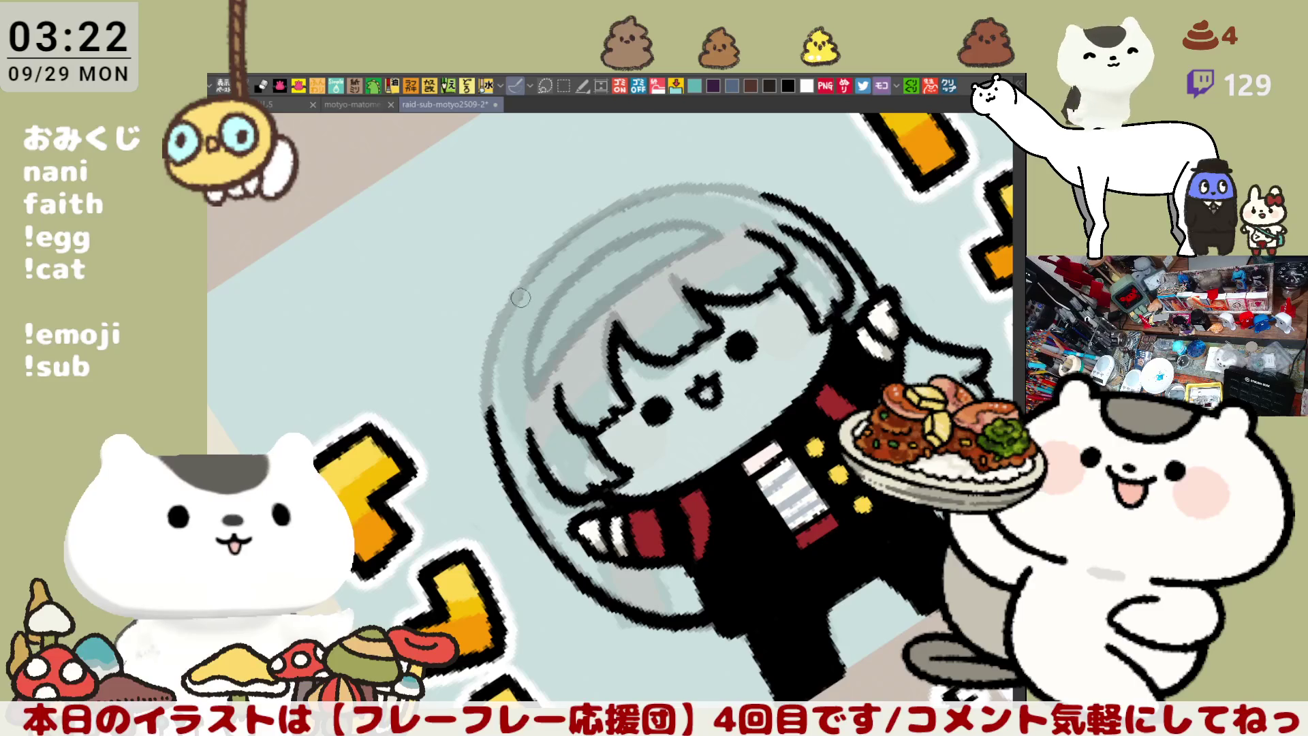
pyautogui.moveTo(522, 267)
pyautogui.mouseDown()
pyautogui.moveTo(485, 409)
pyautogui.moveTo(511, 322)
pyautogui.mouseUp()
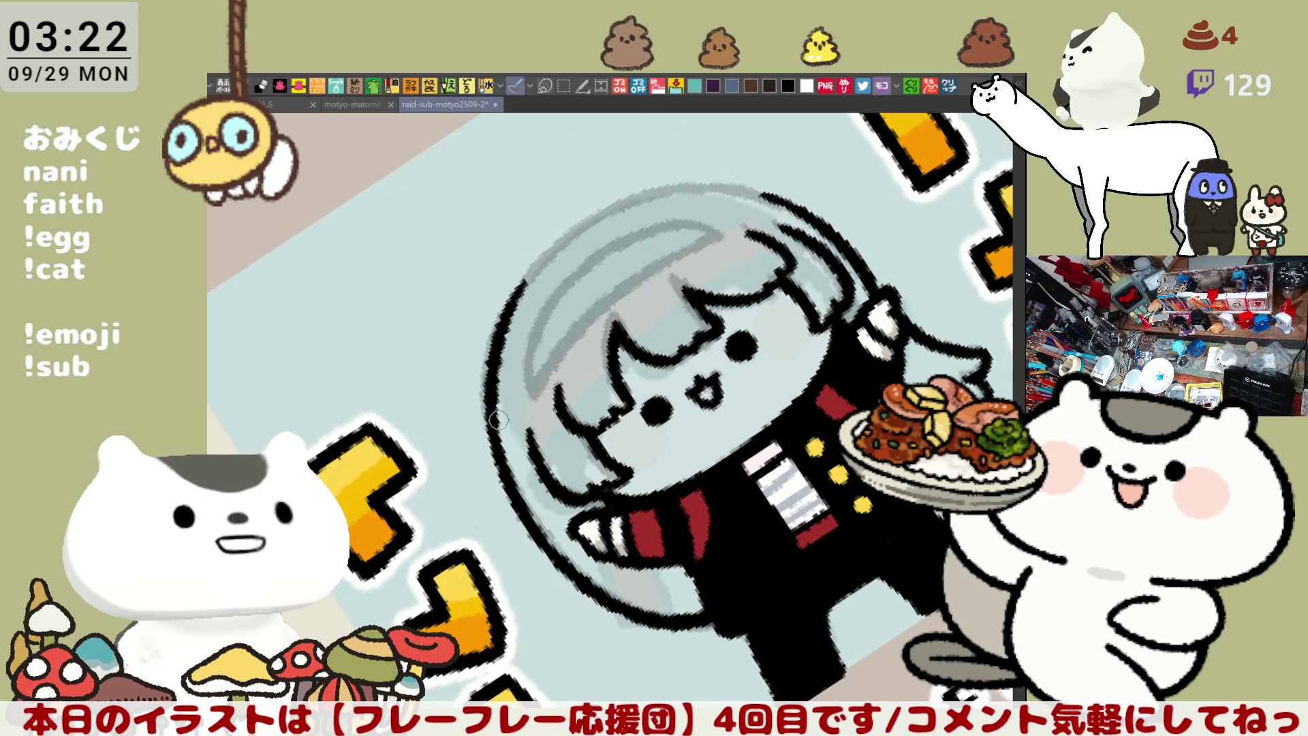
pyautogui.hotkey('ctrl', '@')
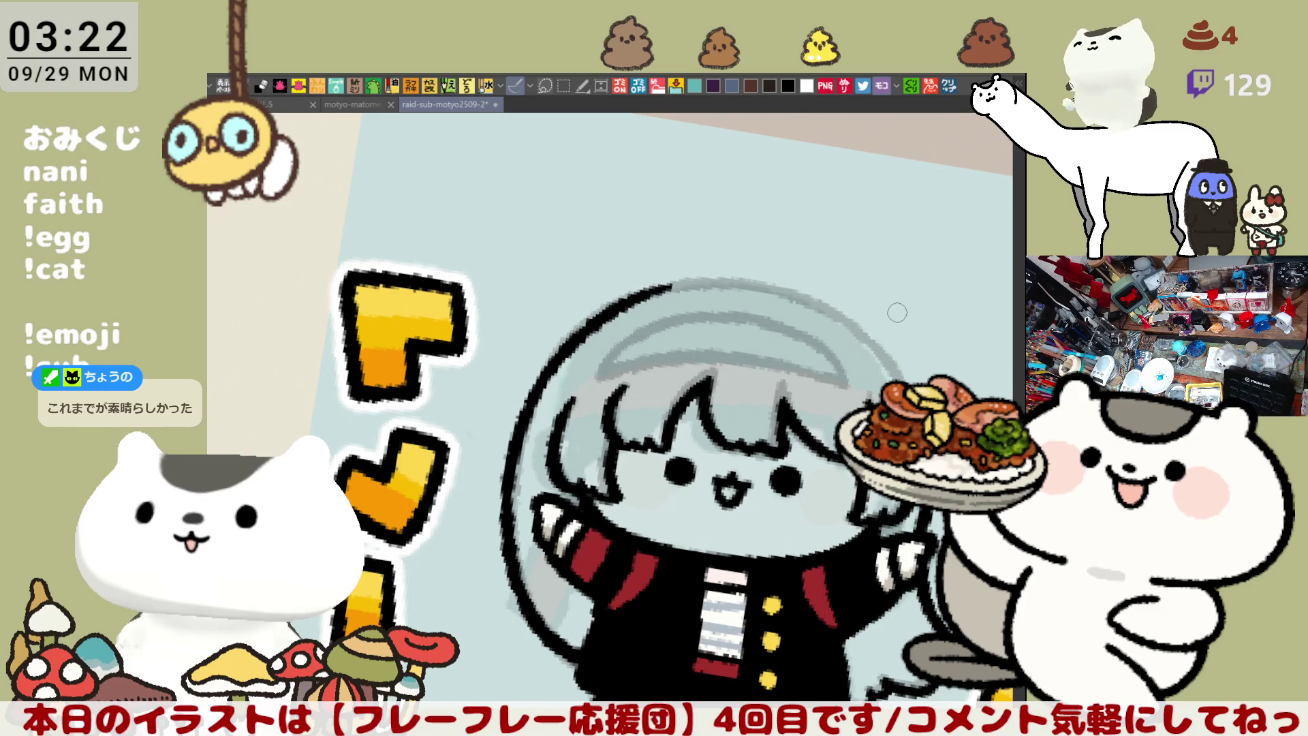
pyautogui.moveTo(844, 354)
pyautogui.mouseDown()
pyautogui.moveTo(865, 375)
pyautogui.moveTo(833, 272)
pyautogui.mouseUp()
pyautogui.hotkey('ctrl', '@')
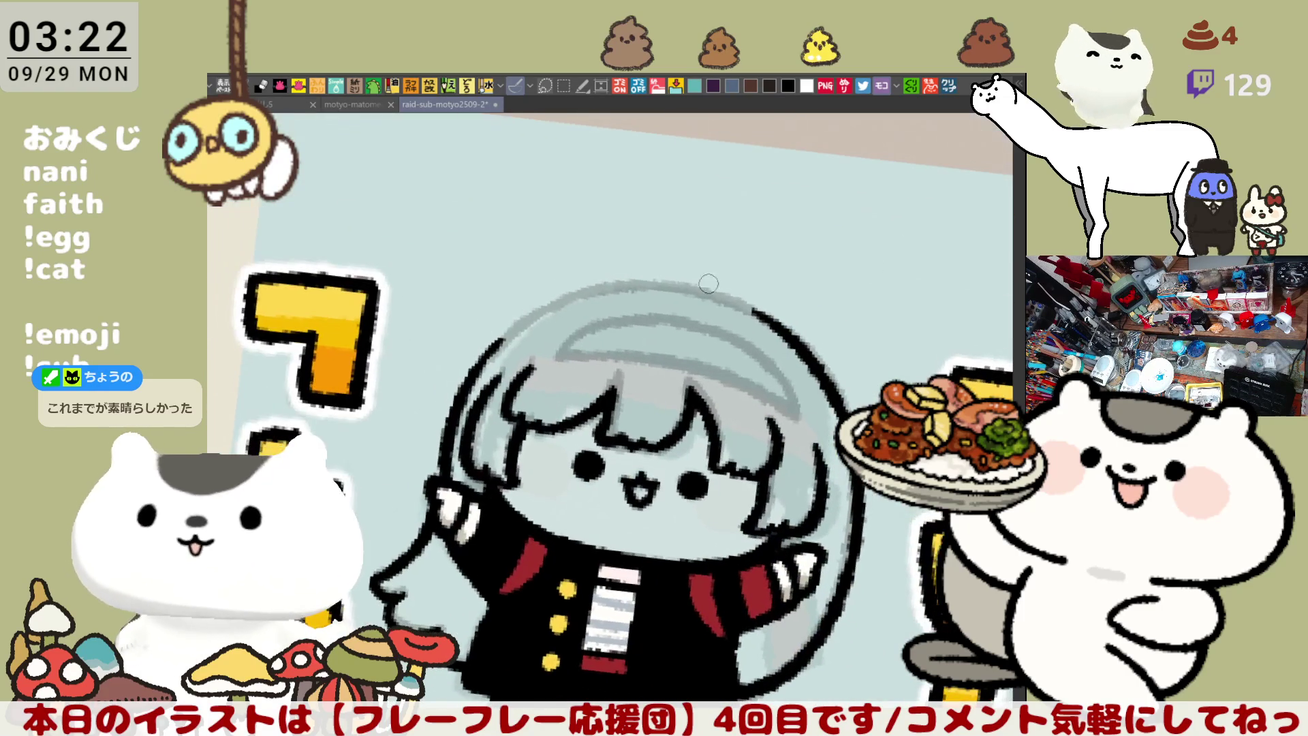
# Try the head-top outline stroke repeatedly, undoing each attempt that doesn't fit
pyautogui.moveTo(631, 276); pyautogui.dragTo(763, 337)
pyautogui.hotkey('ctrl', 'z')
pyautogui.moveTo(637, 274); pyautogui.dragTo(753, 310)
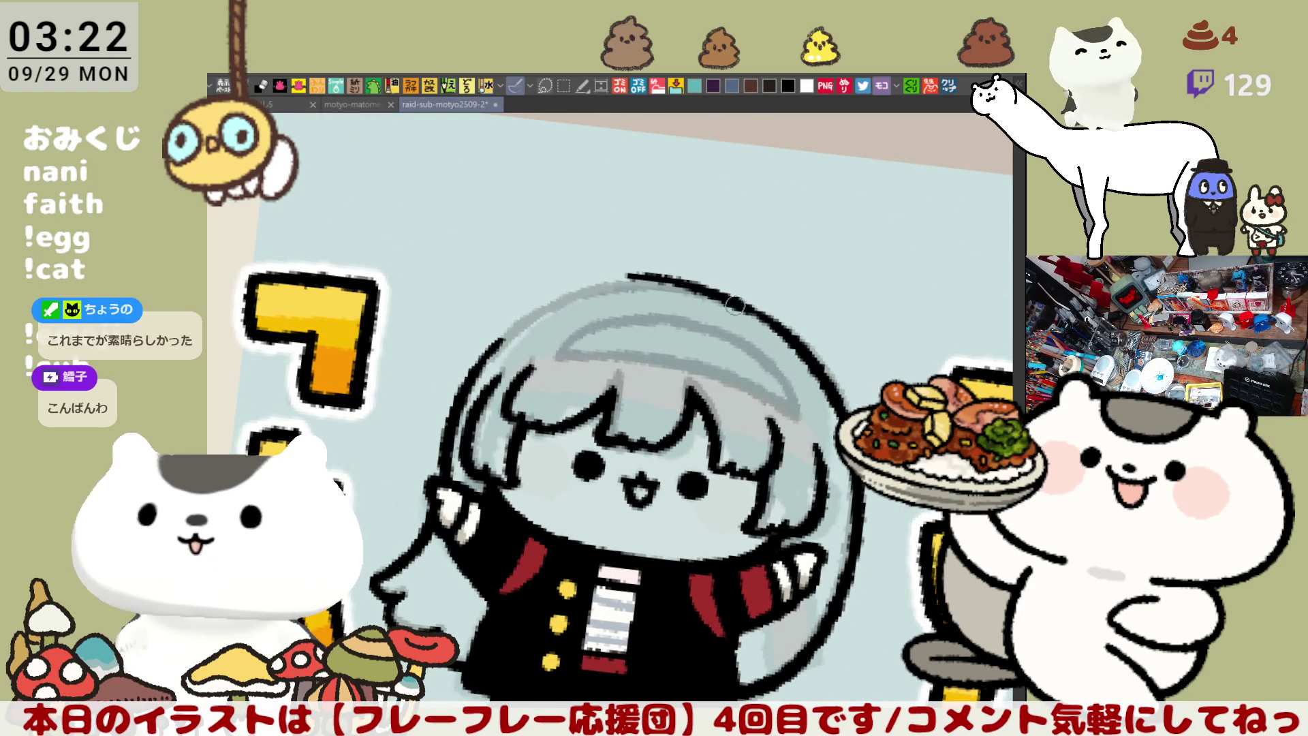
pyautogui.hotkey('ctrl', 'z')
pyautogui.moveTo(619, 271)
pyautogui.mouseDown()
pyautogui.moveTo(764, 321)
pyautogui.moveTo(671, 286)
pyautogui.moveTo(757, 314)
pyautogui.moveTo(681, 290)
pyautogui.moveTo(766, 334)
pyautogui.mouseUp()
pyautogui.hotkey('ctrl', 'z')
pyautogui.hotkey('ctrl', 'z')
pyautogui.hotkey('ctrl', 'z')
pyautogui.hotkey('ctrl', 'z')
pyautogui.moveTo(767, 333)
pyautogui.mouseDown()
pyautogui.moveTo(723, 156)
pyautogui.moveTo(761, 152)
pyautogui.mouseUp()
pyautogui.hotkey('ctrl', 'z')
pyautogui.moveTo(690, 129); pyautogui.dragTo(811, 167)
pyautogui.hotkey('ctrl', 'z')
pyautogui.moveTo(685, 127); pyautogui.dragTo(807, 162)
# Ink the black arc over the helmet top and extend it down the right side
pyautogui.hotkey('ctrl', 'z')
pyautogui.moveTo(681, 128); pyautogui.dragTo(807, 161)
pyautogui.hotkey('ctrl', 'z')
pyautogui.moveTo(686, 131)
pyautogui.mouseDown()
pyautogui.moveTo(810, 163)
pyautogui.moveTo(693, 135)
pyautogui.moveTo(796, 150)
pyautogui.moveTo(742, 203)
pyautogui.mouseUp()
pyautogui.hotkey('ctrl', 'z')
pyautogui.hotkey('ctrl', 'z')
pyautogui.moveTo(637, 190); pyautogui.dragTo(777, 225)
pyautogui.hotkey('ctrl', 'z')
pyautogui.moveTo(646, 193); pyautogui.dragTo(810, 237)
pyautogui.hotkey('ctrl', 'z')
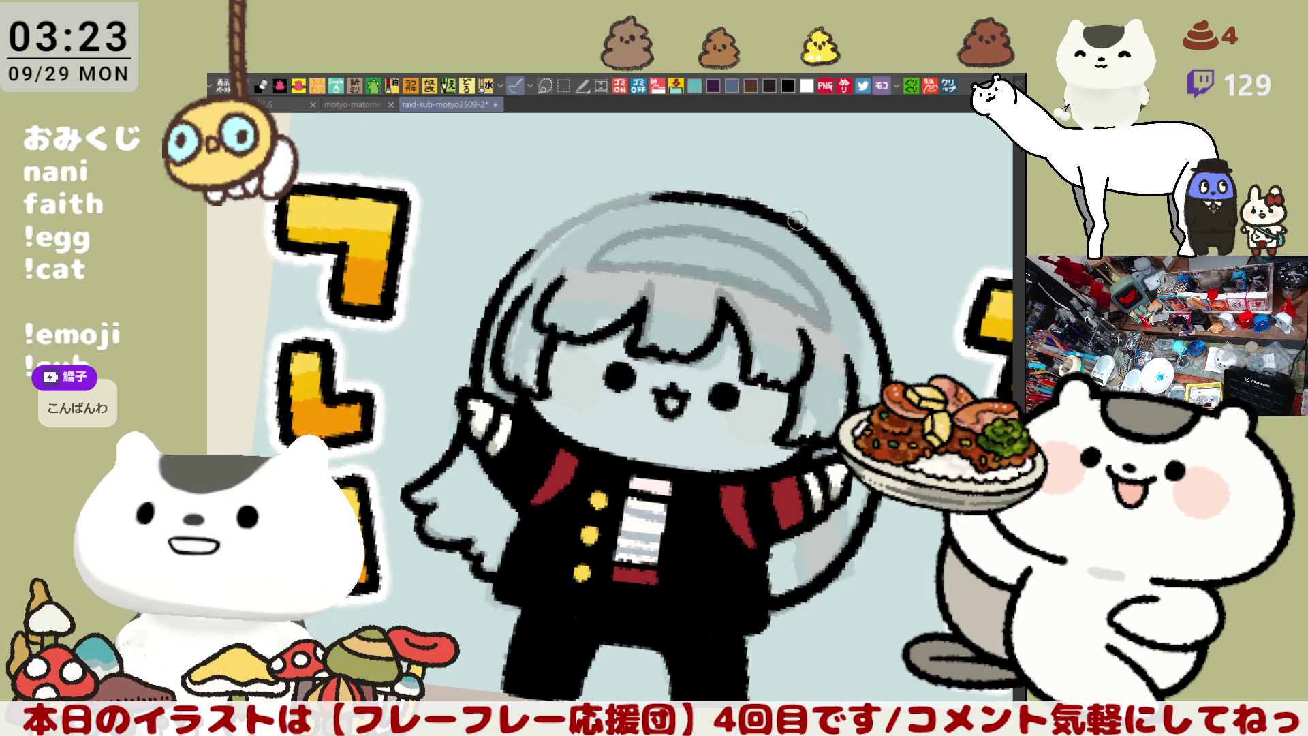
pyautogui.moveTo(749, 198); pyautogui.dragTo(838, 266)
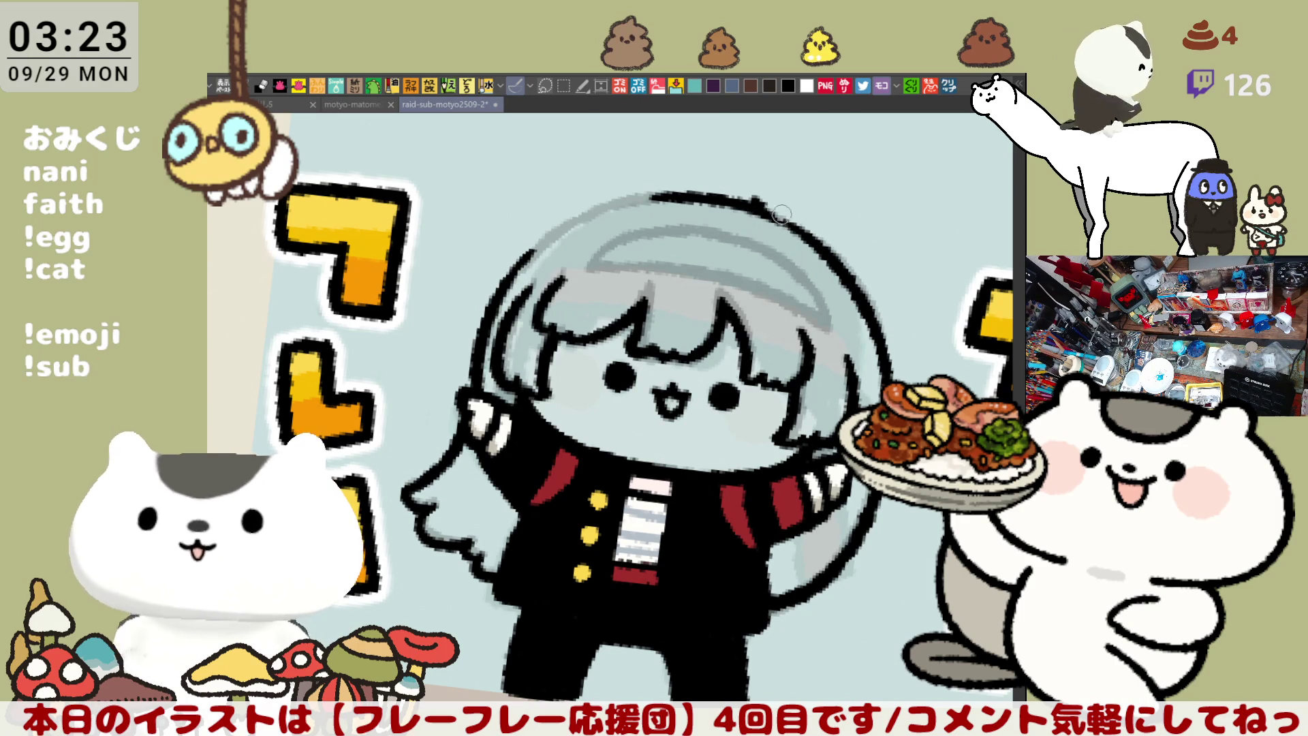
pyautogui.moveTo(762, 206); pyautogui.dragTo(826, 259)
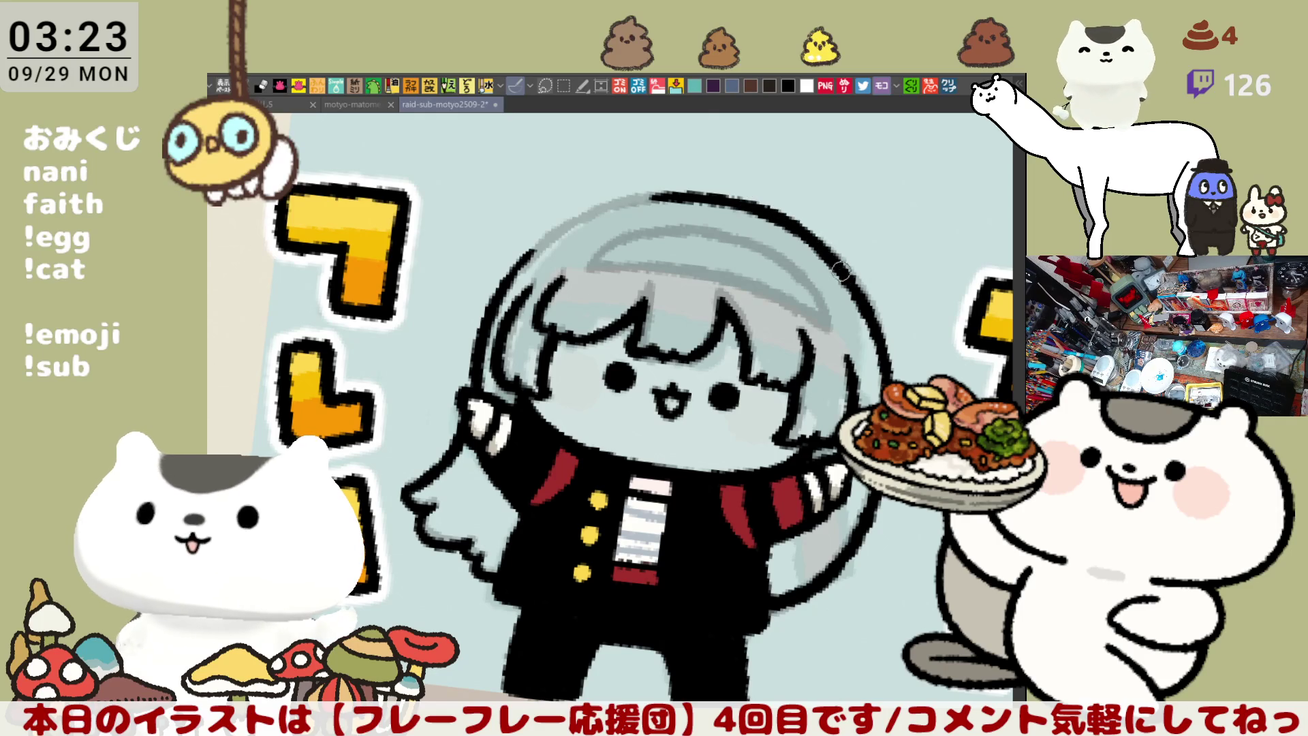
pyautogui.moveTo(518, 205)
pyautogui.mouseDown()
pyautogui.moveTo(443, 231)
pyautogui.moveTo(347, 294)
pyautogui.moveTo(506, 367)
pyautogui.mouseUp()
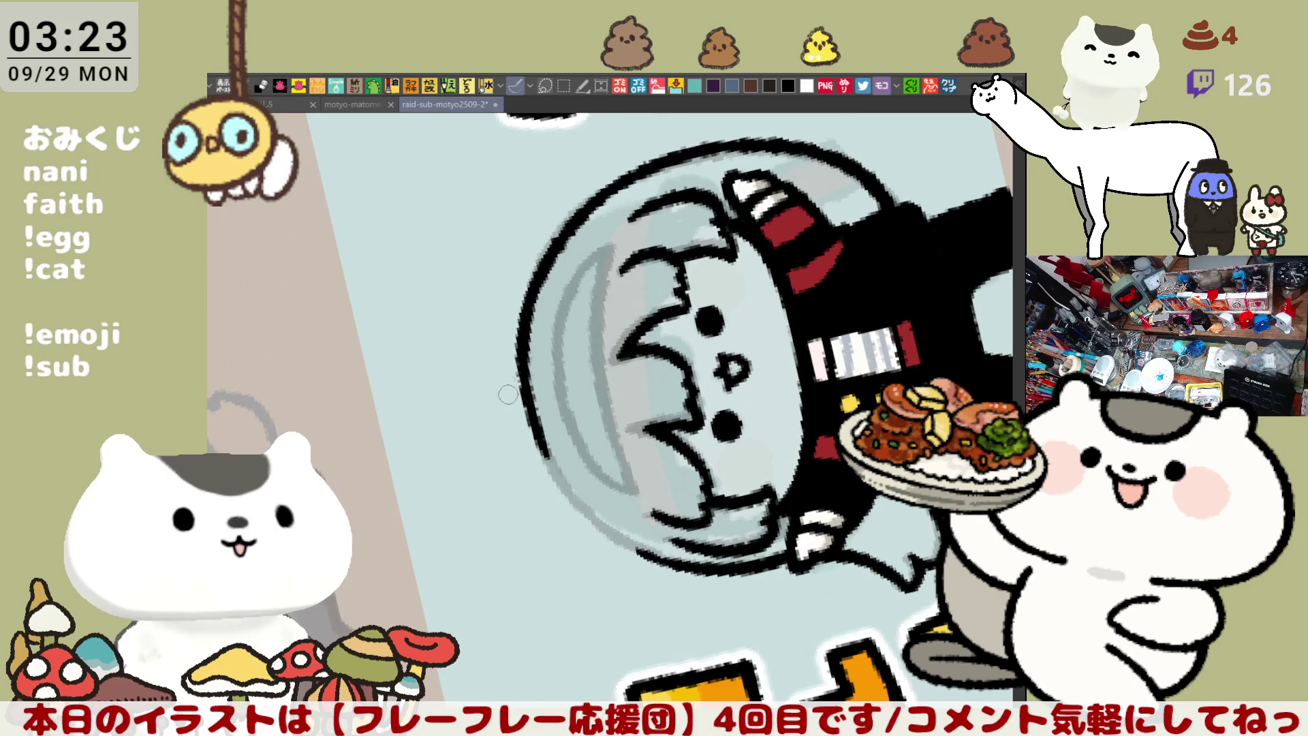
# Erase part of the helmet's left outline and set a comfortable drawing angle
pyautogui.moveTo(538, 269)
pyautogui.mouseDown()
pyautogui.moveTo(515, 377)
pyautogui.moveTo(548, 262)
pyautogui.moveTo(524, 374)
pyautogui.mouseUp()
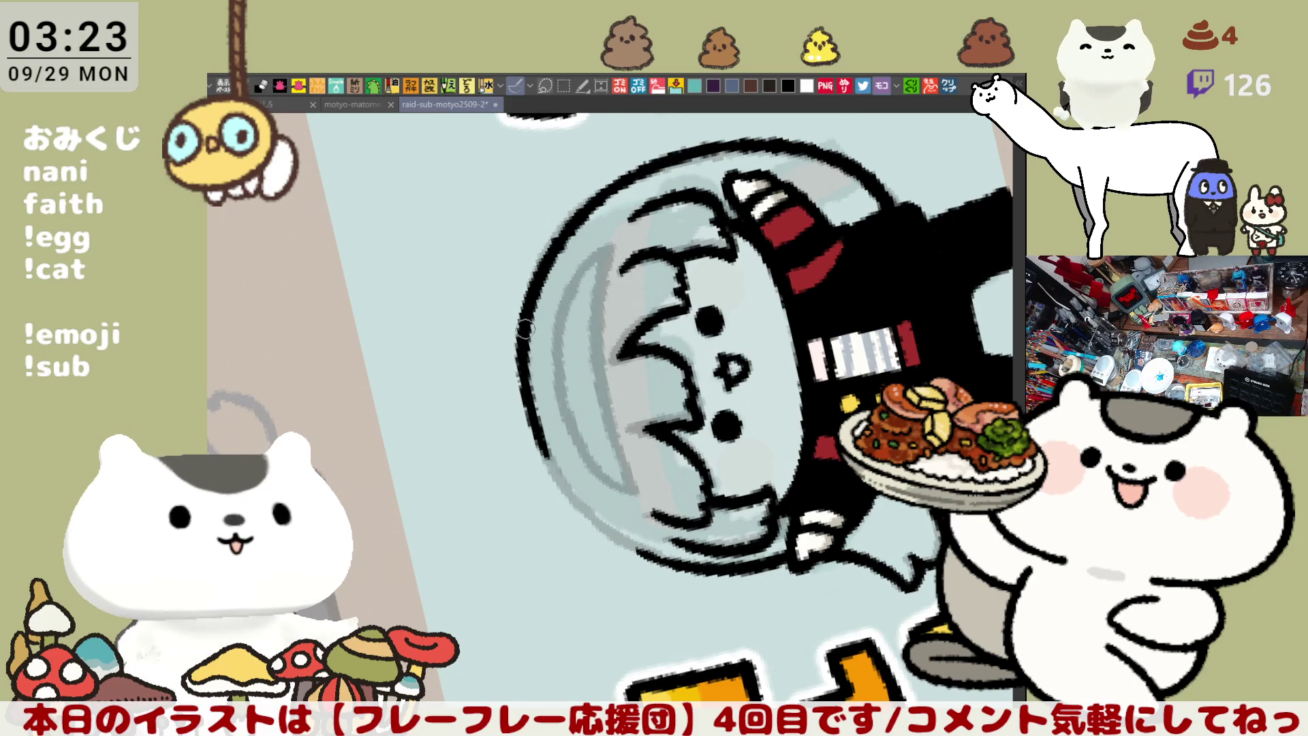
pyautogui.hotkey('ctrl', '0')
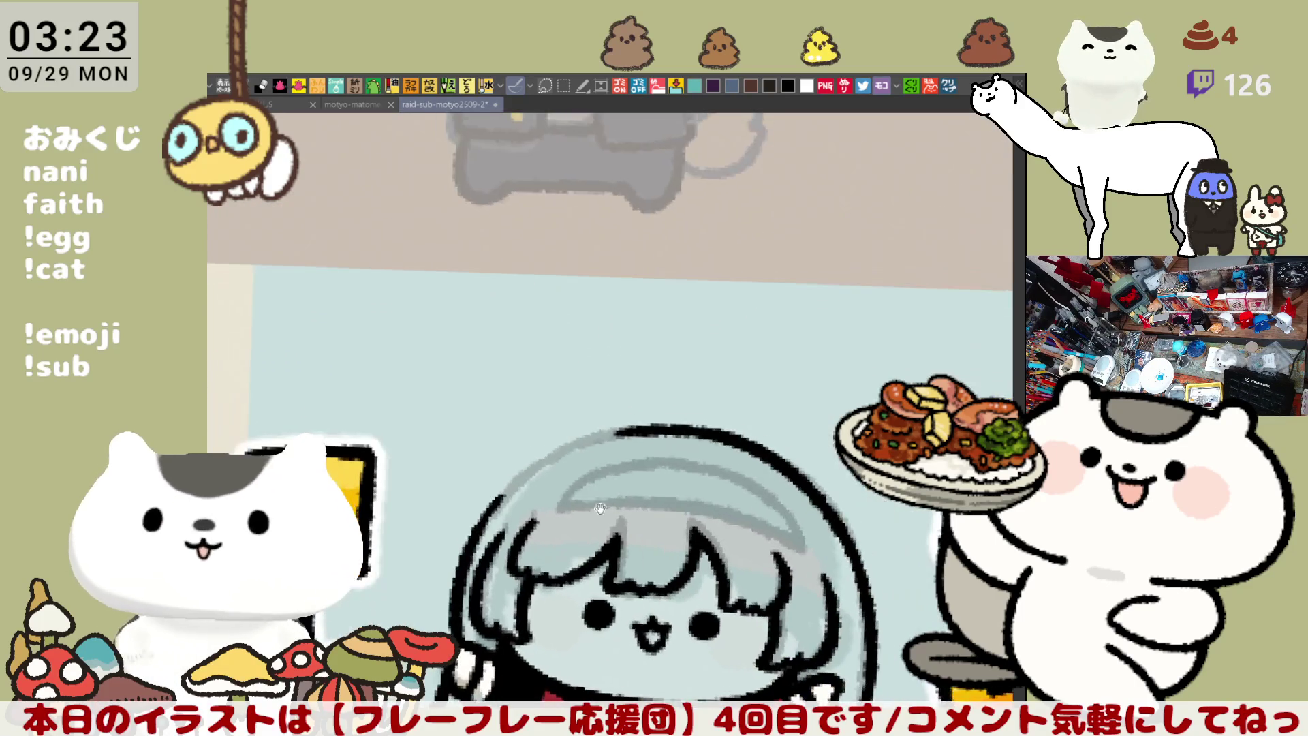
pyautogui.scroll(2, 770, 238)
pyautogui.moveTo(770, 239); pyautogui.dragTo(719, 247)
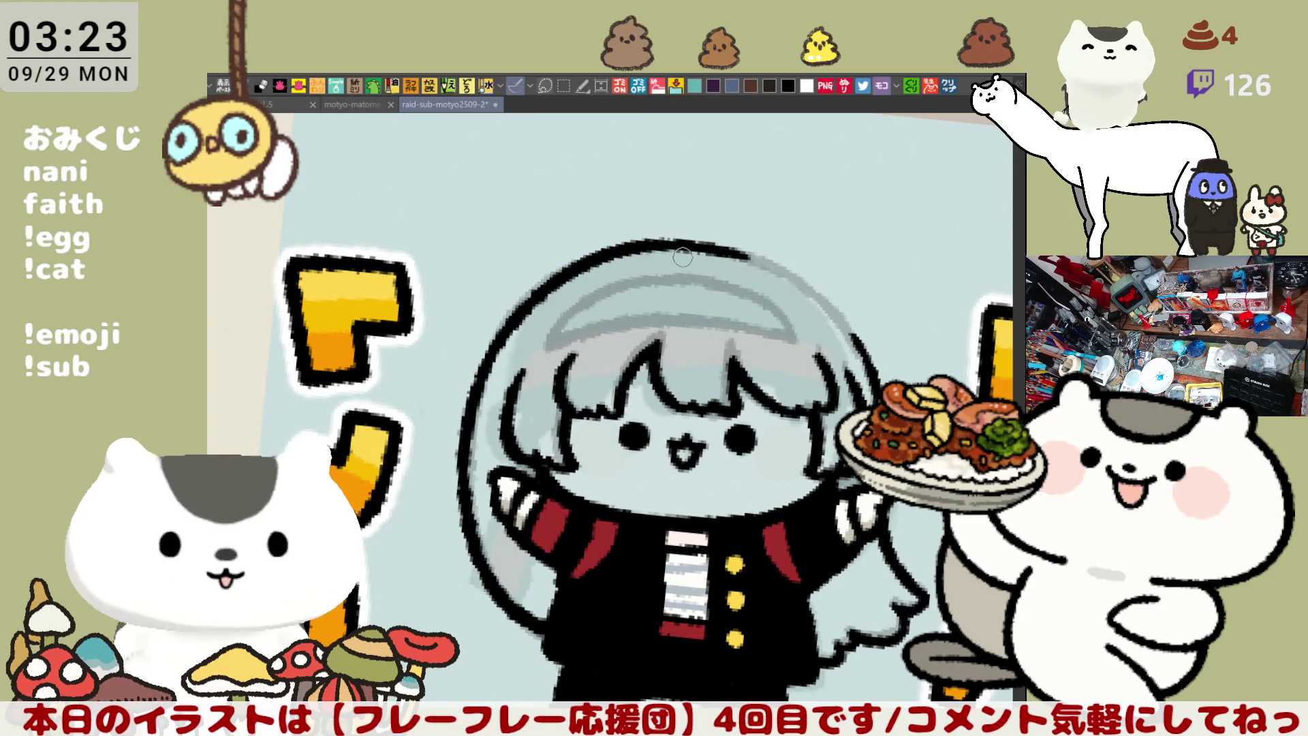
# Redraw the helmet's top outline thicker and continue it down the right side
pyautogui.moveTo(702, 247); pyautogui.dragTo(809, 288)
pyautogui.hotkey('ctrl', 'z')
pyautogui.moveTo(675, 235); pyautogui.dragTo(797, 280)
pyautogui.hotkey('ctrl', 'z')
pyautogui.moveTo(657, 238); pyautogui.dragTo(793, 275)
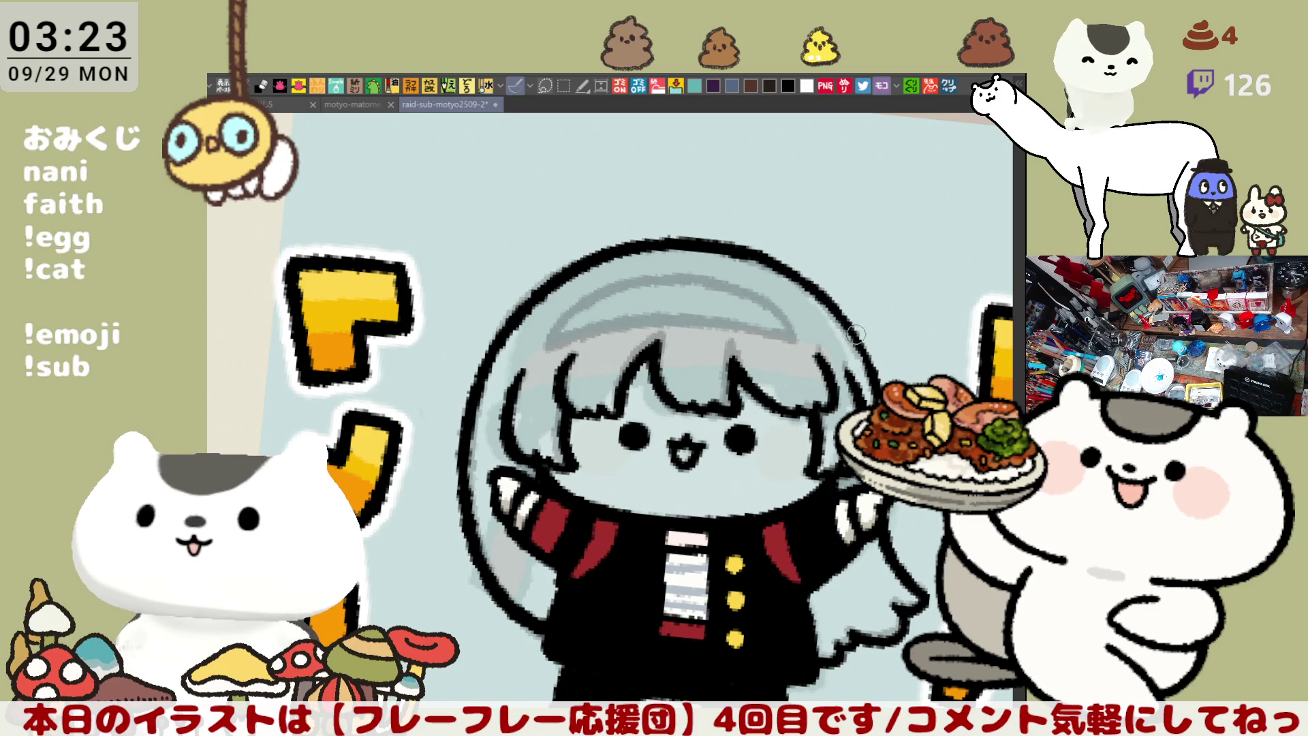
pyautogui.moveTo(757, 250); pyautogui.dragTo(848, 327)
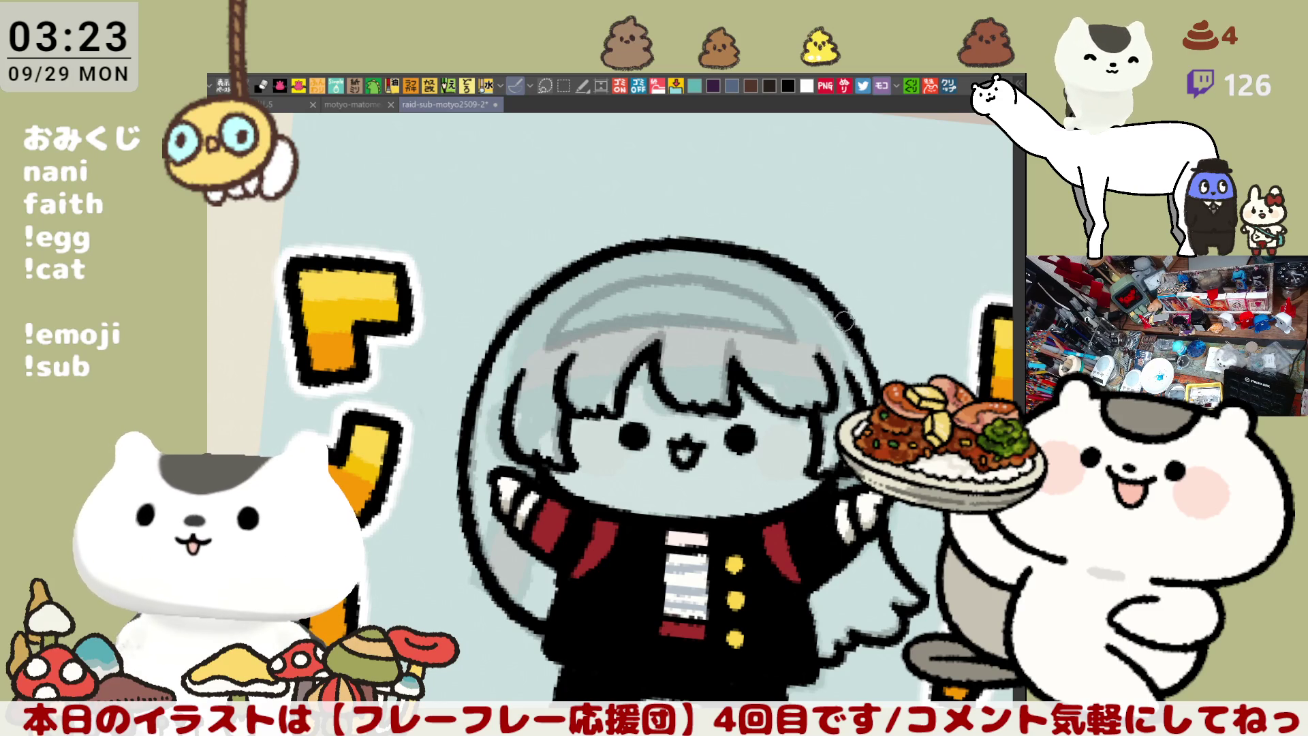
# Redraw the helmet's left outline as a bold continuous stroke, retrying until it fits
pyautogui.moveTo(824, 278)
pyautogui.mouseDown()
pyautogui.moveTo(862, 379)
pyautogui.moveTo(605, 289)
pyautogui.mouseUp()
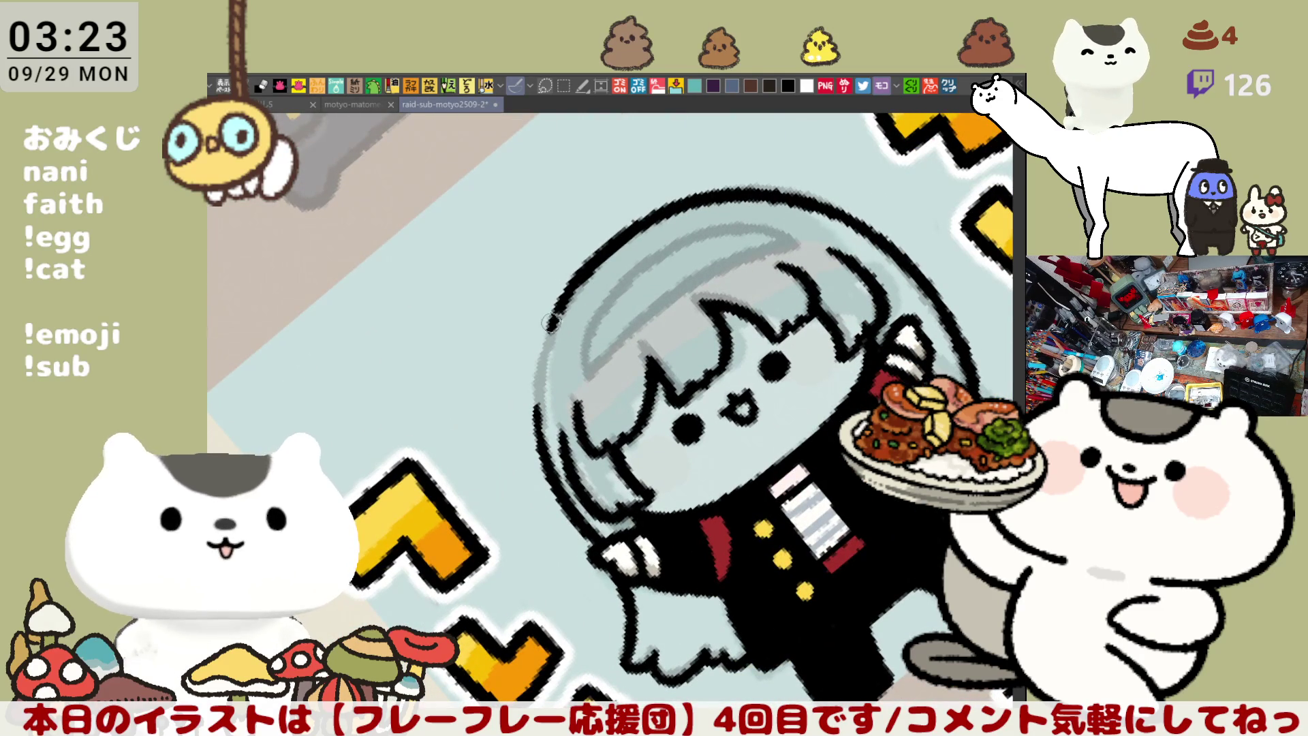
pyautogui.moveTo(557, 320); pyautogui.dragTo(526, 436)
pyautogui.hotkey('ctrl', 'z')
pyautogui.moveTo(572, 294); pyautogui.dragTo(531, 429)
pyautogui.hotkey('ctrl', 'z')
pyautogui.hotkey('ctrl', 'z')
pyautogui.moveTo(569, 315); pyautogui.dragTo(531, 437)
pyautogui.hotkey('ctrl', 'z')
pyautogui.moveTo(572, 293); pyautogui.dragTo(528, 436)
pyautogui.hotkey('ctrl', 'z')
pyautogui.hotkey('ctrl', 'z')
pyautogui.moveTo(569, 293); pyautogui.dragTo(528, 446)
# Thicken the top outline of the hair, checking proportions in a mirrored view
pyautogui.moveTo(783, 245)
pyautogui.mouseDown()
pyautogui.moveTo(806, 255)
pyautogui.moveTo(740, 225)
pyautogui.mouseUp()
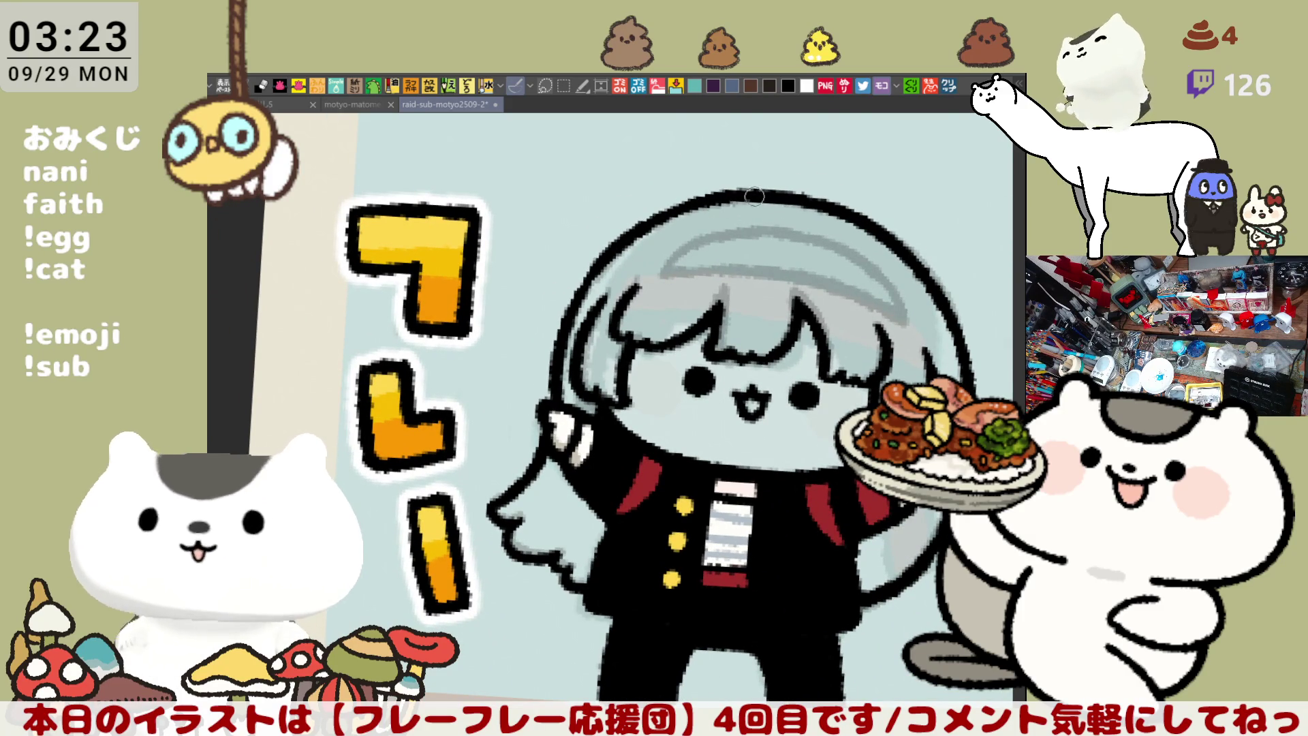
pyautogui.moveTo(744, 197)
pyautogui.mouseDown()
pyautogui.moveTo(691, 278)
pyautogui.moveTo(612, 218)
pyautogui.mouseUp()
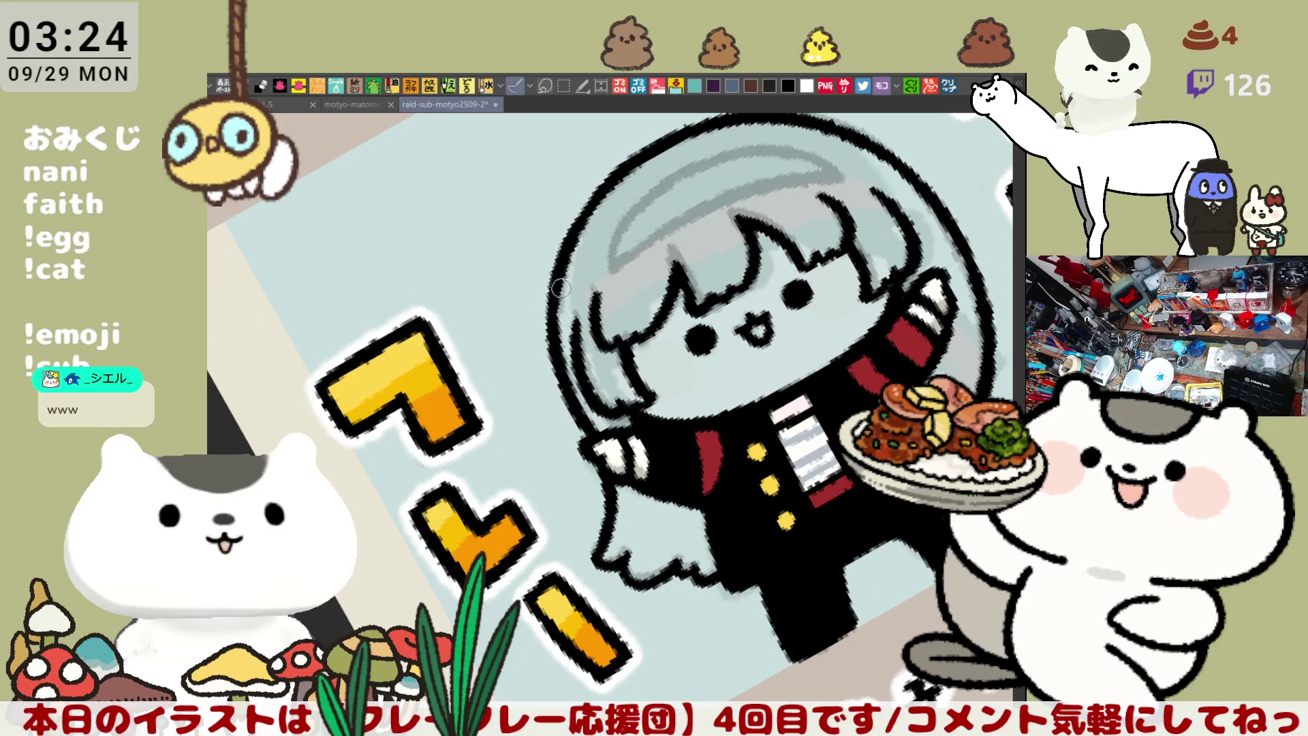
pyautogui.moveTo(552, 305)
pyautogui.mouseDown()
pyautogui.moveTo(849, 277)
pyautogui.moveTo(573, 460)
pyautogui.mouseUp()
pyautogui.press('h')
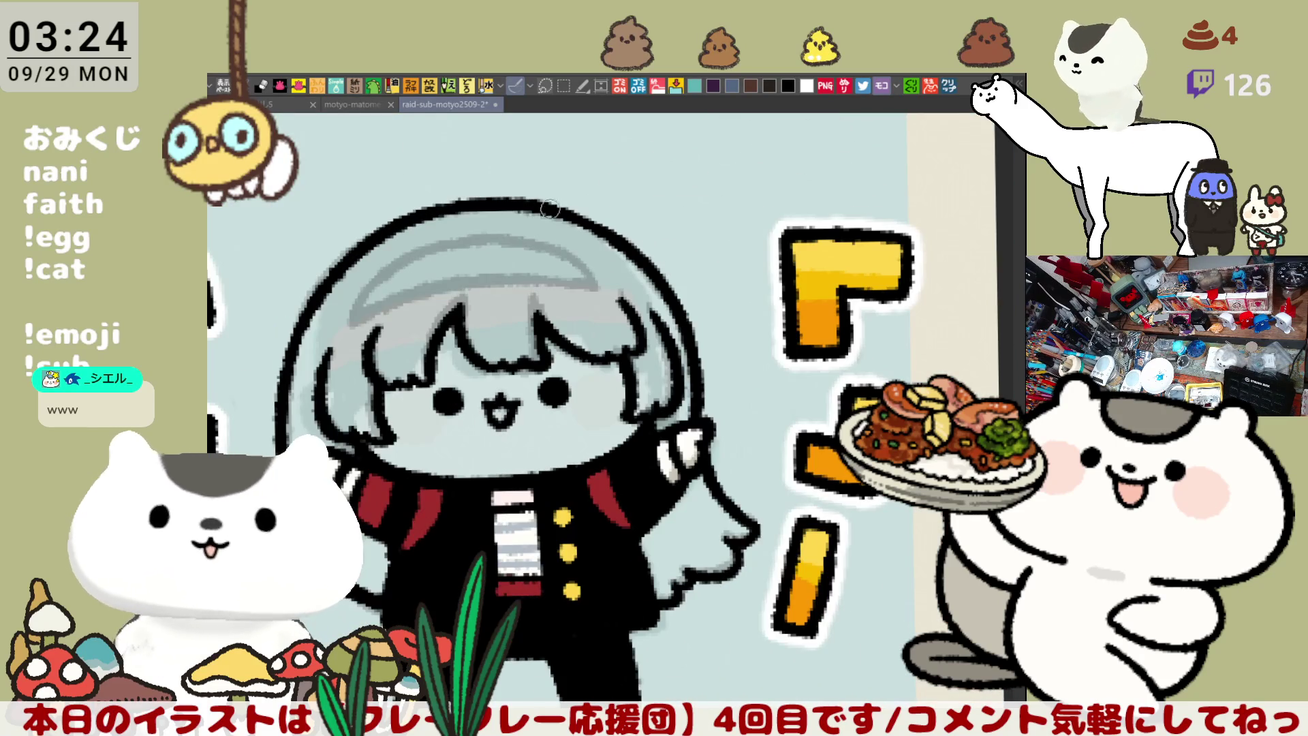
pyautogui.moveTo(548, 203)
pyautogui.mouseDown()
pyautogui.moveTo(625, 244)
pyautogui.moveTo(573, 212)
pyautogui.moveTo(587, 222)
pyautogui.mouseUp()
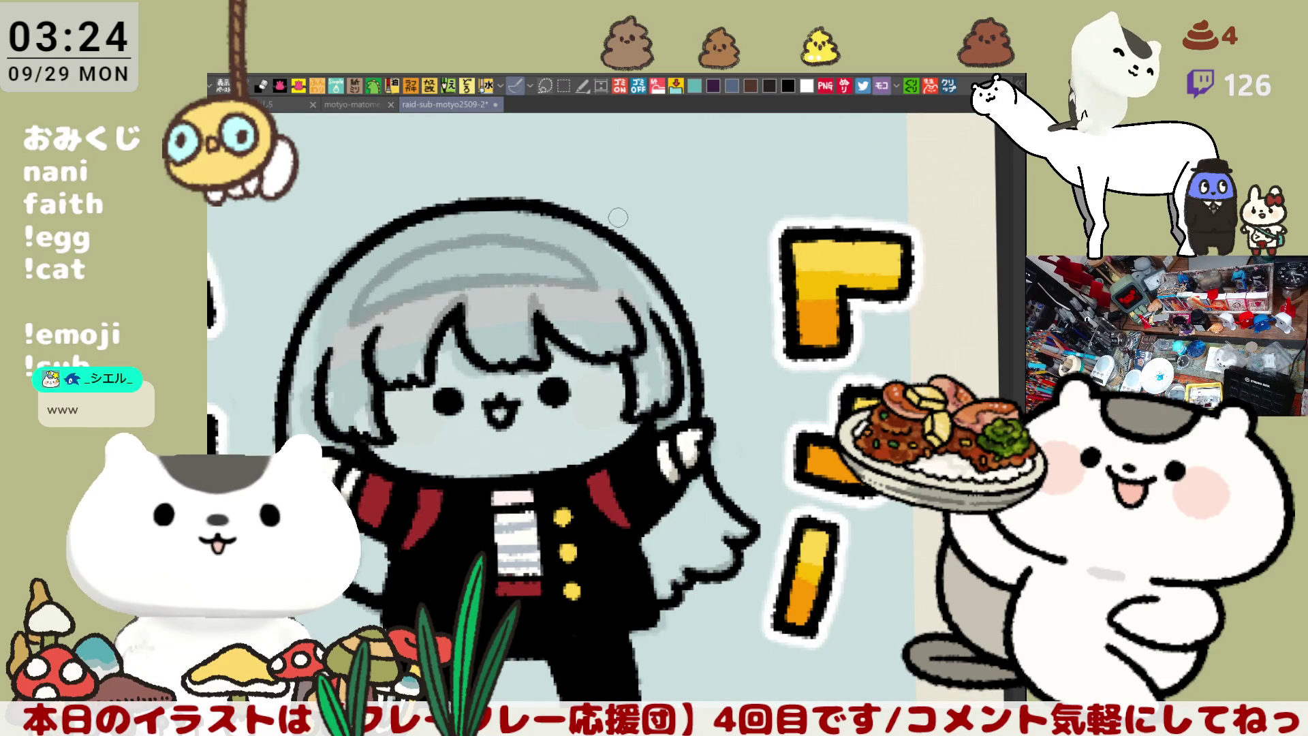
pyautogui.press('h')
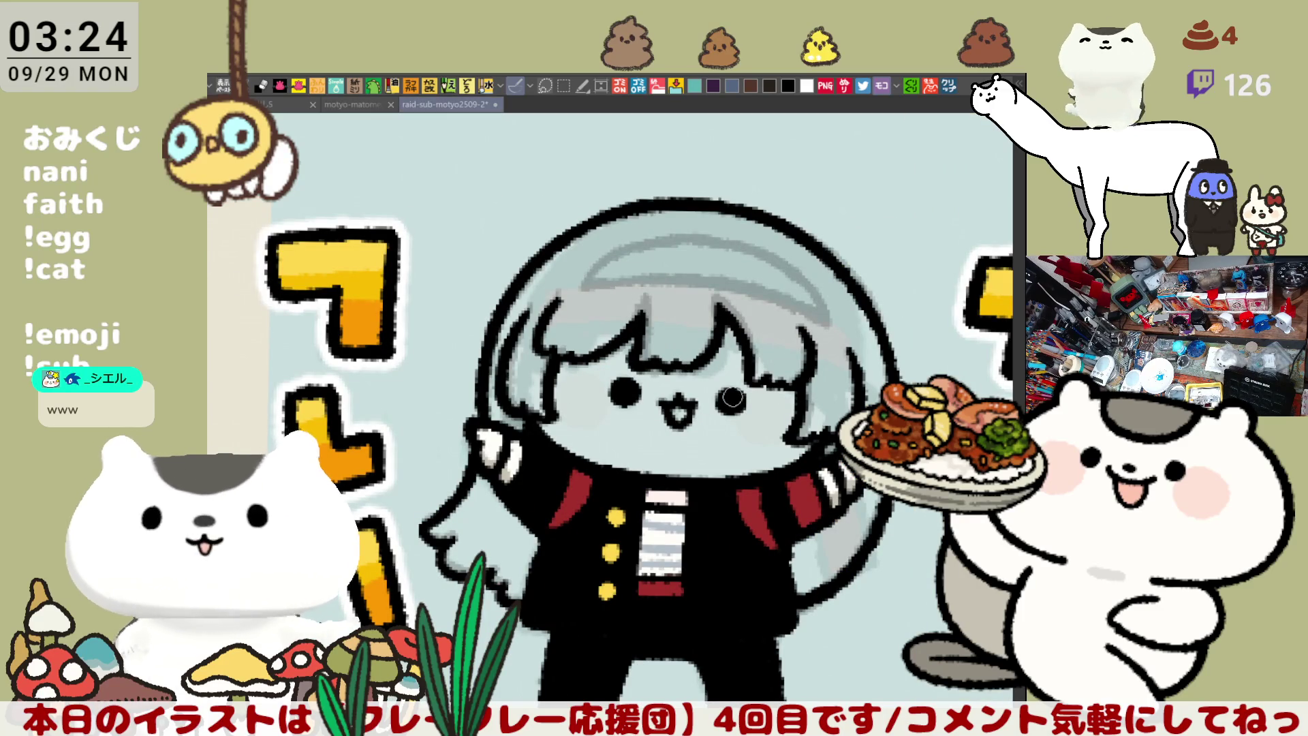
pyautogui.scroll(1, 325, 302)
pyautogui.press('-')
pyautogui.press('-')
pyautogui.press('-')
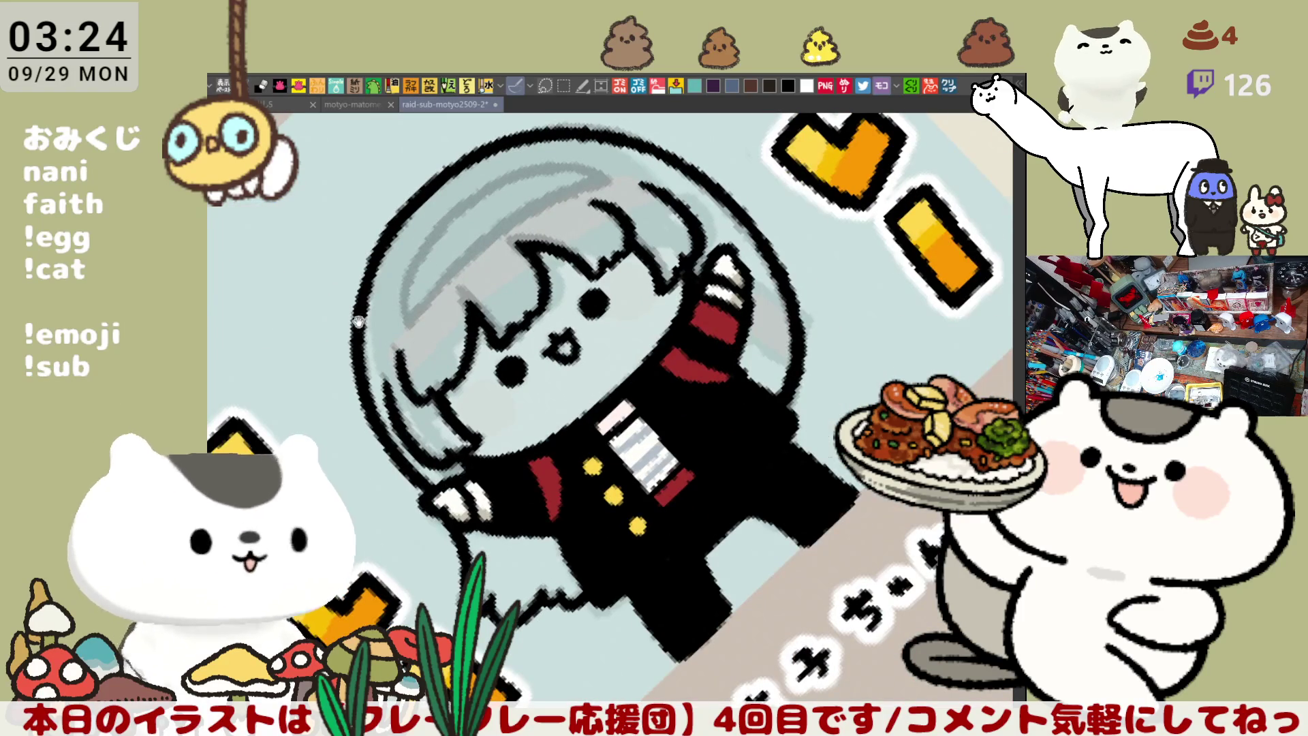
pyautogui.moveTo(355, 318); pyautogui.dragTo(402, 324)
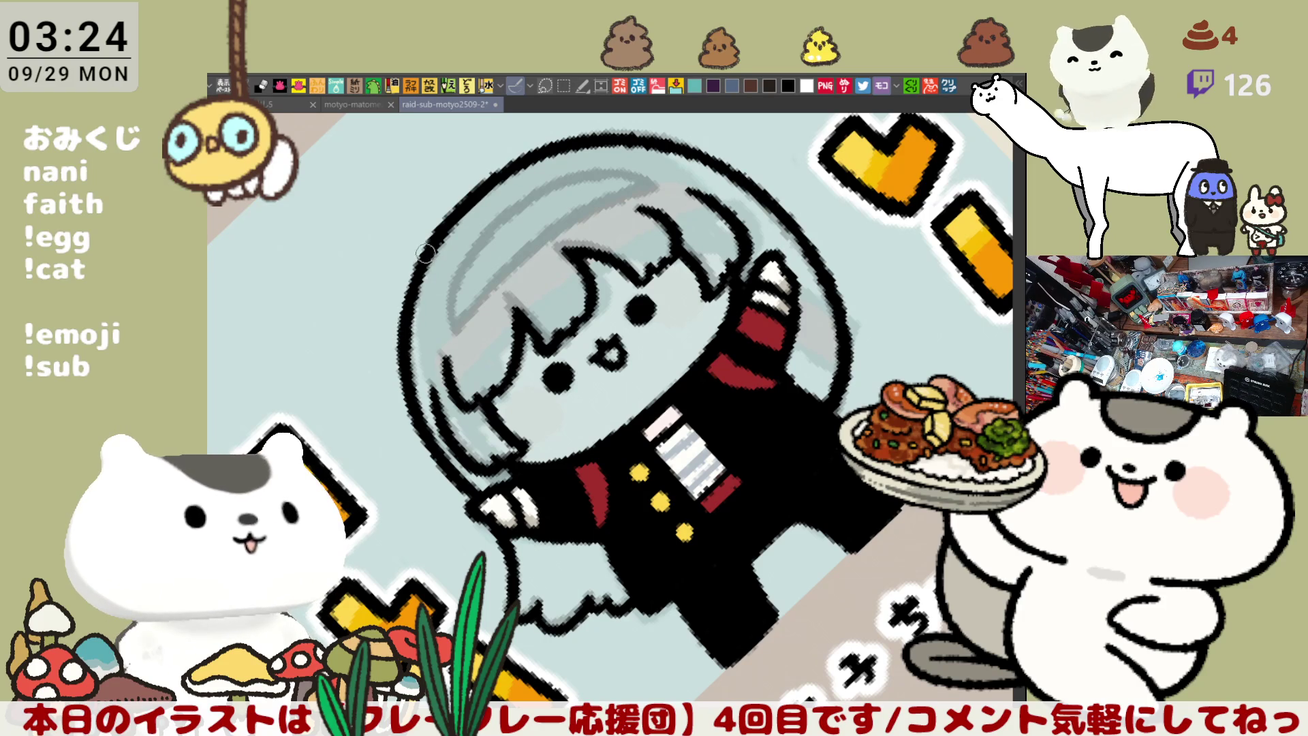
pyautogui.hotkey('ctrl', '@')
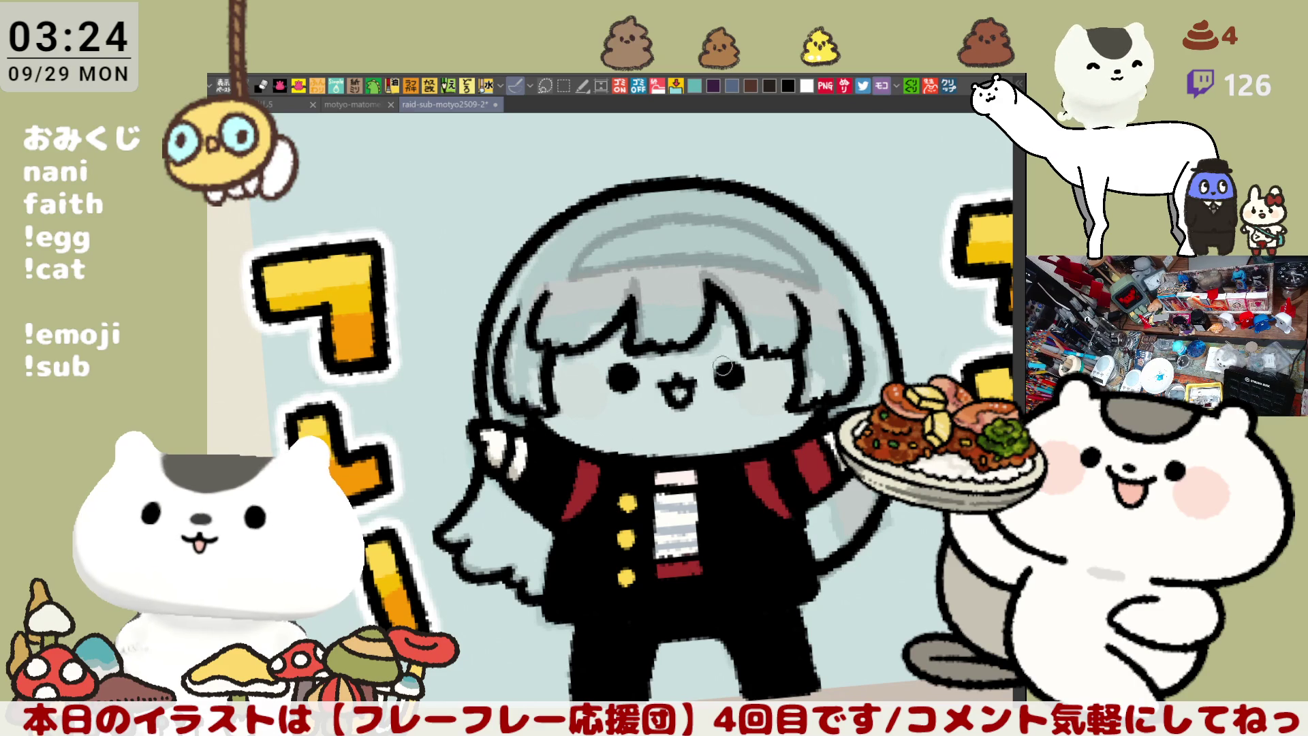
# Start the dark inner visor line across the left part of the helmet top
pyautogui.scroll(-3, 706, 371)
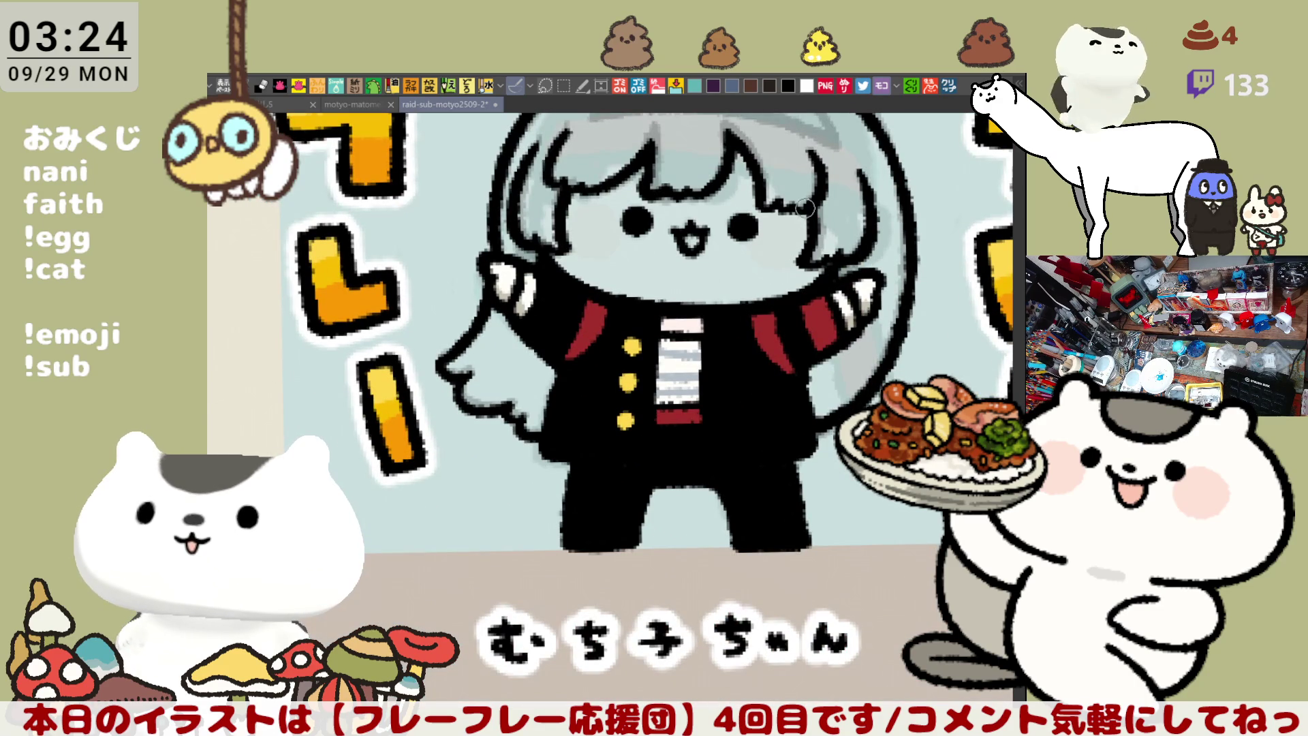
pyautogui.scroll(3, 797, 219)
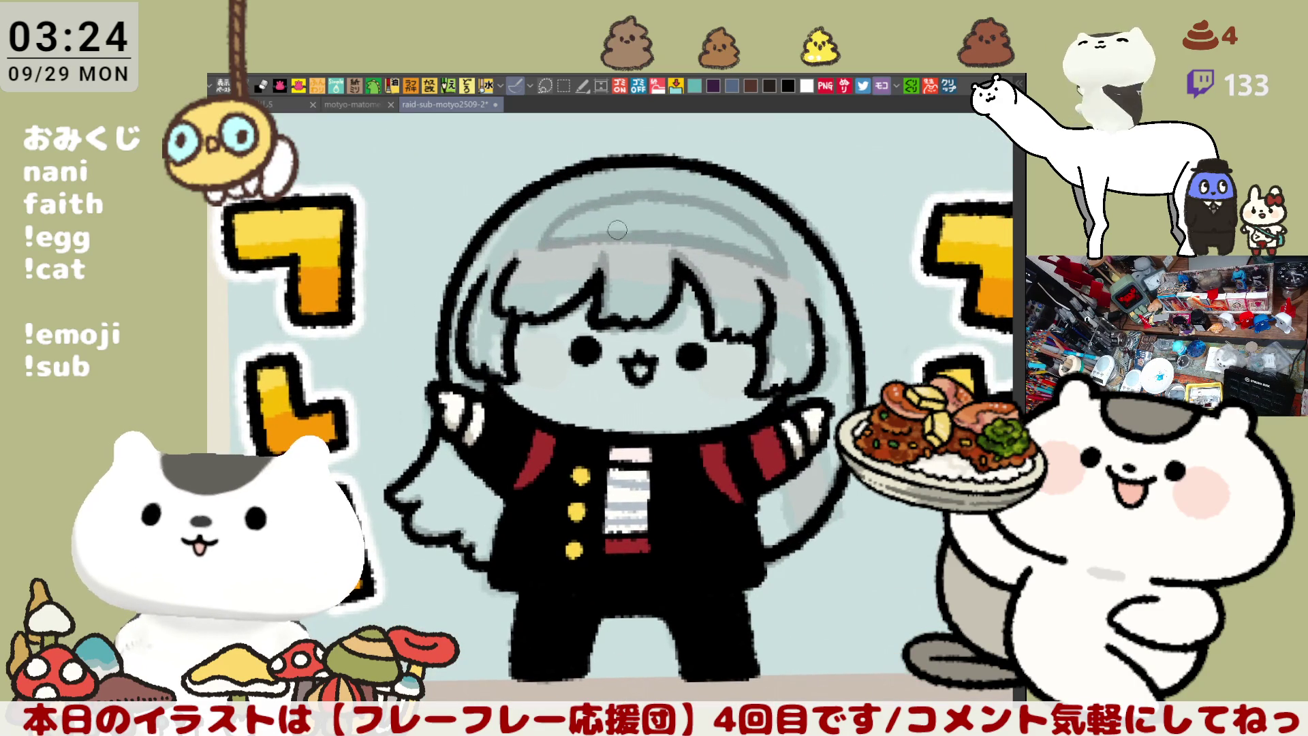
pyautogui.moveTo(547, 235); pyautogui.dragTo(760, 271)
pyautogui.hotkey('ctrl', 'z')
pyautogui.moveTo(553, 236); pyautogui.dragTo(797, 272)
pyautogui.hotkey('ctrl', 'z')
pyautogui.moveTo(689, 241); pyautogui.dragTo(703, 214)
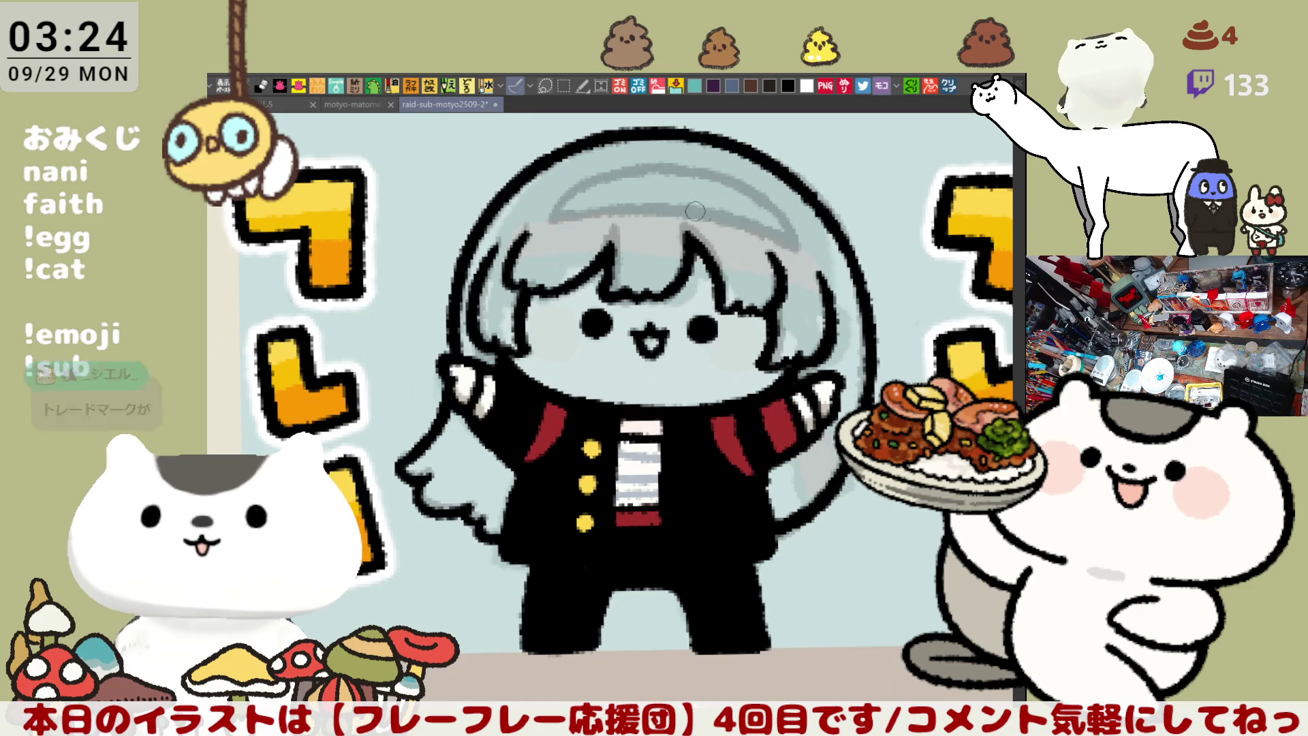
pyautogui.moveTo(552, 217); pyautogui.dragTo(620, 203)
pyautogui.hotkey('ctrl', 'z')
pyautogui.hotkey('ctrl', 'z')
pyautogui.moveTo(545, 217); pyautogui.dragTo(672, 205)
pyautogui.hotkey('ctrl', 'z')
pyautogui.hotkey('ctrl', 'z')
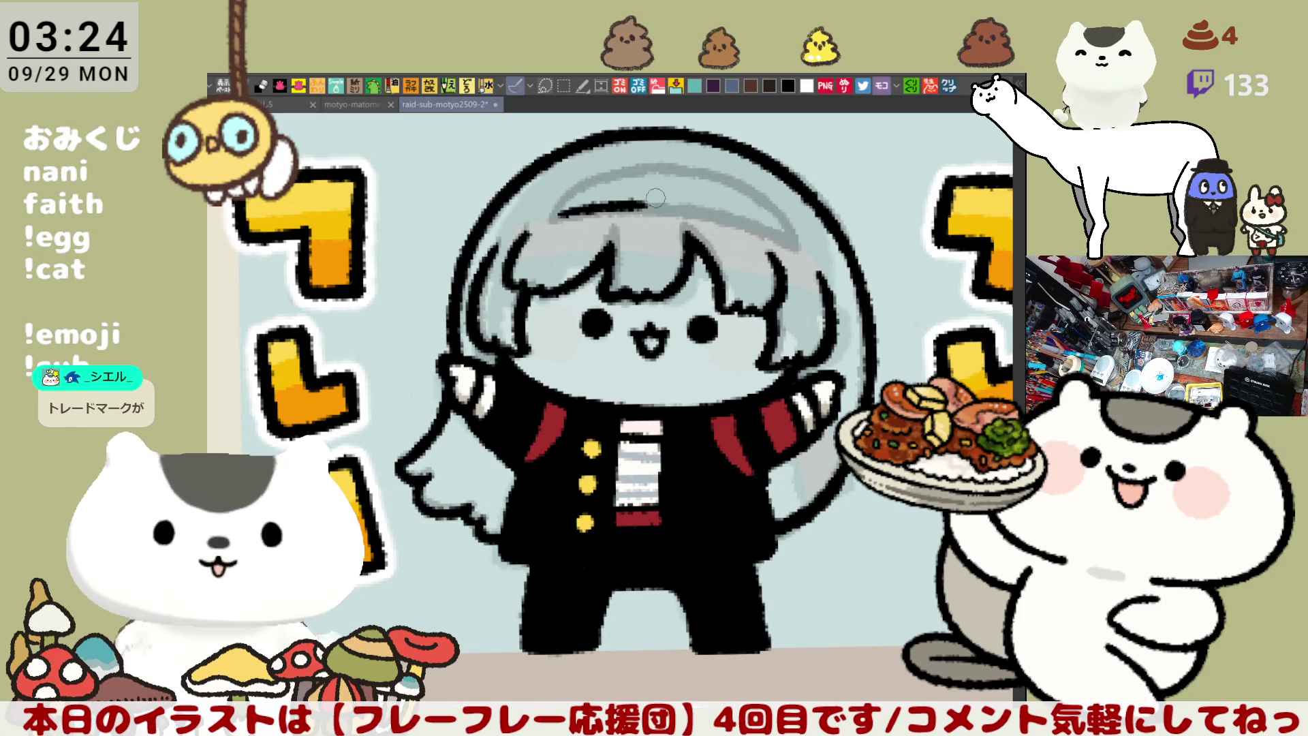
# Extend the inner helmet line toward the right, redrawing its right end
pyautogui.moveTo(644, 206); pyautogui.dragTo(787, 241)
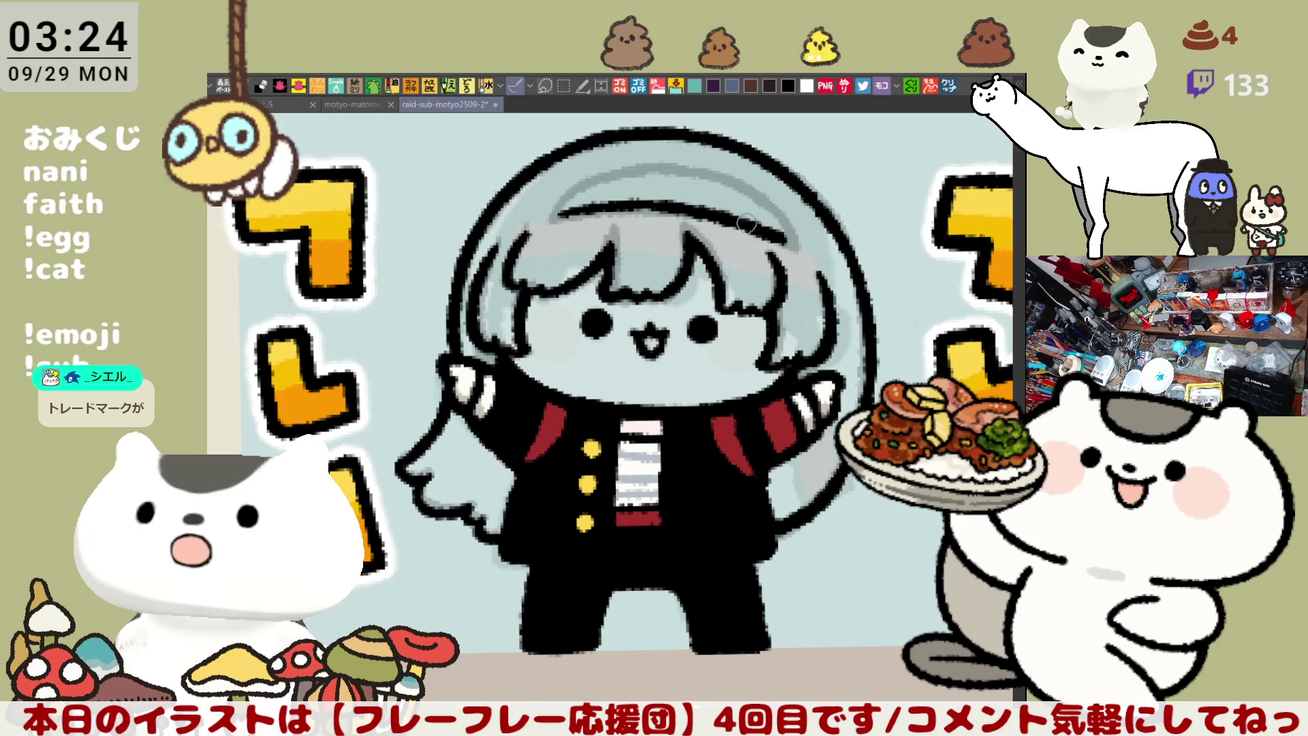
pyautogui.hotkey('ctrl', 'z')
pyautogui.hotkey('ctrl', 'z')
pyautogui.moveTo(637, 205); pyautogui.dragTo(797, 245)
pyautogui.hotkey('ctrl', 'z')
pyautogui.moveTo(717, 216); pyautogui.dragTo(797, 245)
pyautogui.hotkey('ctrl', 'z')
pyautogui.moveTo(723, 215)
pyautogui.mouseDown()
pyautogui.moveTo(785, 243)
pyautogui.moveTo(602, 241)
pyautogui.mouseUp()
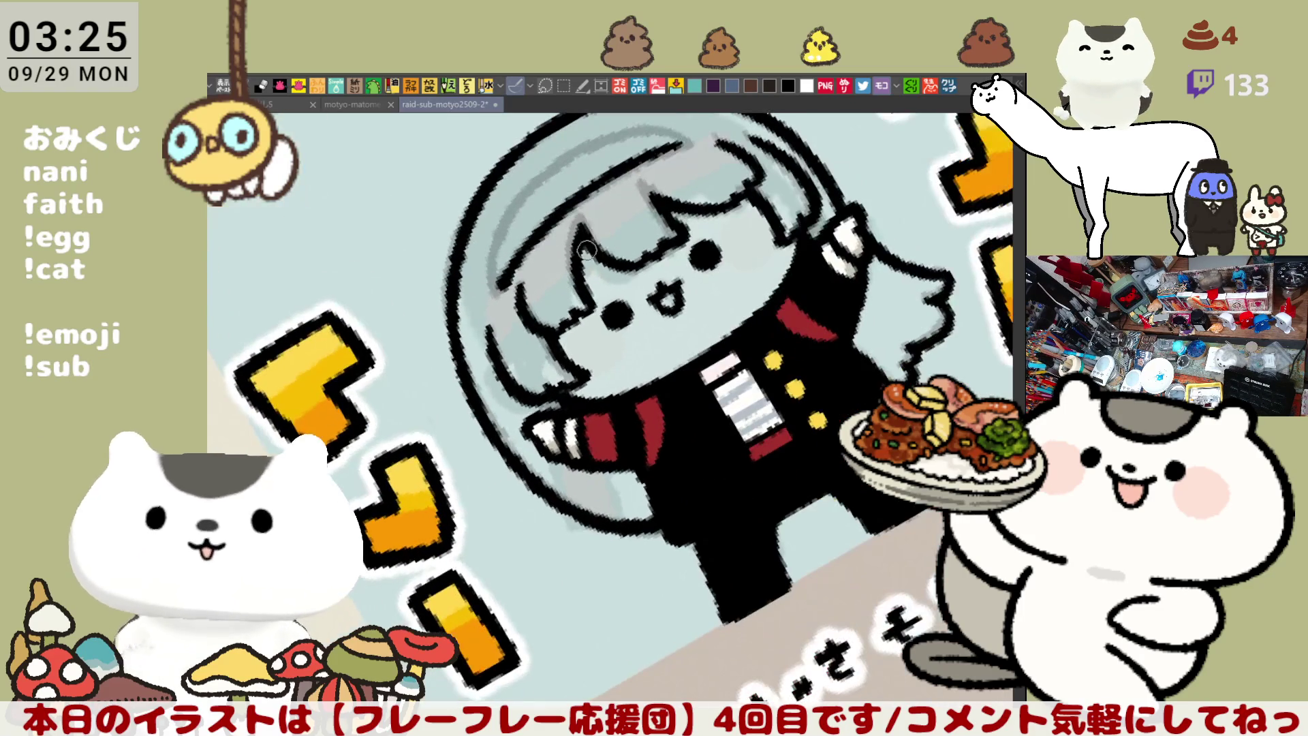
# Add the inner edge down the left and curve the visor line down the right side
pyautogui.moveTo(514, 207); pyautogui.dragTo(495, 288)
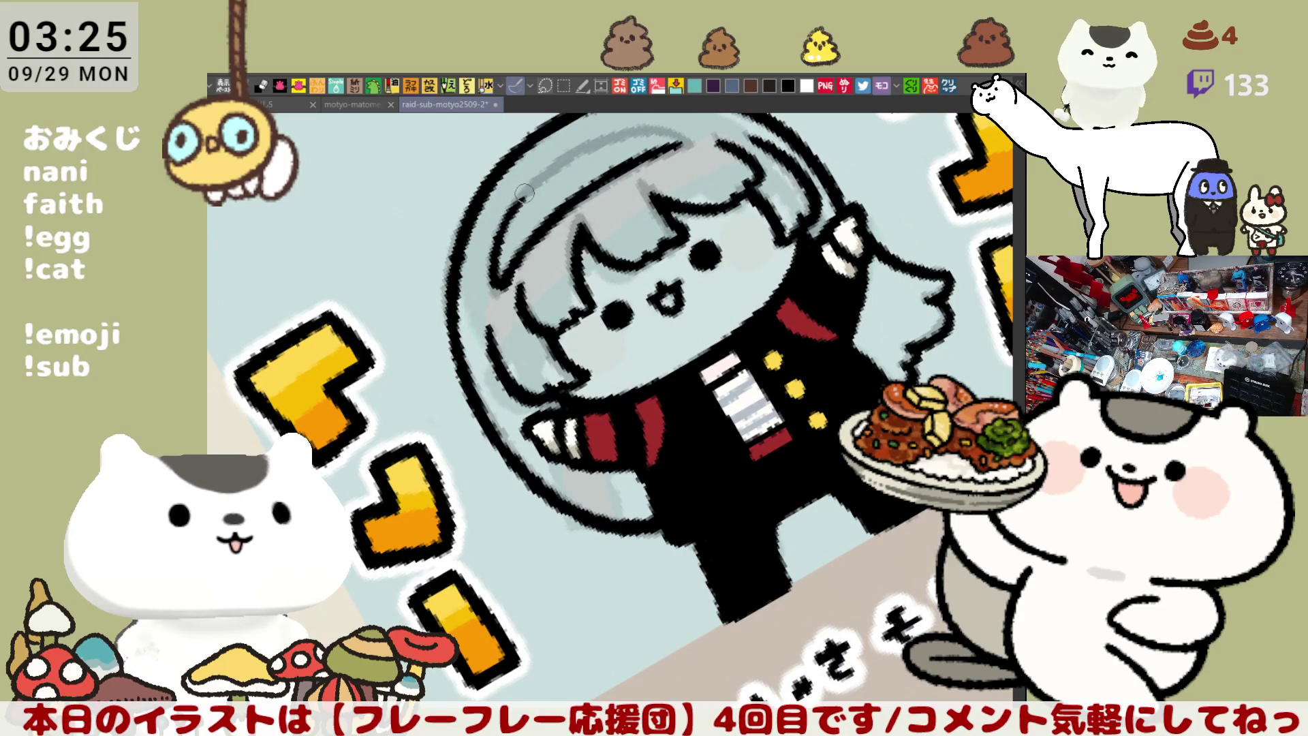
pyautogui.moveTo(534, 179); pyautogui.dragTo(522, 197)
pyautogui.hotkey('ctrl', '0')
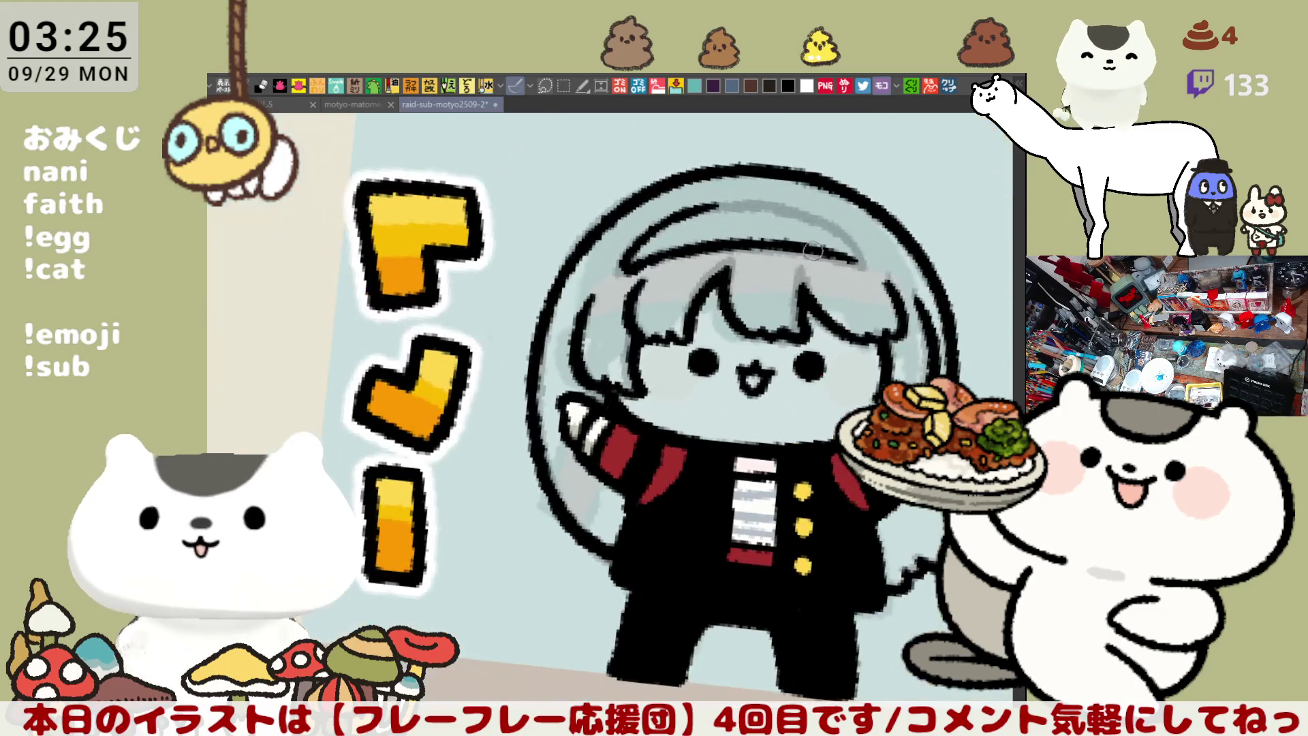
pyautogui.scroll(2, 640, 361)
pyautogui.moveTo(601, 223); pyautogui.dragTo(675, 221)
pyautogui.hotkey('ctrl', 'z')
pyautogui.moveTo(579, 218); pyautogui.dragTo(702, 222)
pyautogui.hotkey('ctrl', 'z')
pyautogui.moveTo(580, 219)
pyautogui.mouseDown()
pyautogui.moveTo(694, 221)
pyautogui.moveTo(758, 267)
pyautogui.mouseUp()
pyautogui.hotkey('ctrl', 'z')
pyautogui.moveTo(695, 222); pyautogui.dragTo(760, 272)
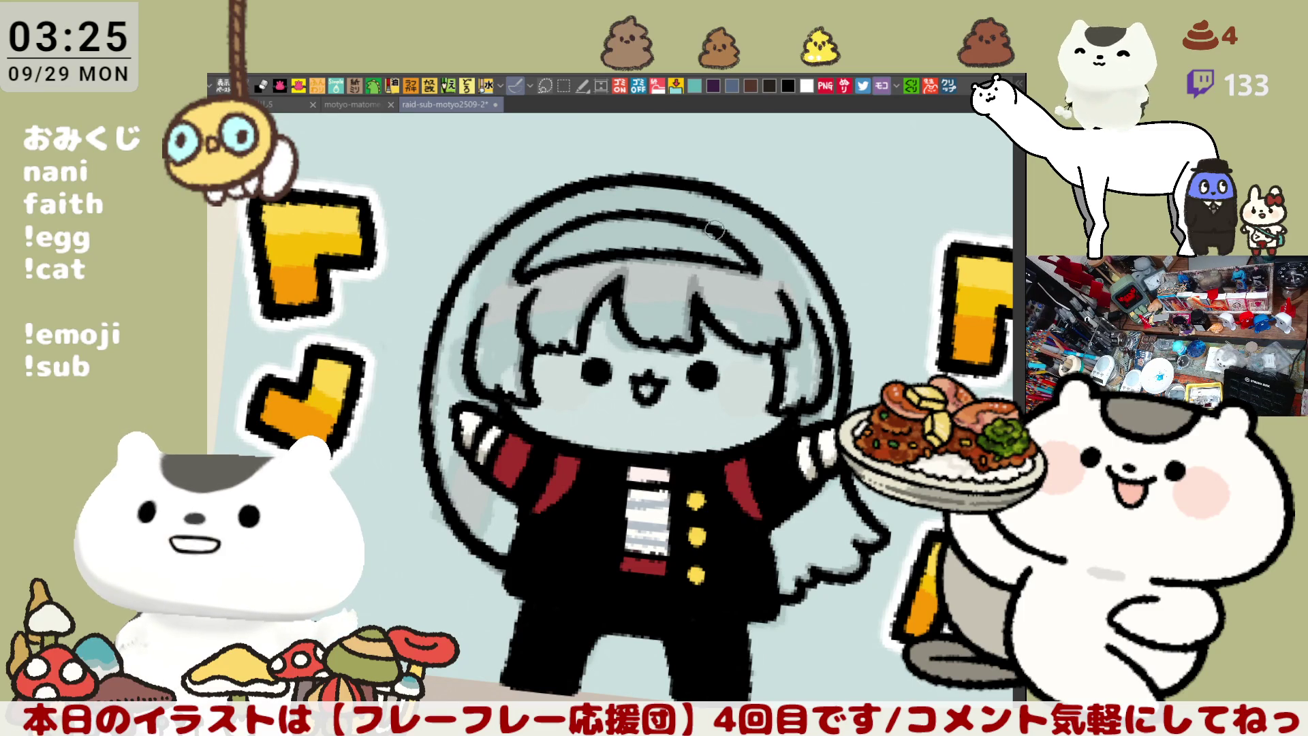
pyautogui.moveTo(712, 232); pyautogui.dragTo(757, 233)
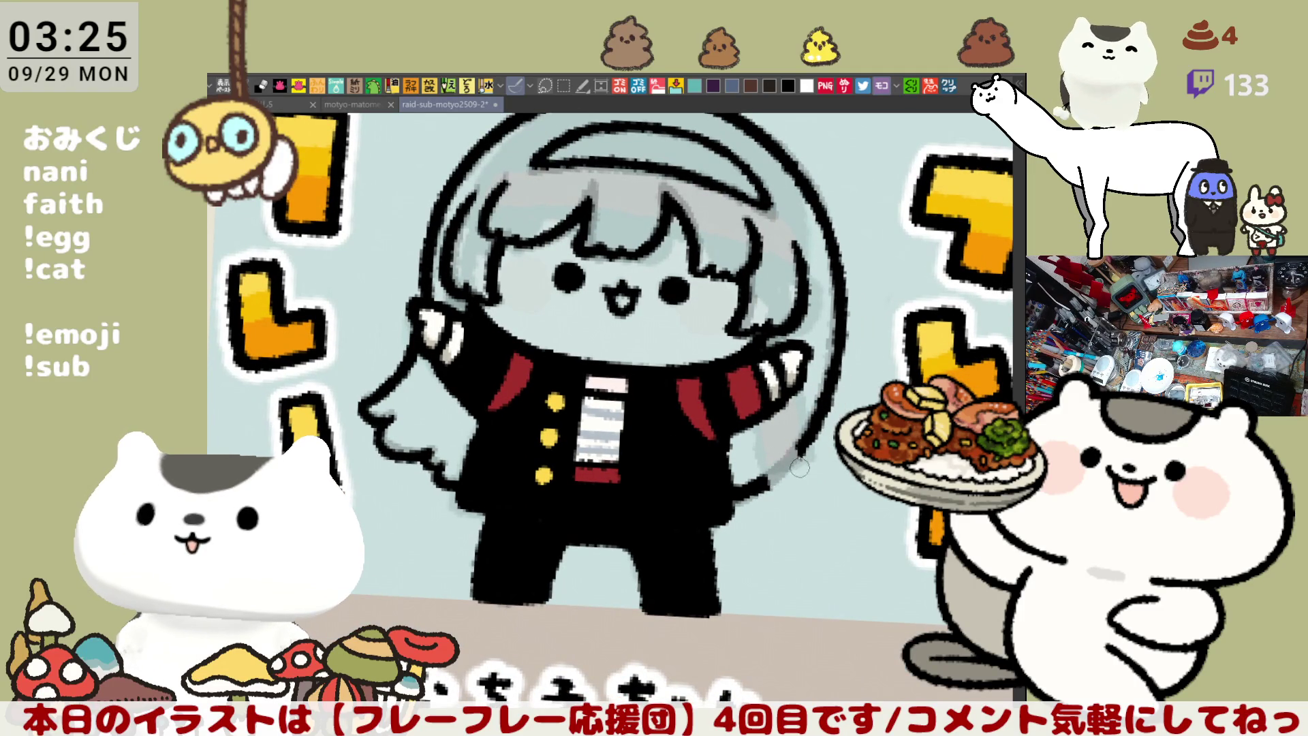
# Draw a short hair strand at the hair's right edge and fill it grey
pyautogui.moveTo(749, 433); pyautogui.dragTo(783, 511)
pyautogui.hotkey('ctrl', 'z')
pyautogui.moveTo(749, 430)
pyautogui.mouseDown()
pyautogui.moveTo(783, 511)
pyautogui.moveTo(812, 501)
pyautogui.mouseUp()
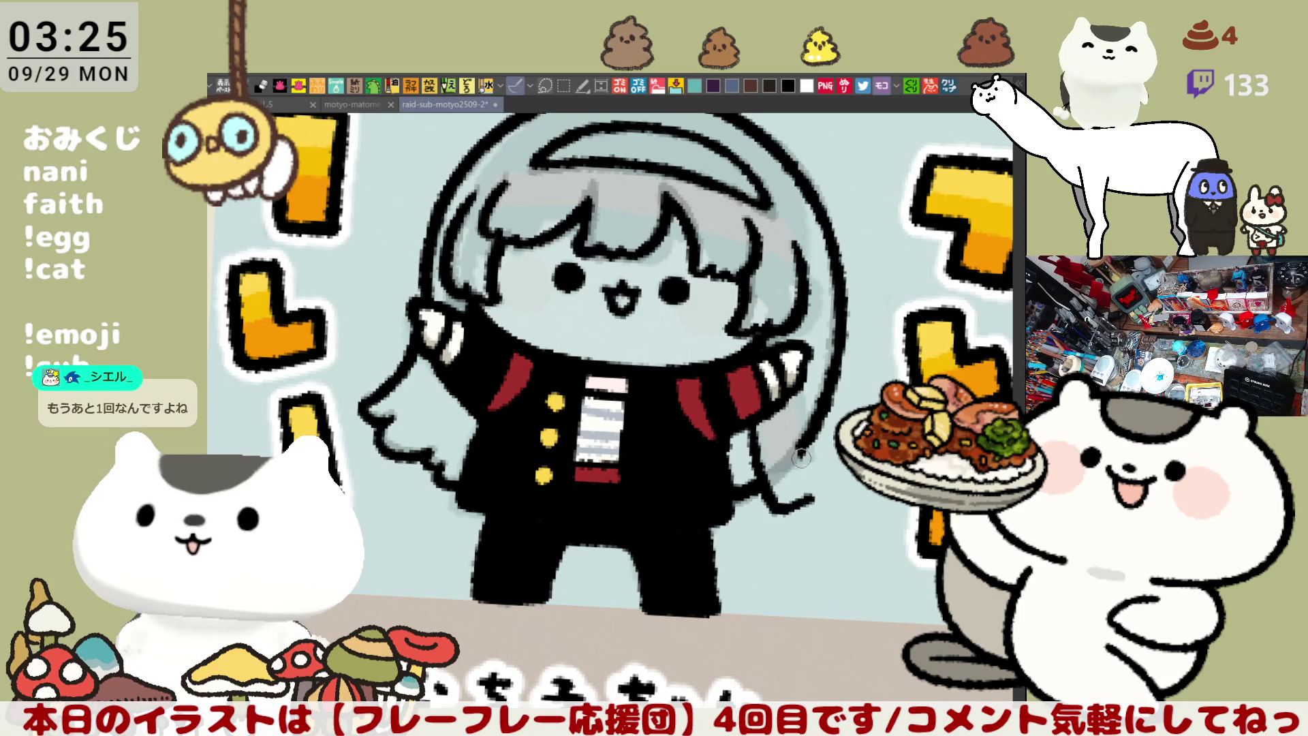
pyautogui.hotkey('ctrl', 'z')
pyautogui.moveTo(743, 415); pyautogui.dragTo(790, 511)
pyautogui.hotkey('ctrl', 'z')
pyautogui.moveTo(749, 417); pyautogui.dragTo(778, 500)
pyautogui.hotkey('ctrl', 'z')
pyautogui.moveTo(739, 414)
pyautogui.mouseDown()
pyautogui.moveTo(763, 480)
pyautogui.moveTo(811, 484)
pyautogui.mouseUp()
pyautogui.moveTo(781, 404); pyautogui.dragTo(814, 480)
pyautogui.hotkey('ctrl', 'z')
pyautogui.moveTo(780, 409); pyautogui.dragTo(814, 484)
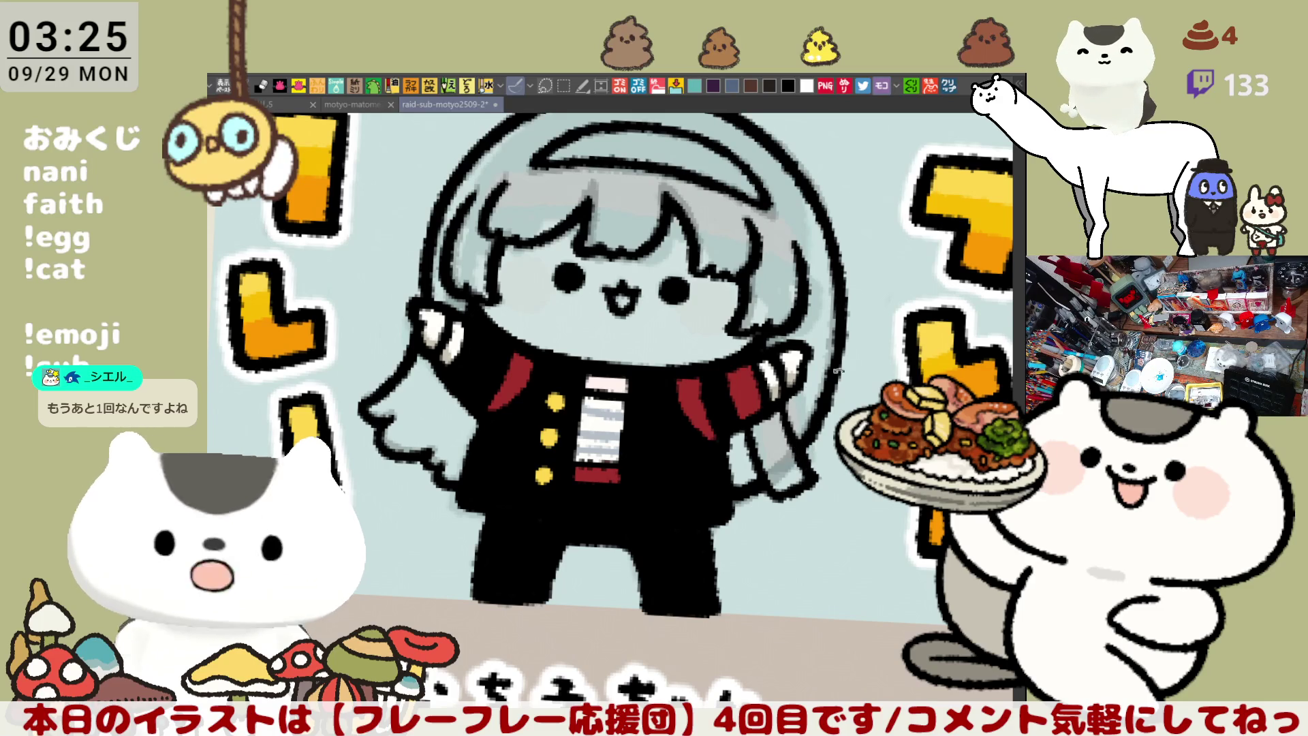
# Recentre the view on the character and make the raid-sub-motyo2509-2 canvas active
pyautogui.press('-')
pyautogui.press('-')
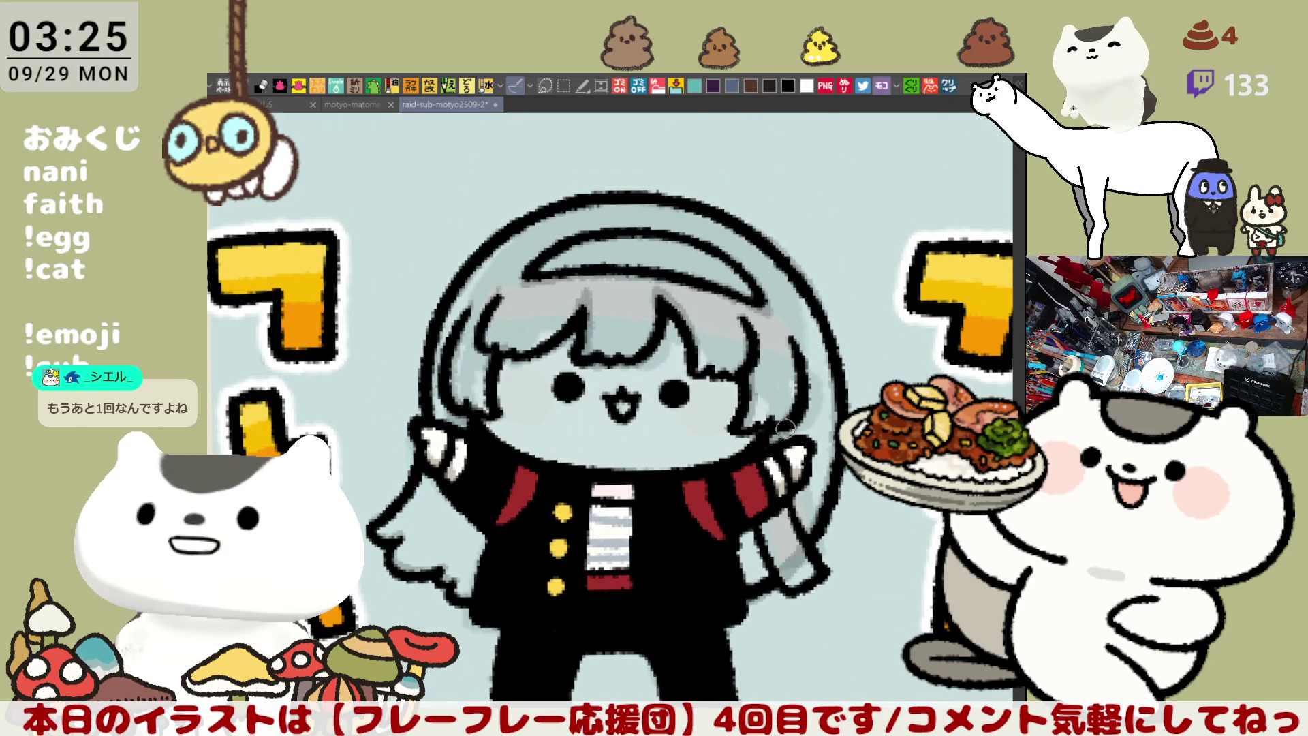
pyautogui.hscroll(-2, 780, 422)
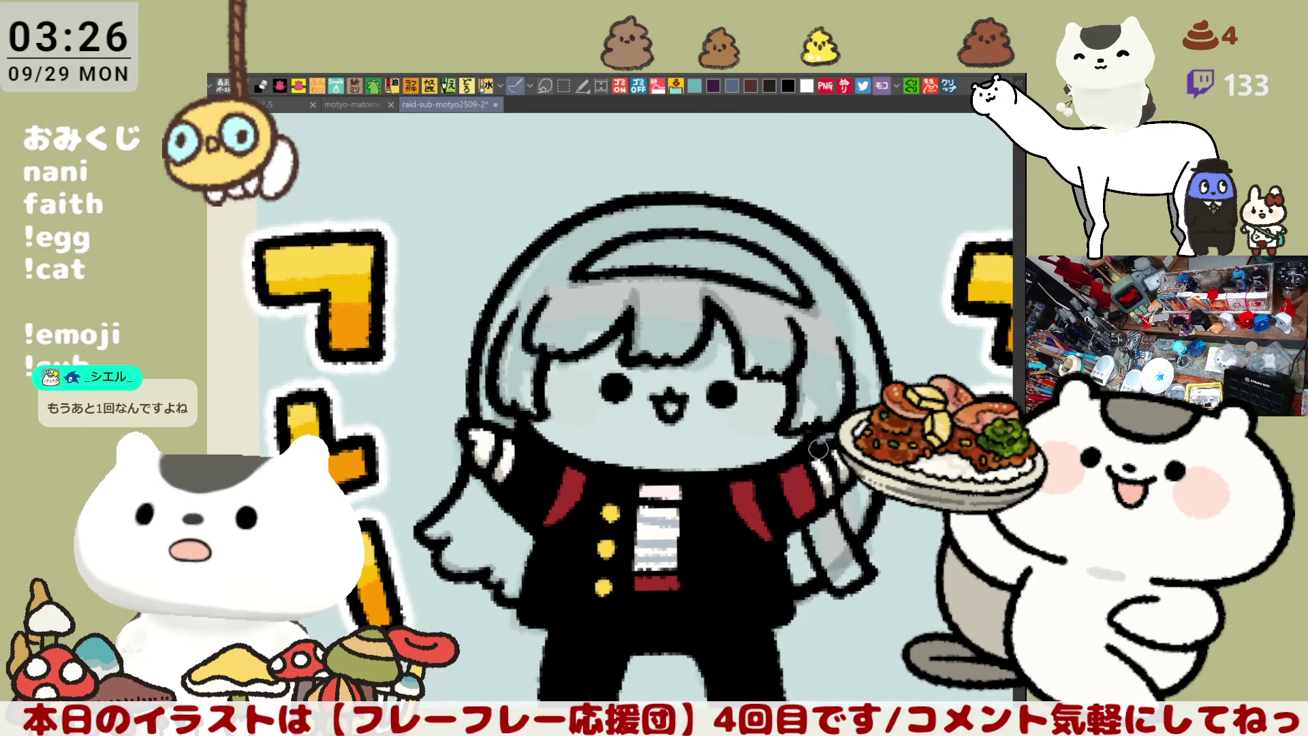
pyautogui.moveTo(805, 470); pyautogui.dragTo(770, 427)
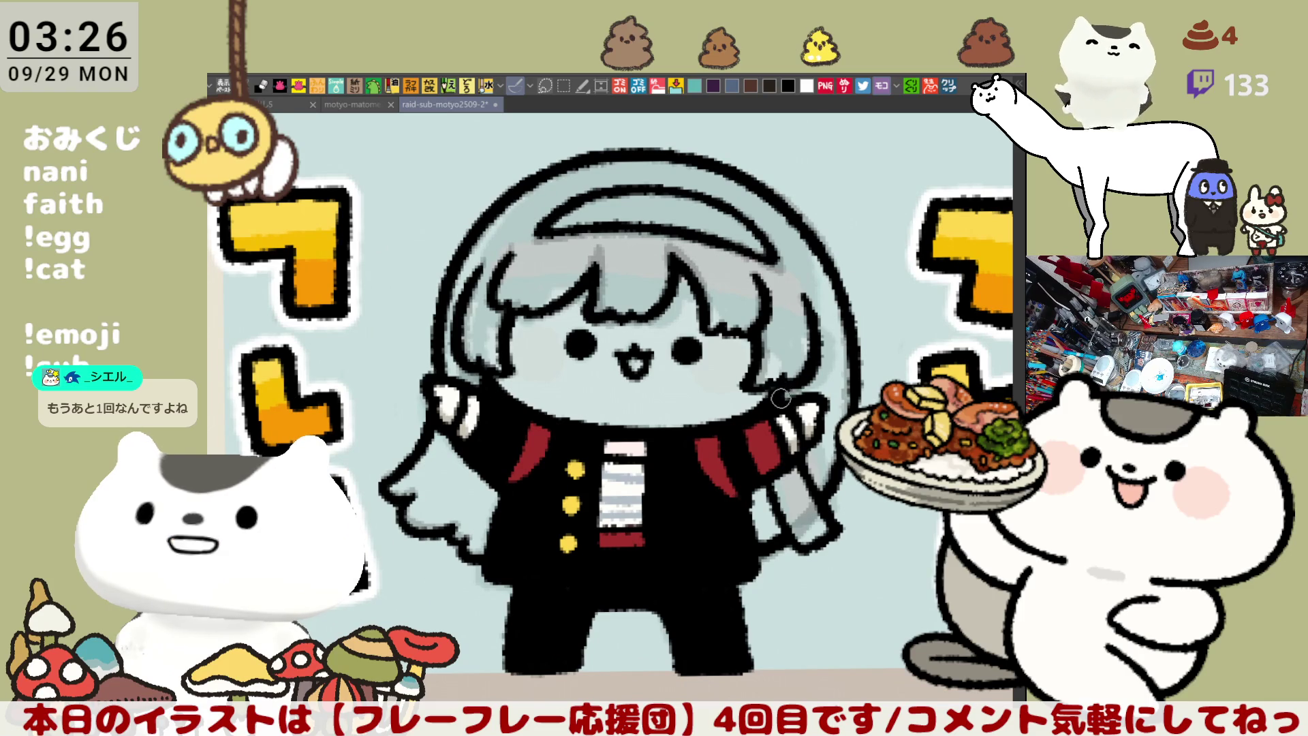
pyautogui.hscroll(-1, 783, 395)
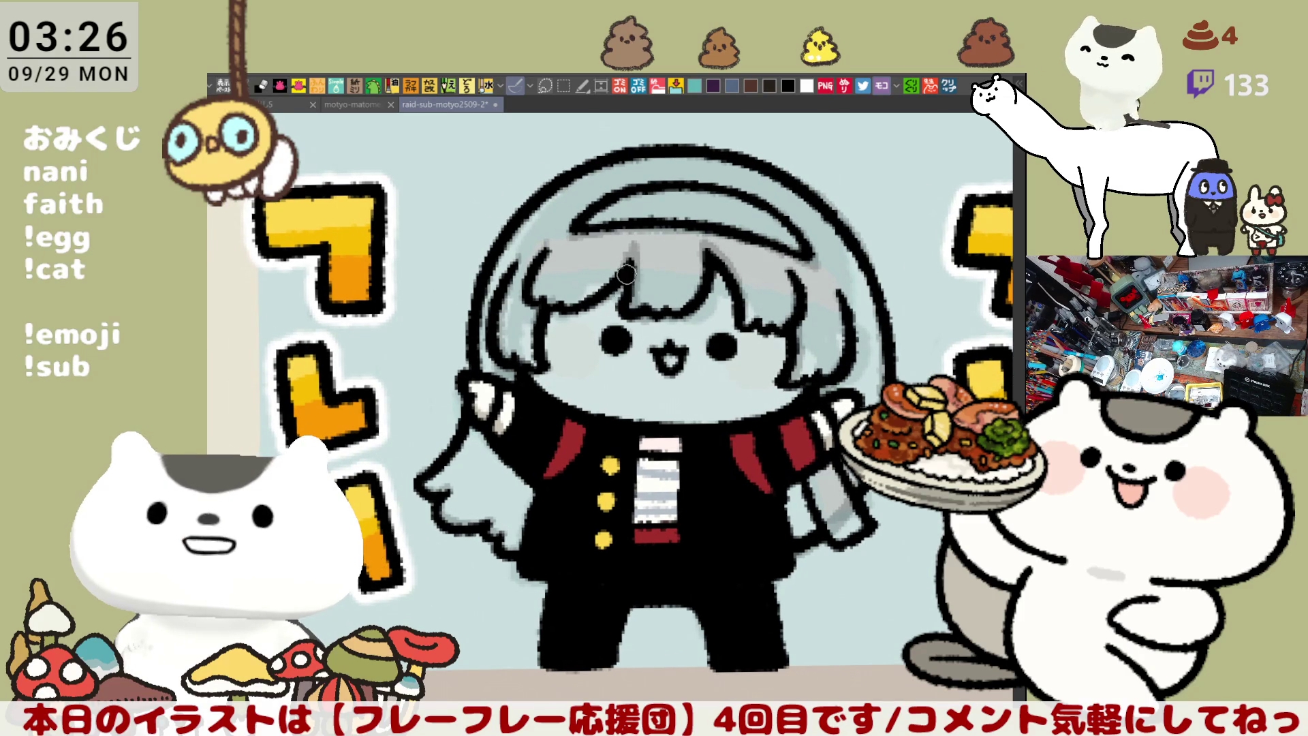
pyautogui.hscroll(2, 675, 327)
pyautogui.scroll(-1, 674, 327)
pyautogui.scroll(2, 680, 331)
pyautogui.hscroll(-1, 679, 331)
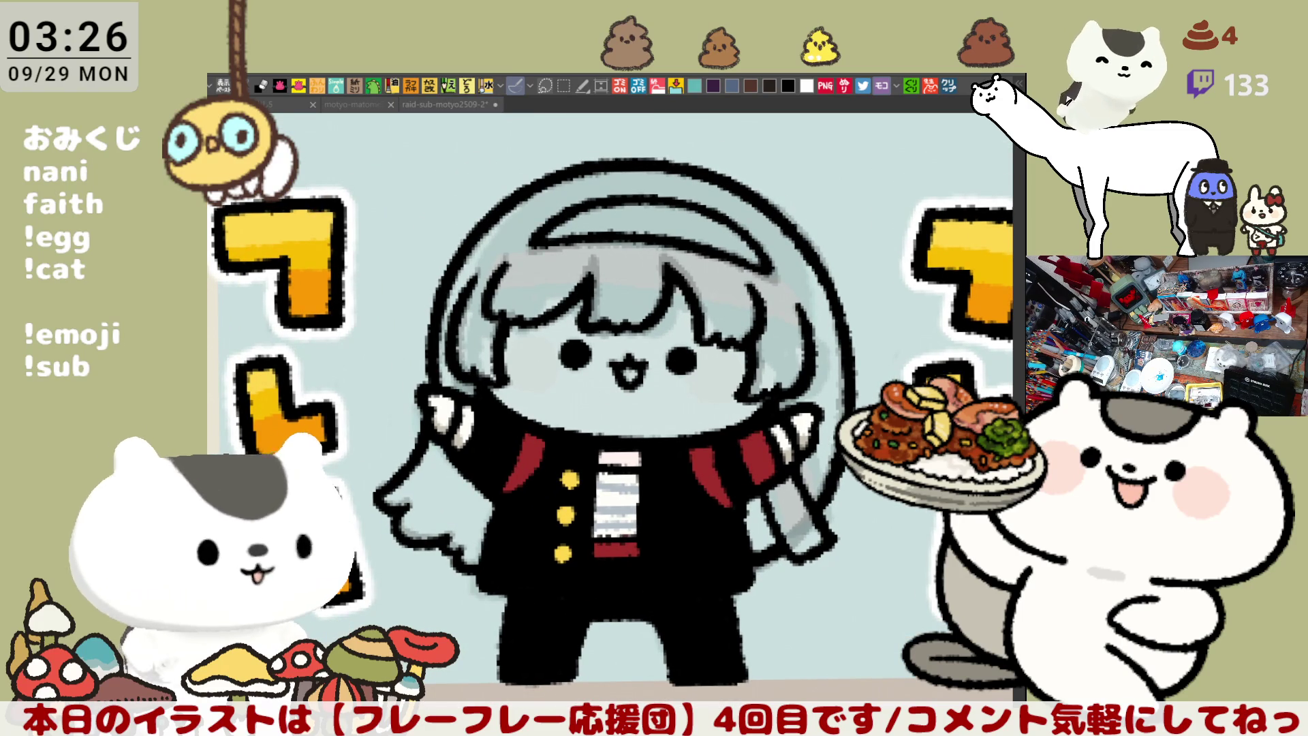
pyautogui.click(679, 463)
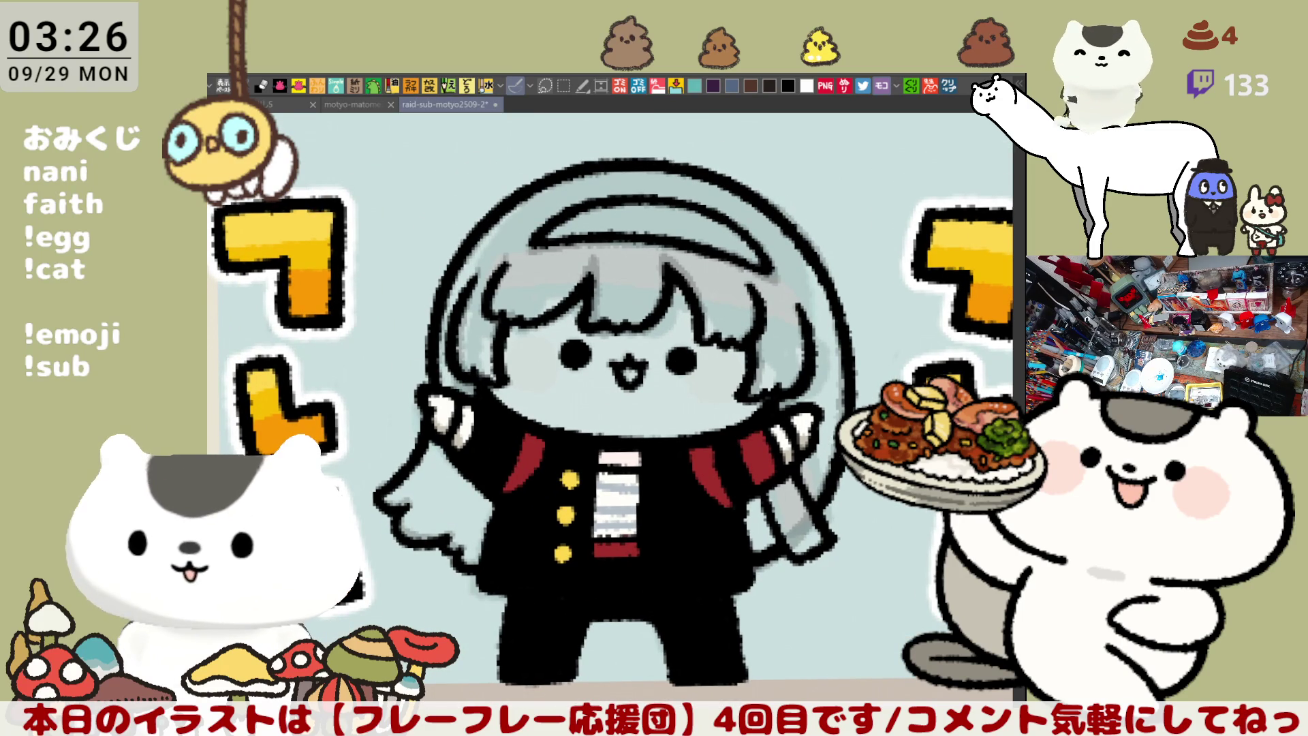
# Lasso-fill the hair yellow, tracing its boundary along the jacket, scarf top and collar
pyautogui.moveTo(761, 578); pyautogui.dragTo(755, 492)
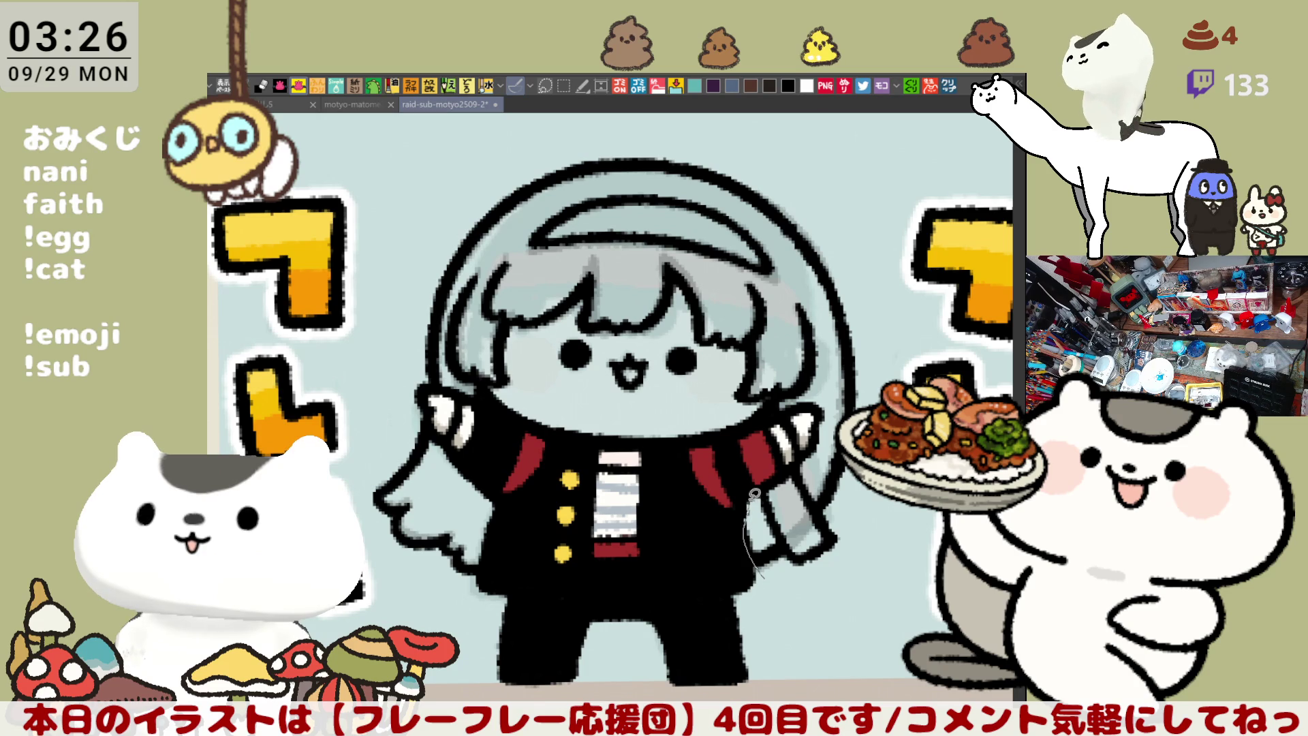
pyautogui.hotkey('ctrl', 'z')
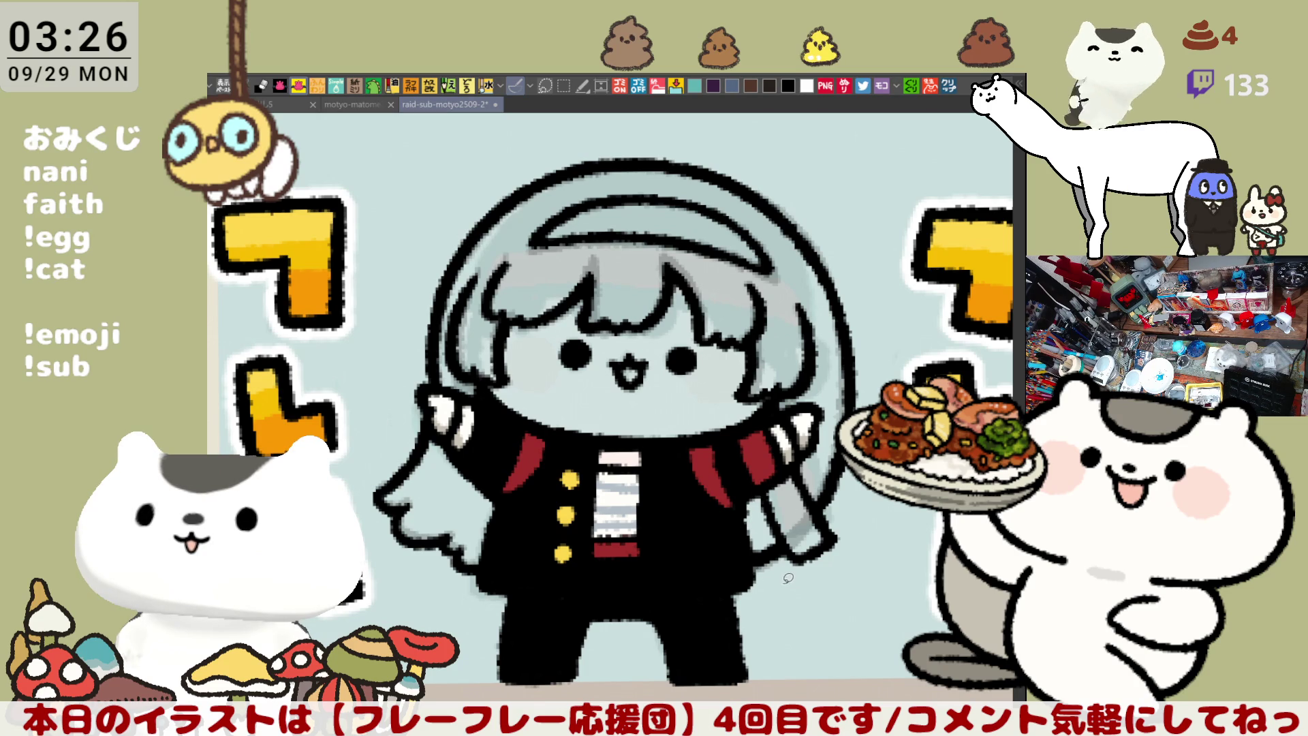
pyautogui.moveTo(757, 569)
pyautogui.mouseDown()
pyautogui.moveTo(745, 508)
pyautogui.moveTo(808, 451)
pyautogui.mouseUp()
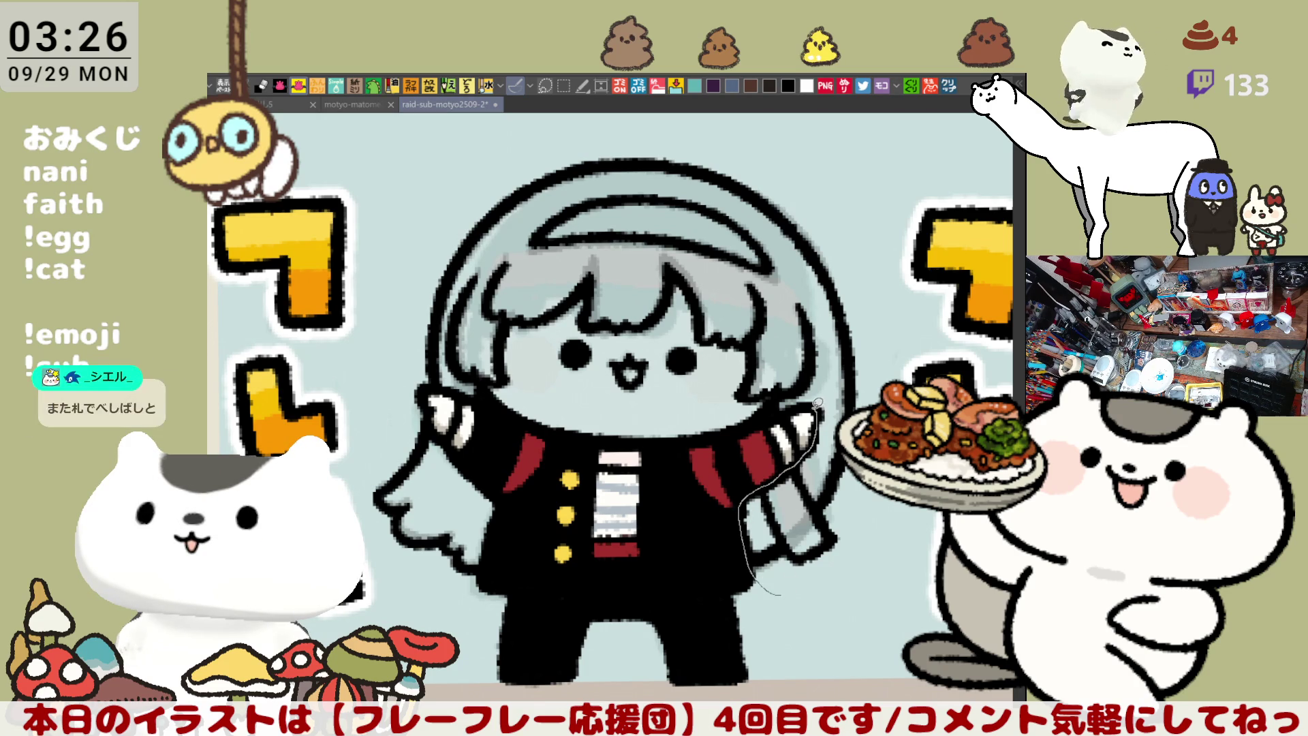
pyautogui.moveTo(799, 402); pyautogui.dragTo(677, 442)
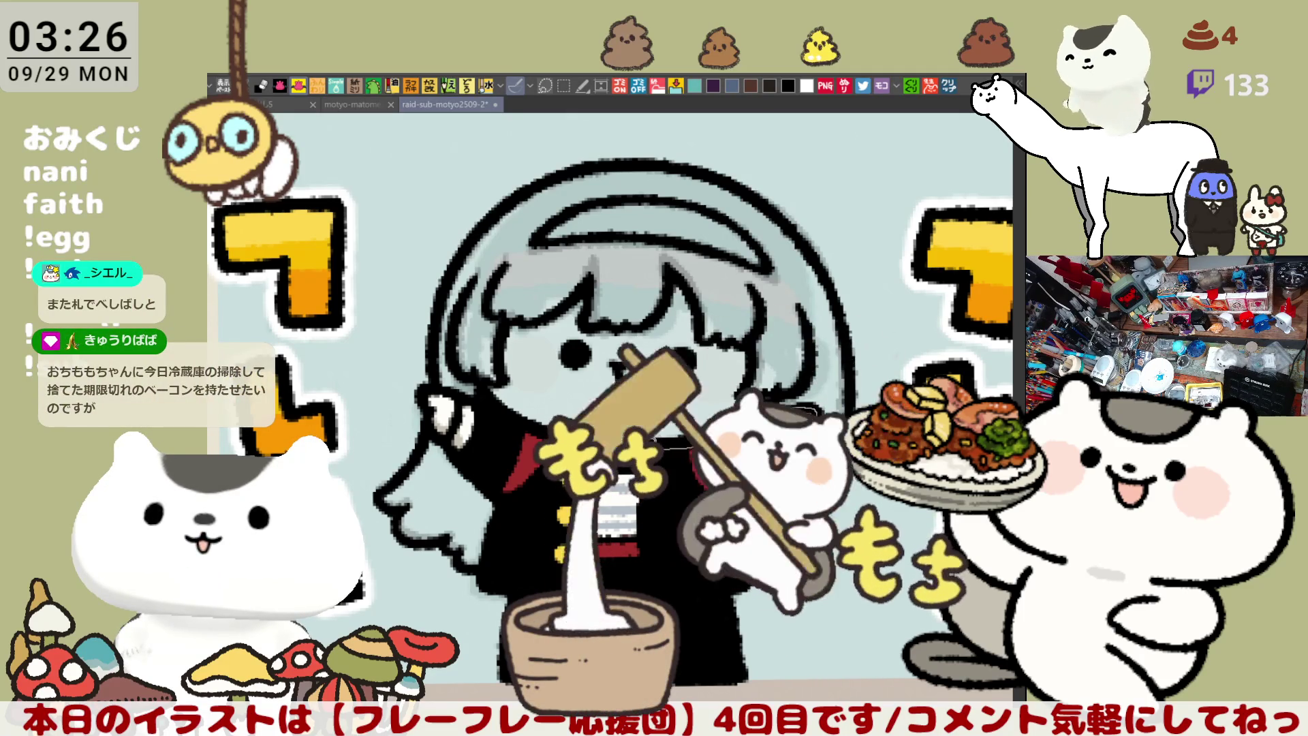
pyautogui.moveTo(634, 438)
pyautogui.mouseDown()
pyautogui.moveTo(569, 441)
pyautogui.moveTo(487, 387)
pyautogui.moveTo(419, 382)
pyautogui.moveTo(650, 145)
pyautogui.moveTo(869, 385)
pyautogui.moveTo(853, 566)
pyautogui.moveTo(777, 577)
pyautogui.mouseUp()
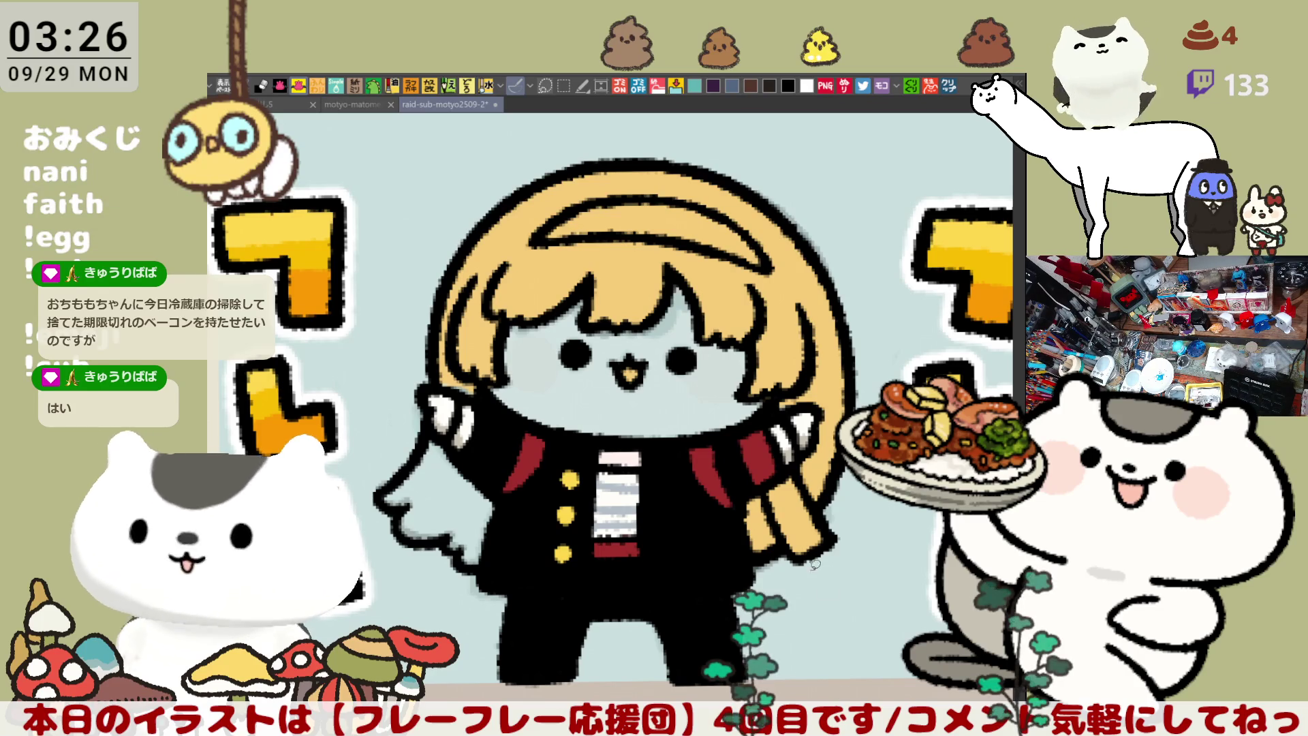
# Lasso-fill the face area and the hair strands beside the raised arm
pyautogui.moveTo(560, 467); pyautogui.dragTo(639, 446)
pyautogui.moveTo(552, 334); pyautogui.dragTo(607, 389)
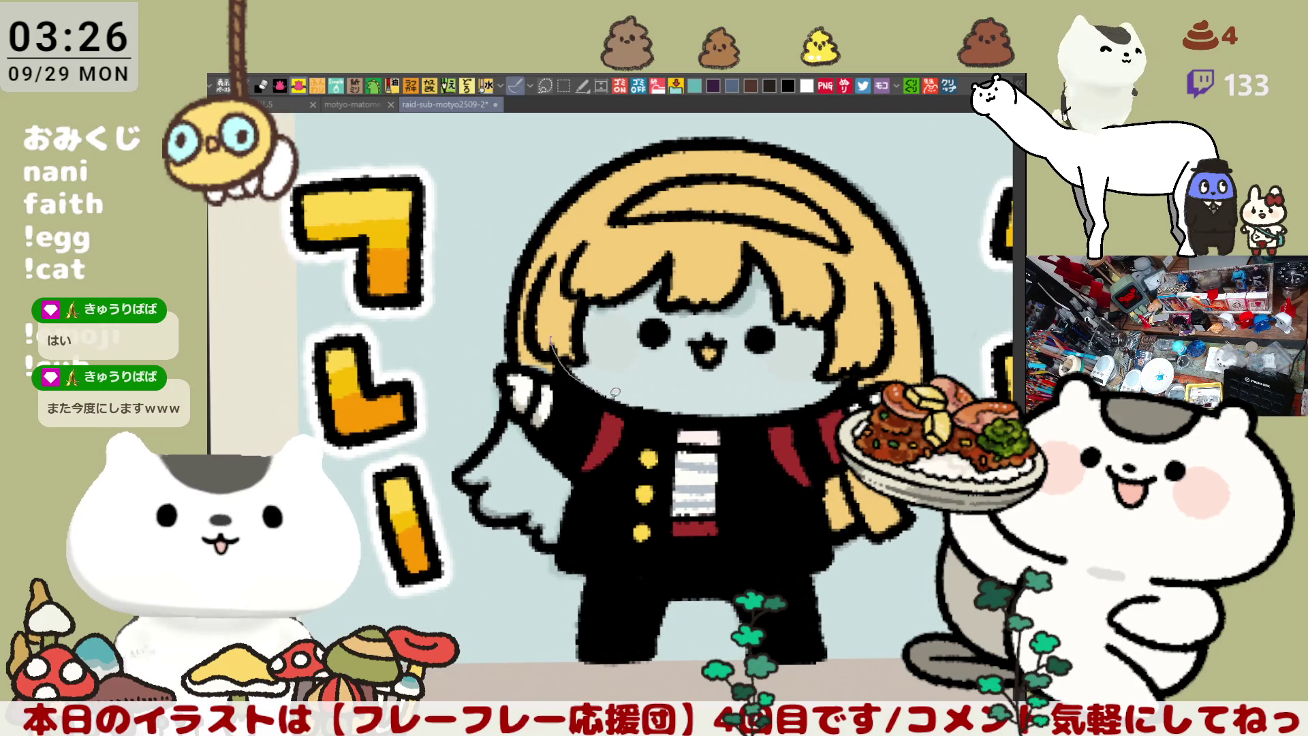
pyautogui.hotkey('ctrl', 'z')
pyautogui.moveTo(550, 344)
pyautogui.mouseDown()
pyautogui.moveTo(654, 413)
pyautogui.moveTo(756, 421)
pyautogui.moveTo(857, 386)
pyautogui.moveTo(793, 241)
pyautogui.moveTo(529, 278)
pyautogui.mouseUp()
pyautogui.moveTo(570, 335); pyautogui.dragTo(566, 375)
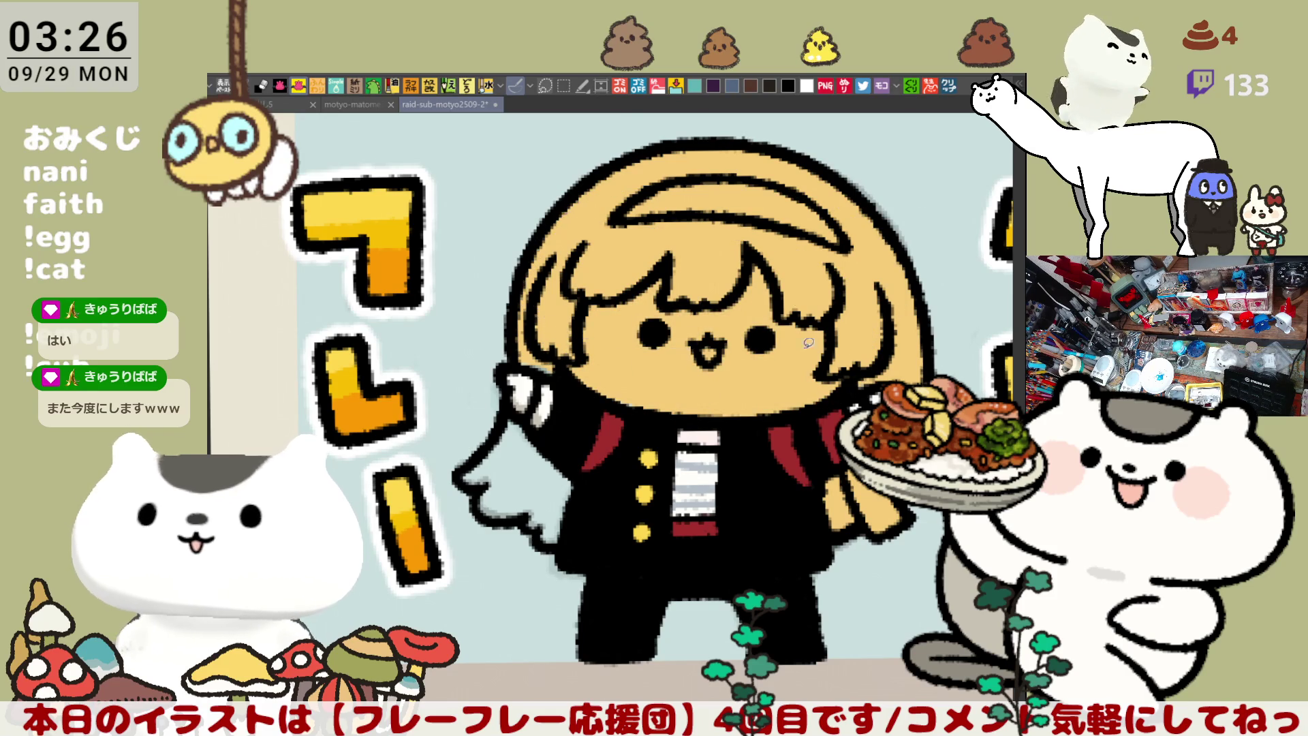
pyautogui.moveTo(492, 398)
pyautogui.mouseDown()
pyautogui.moveTo(571, 469)
pyautogui.moveTo(573, 533)
pyautogui.moveTo(462, 524)
pyautogui.moveTo(496, 391)
pyautogui.moveTo(579, 477)
pyautogui.moveTo(480, 477)
pyautogui.moveTo(488, 407)
pyautogui.mouseUp()
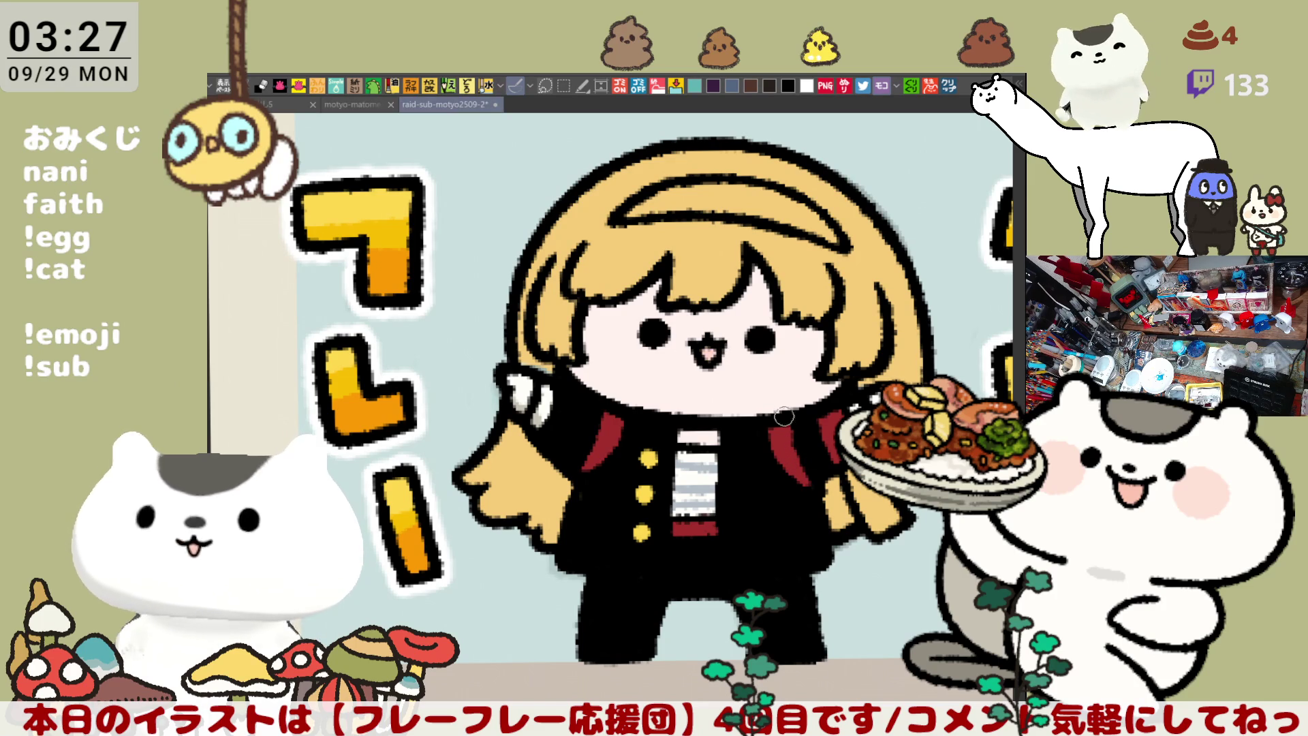
# Fill the headband and scarf strip dark red, then paint pink along both inner hair edges
pyautogui.click(754, 198)
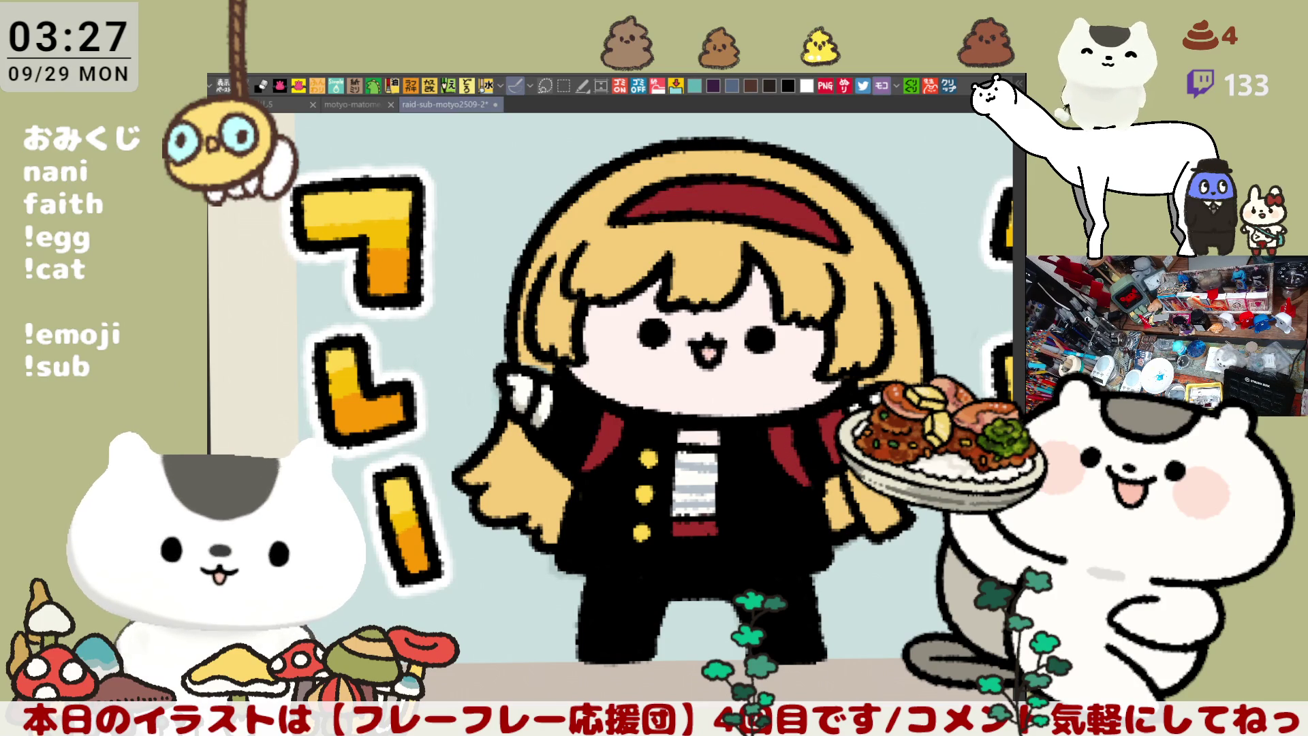
pyautogui.click(879, 494)
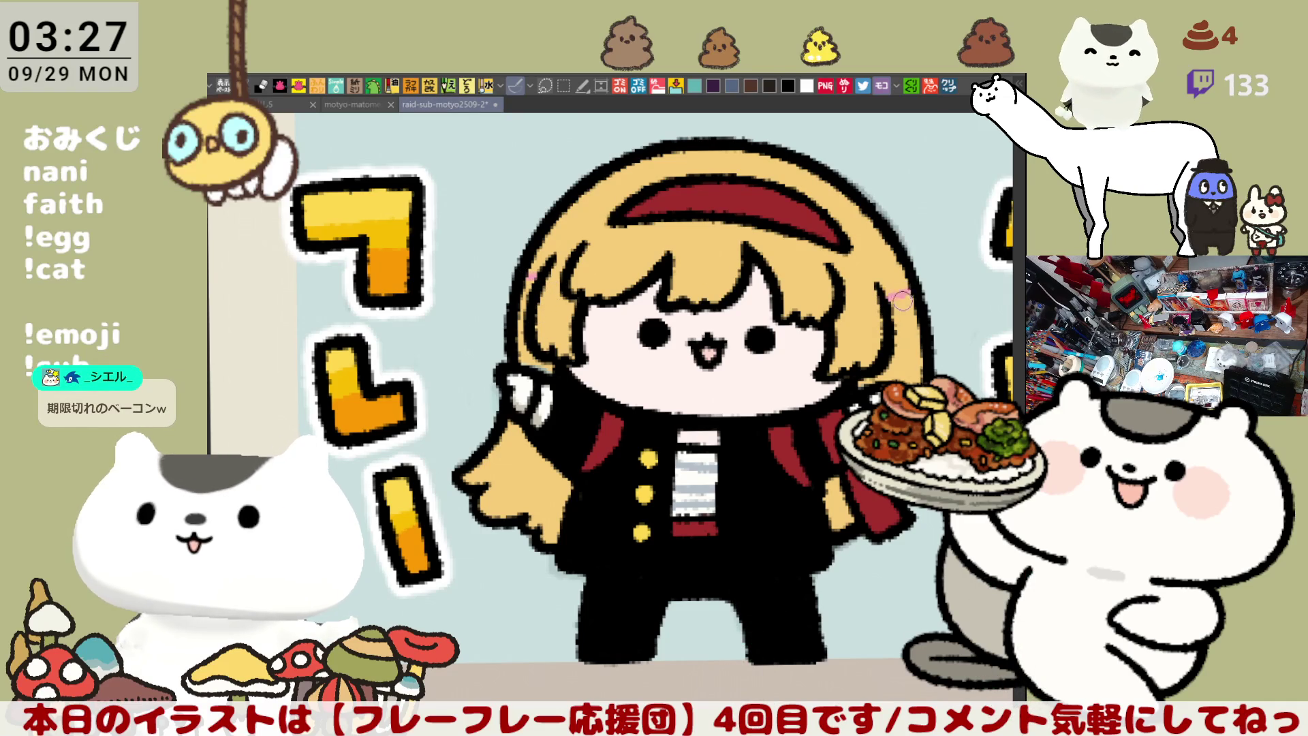
pyautogui.moveTo(899, 290); pyautogui.dragTo(909, 290)
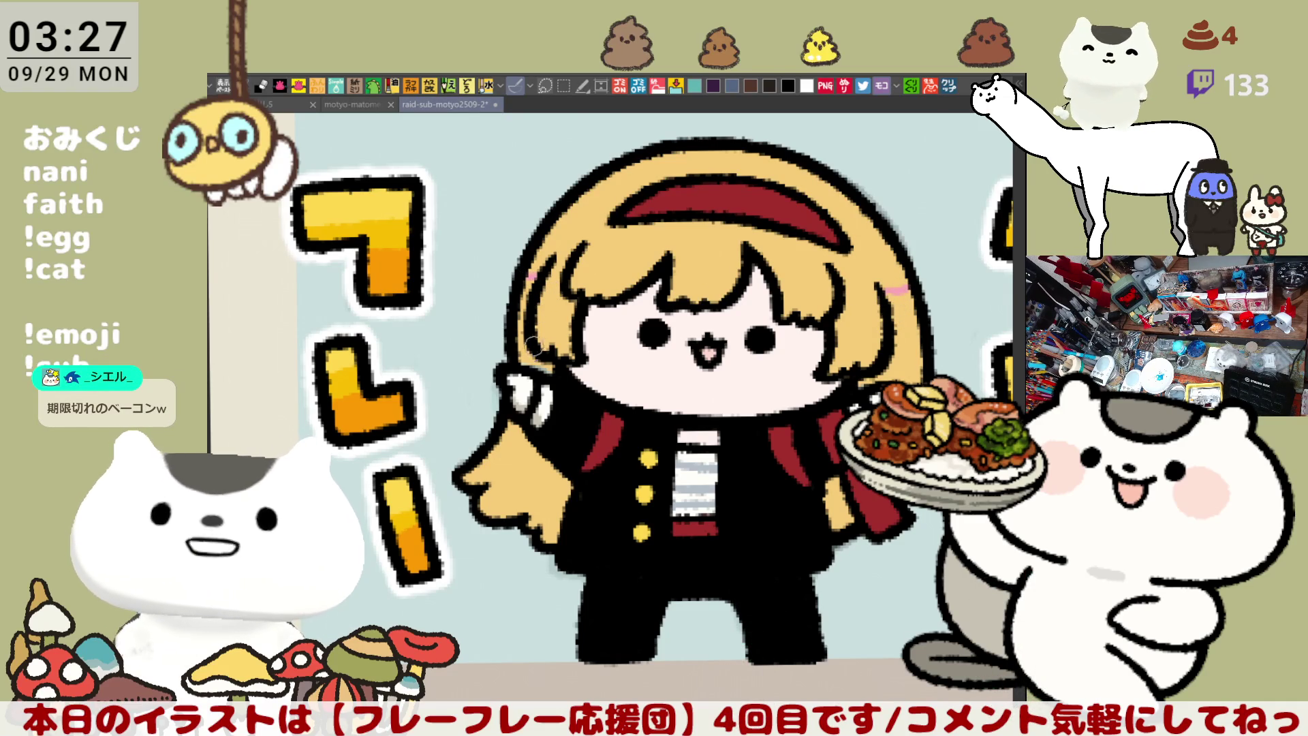
pyautogui.moveTo(549, 371); pyautogui.dragTo(541, 276)
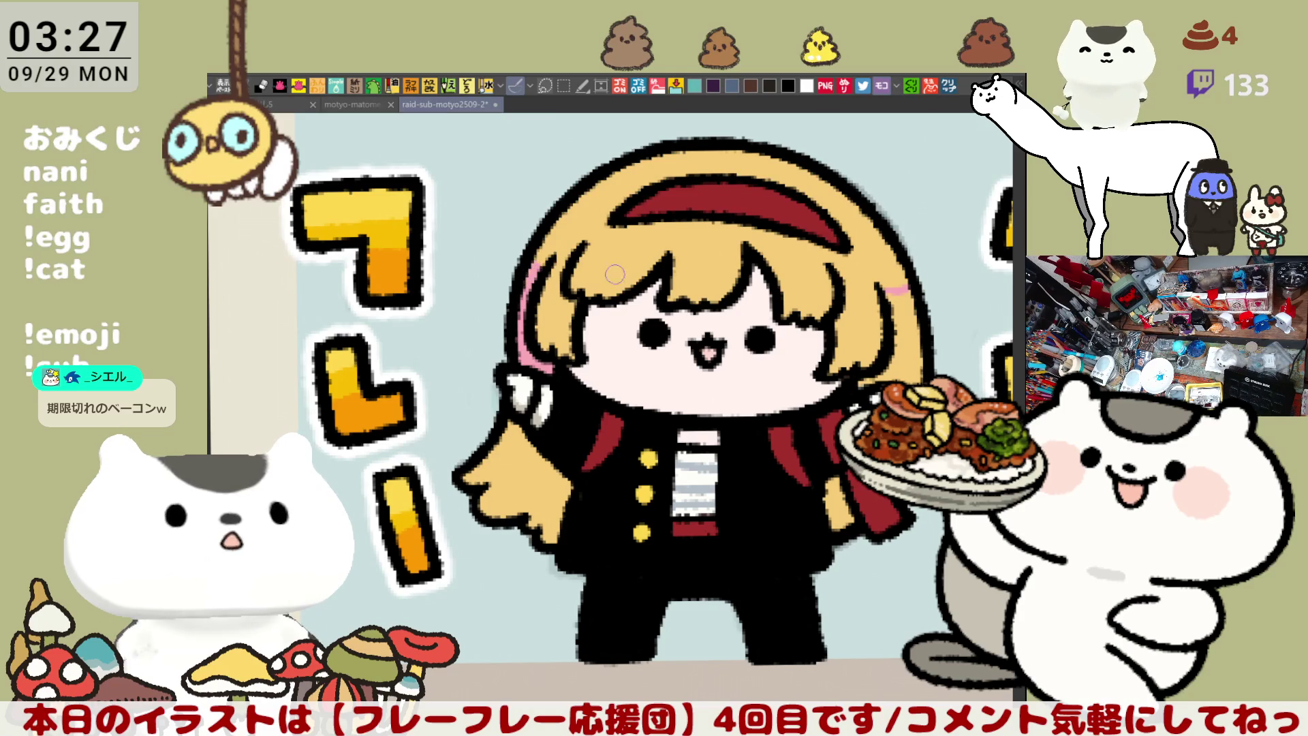
pyautogui.click(918, 365)
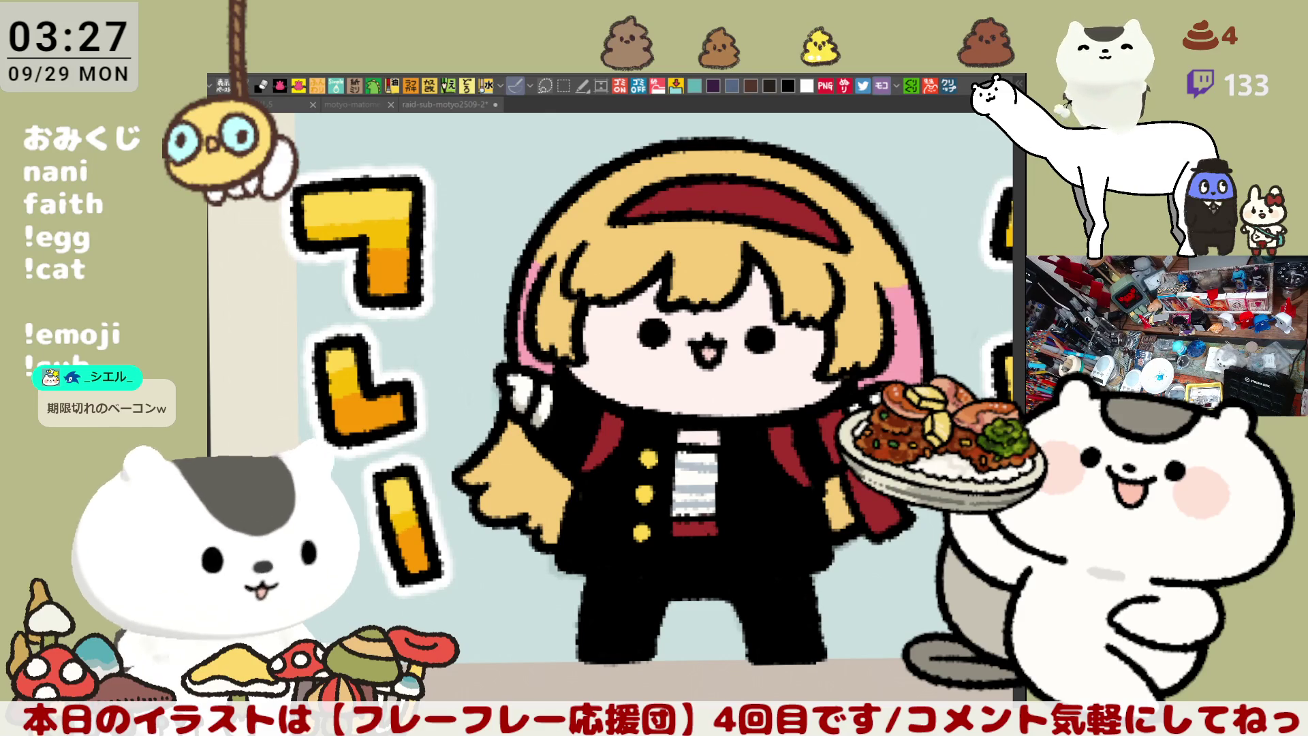
pyautogui.scroll(-1, 577, 330)
pyautogui.scroll(1, 625, 280)
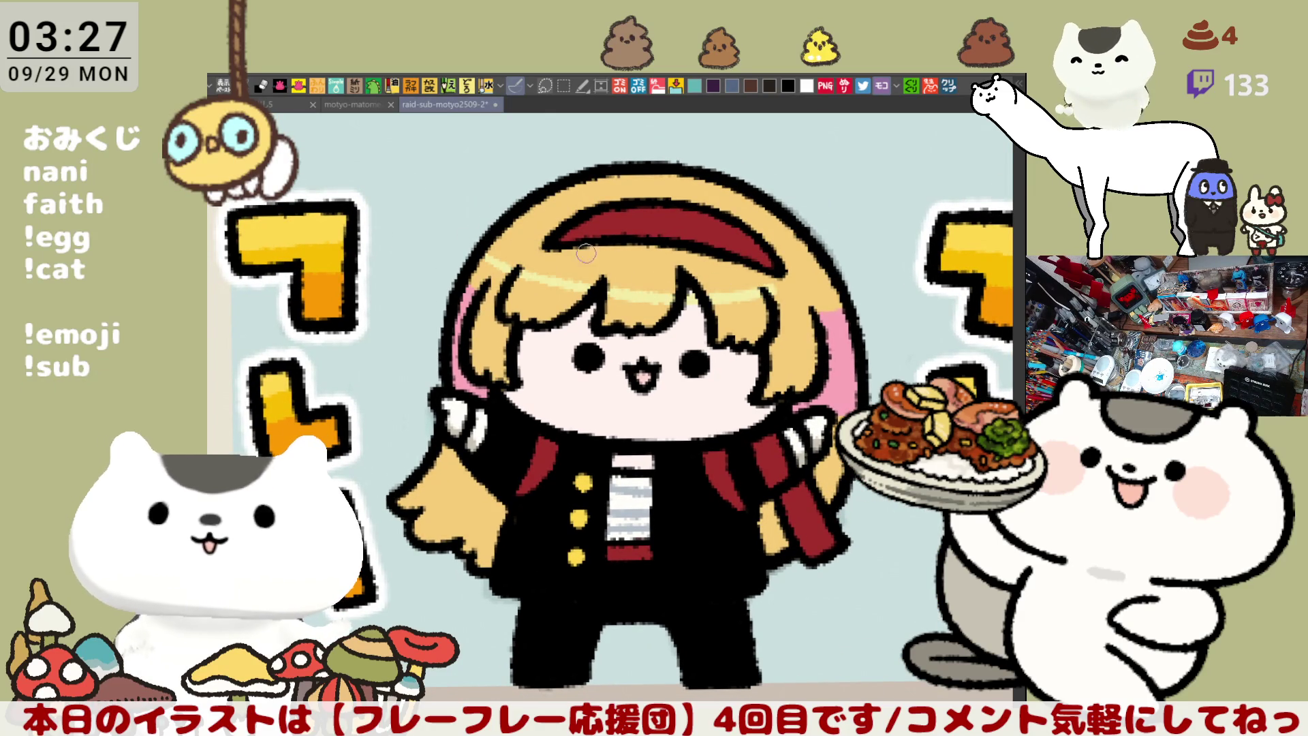
# Try several light-yellow highlight strokes across the hair, undoing each unsatisfying attempt
pyautogui.moveTo(480, 254); pyautogui.dragTo(691, 297)
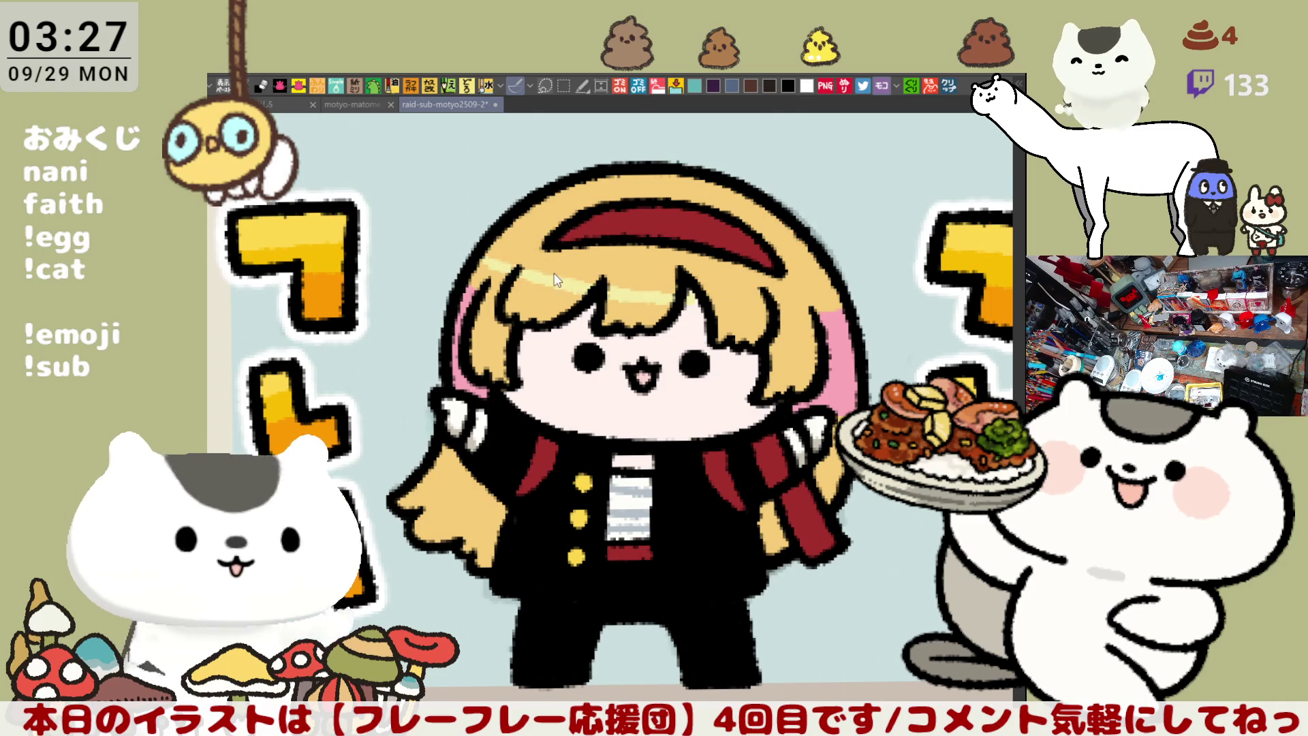
pyautogui.hotkey('ctrl', 'z')
pyautogui.moveTo(481, 254)
pyautogui.mouseDown()
pyautogui.moveTo(538, 280)
pyautogui.moveTo(688, 297)
pyautogui.mouseUp()
pyautogui.hotkey('ctrl', 'z')
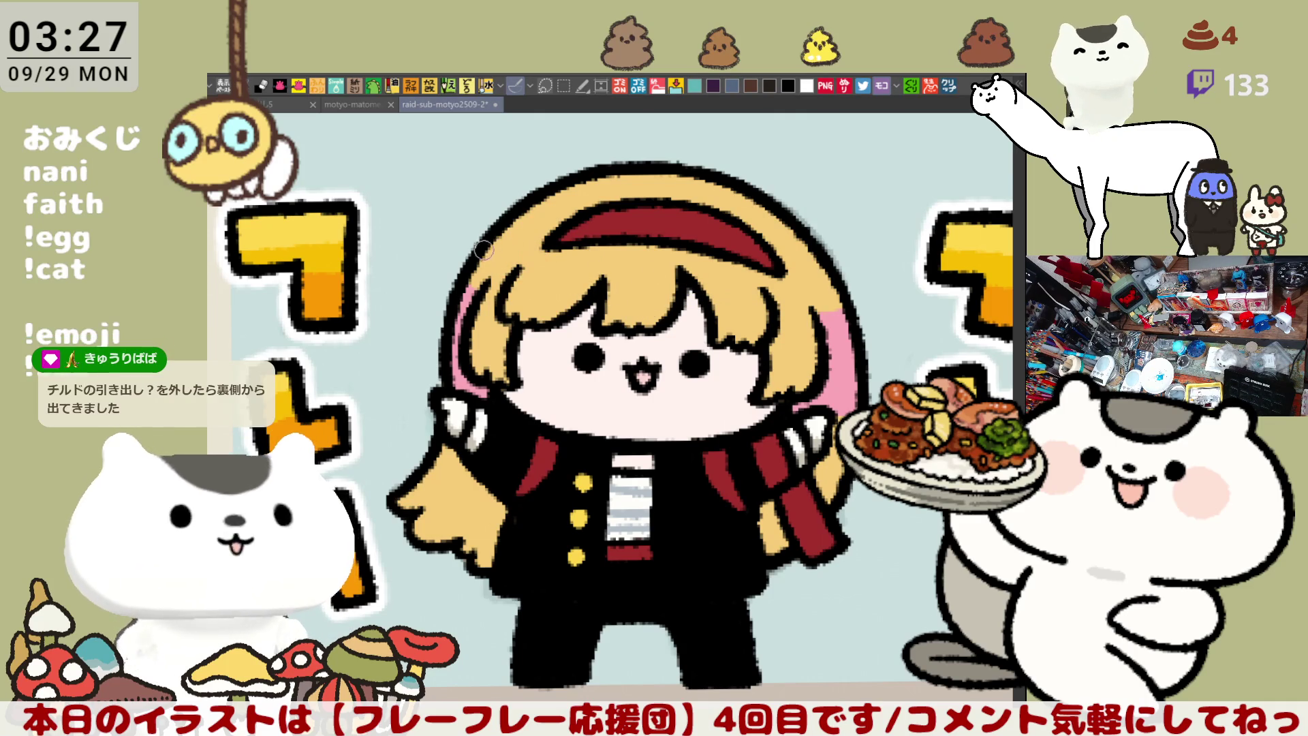
pyautogui.moveTo(485, 249); pyautogui.dragTo(664, 303)
pyautogui.hotkey('ctrl', 'z')
pyautogui.moveTo(483, 259)
pyautogui.mouseDown()
pyautogui.moveTo(678, 307)
pyautogui.moveTo(528, 285)
pyautogui.moveTo(667, 304)
pyautogui.mouseUp()
pyautogui.hotkey('ctrl', 'z')
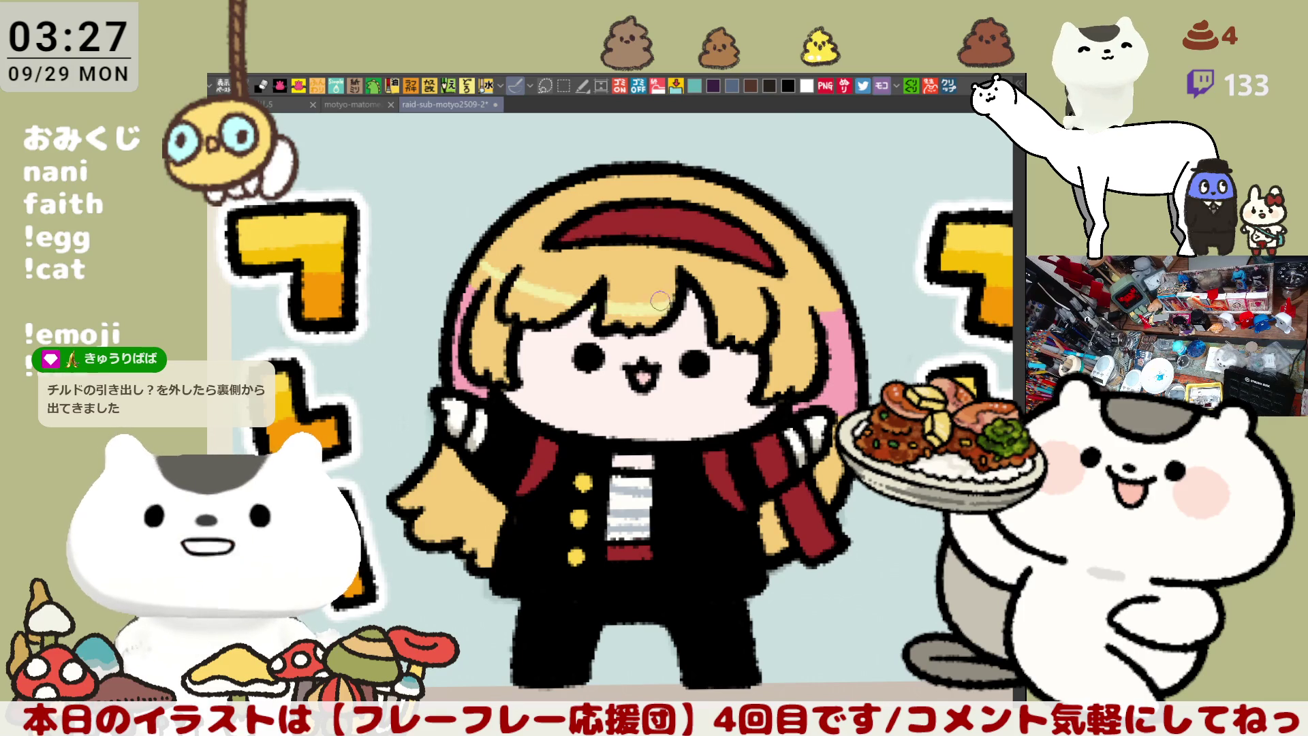
pyautogui.moveTo(497, 233); pyautogui.dragTo(674, 267)
pyautogui.hotkey('ctrl', 'z')
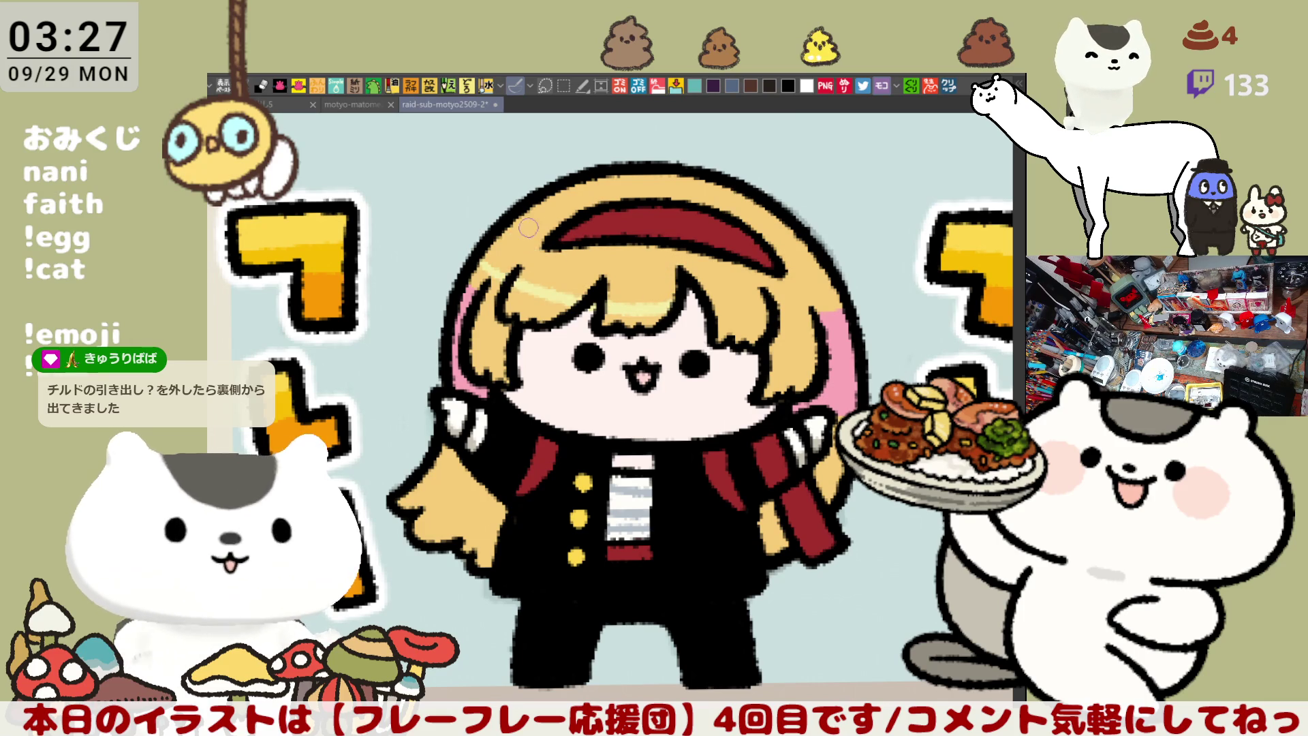
pyautogui.moveTo(511, 235); pyautogui.dragTo(695, 279)
pyautogui.hotkey('ctrl', 'z')
pyautogui.hotkey('ctrl', 'z')
pyautogui.moveTo(516, 281); pyautogui.dragTo(666, 305)
pyautogui.hotkey('ctrl', 'z')
pyautogui.moveTo(496, 260); pyautogui.dragTo(681, 299)
pyautogui.hotkey('ctrl', 'z')
pyautogui.moveTo(477, 251)
pyautogui.mouseDown()
pyautogui.moveTo(590, 290)
pyautogui.moveTo(765, 299)
pyautogui.moveTo(749, 298)
pyautogui.mouseUp()
pyautogui.hotkey('ctrl', 'z')
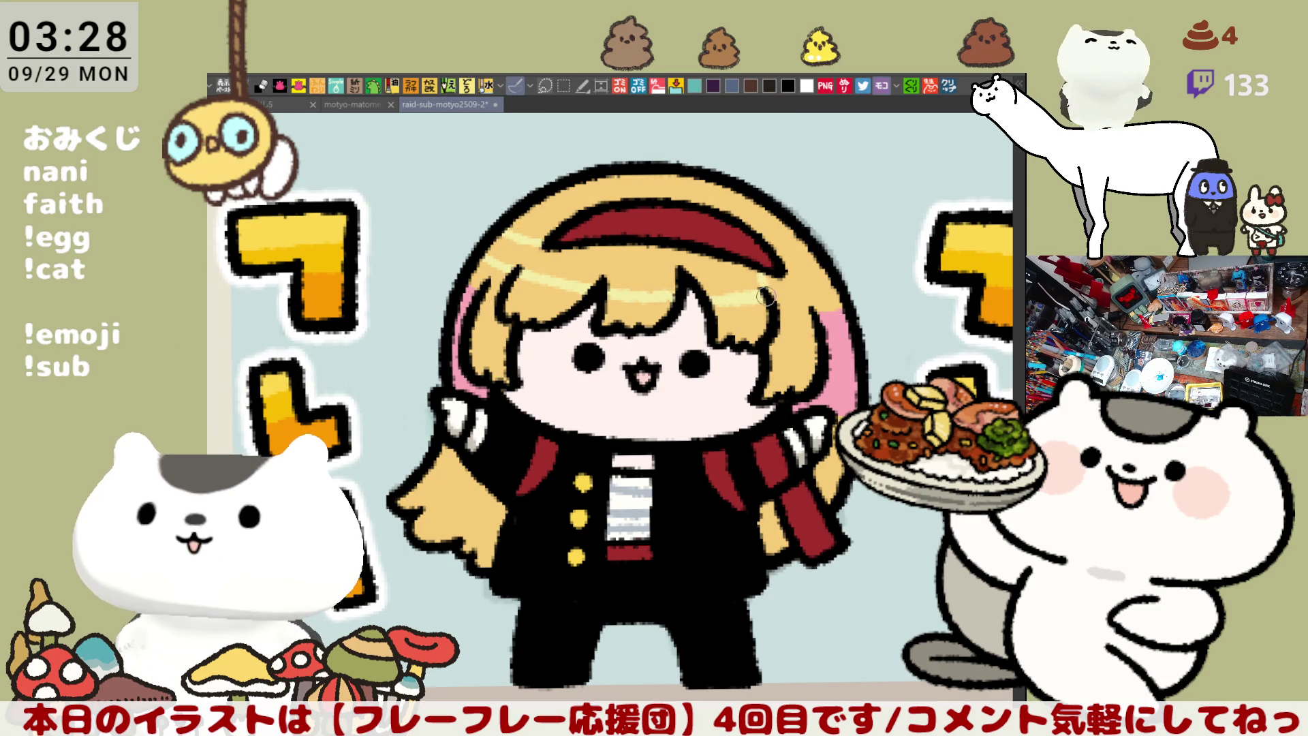
# Paint a broad light-yellow band over the bangs, brighten under the headband, and mirror the canvas
pyautogui.moveTo(762, 290); pyautogui.dragTo(490, 262)
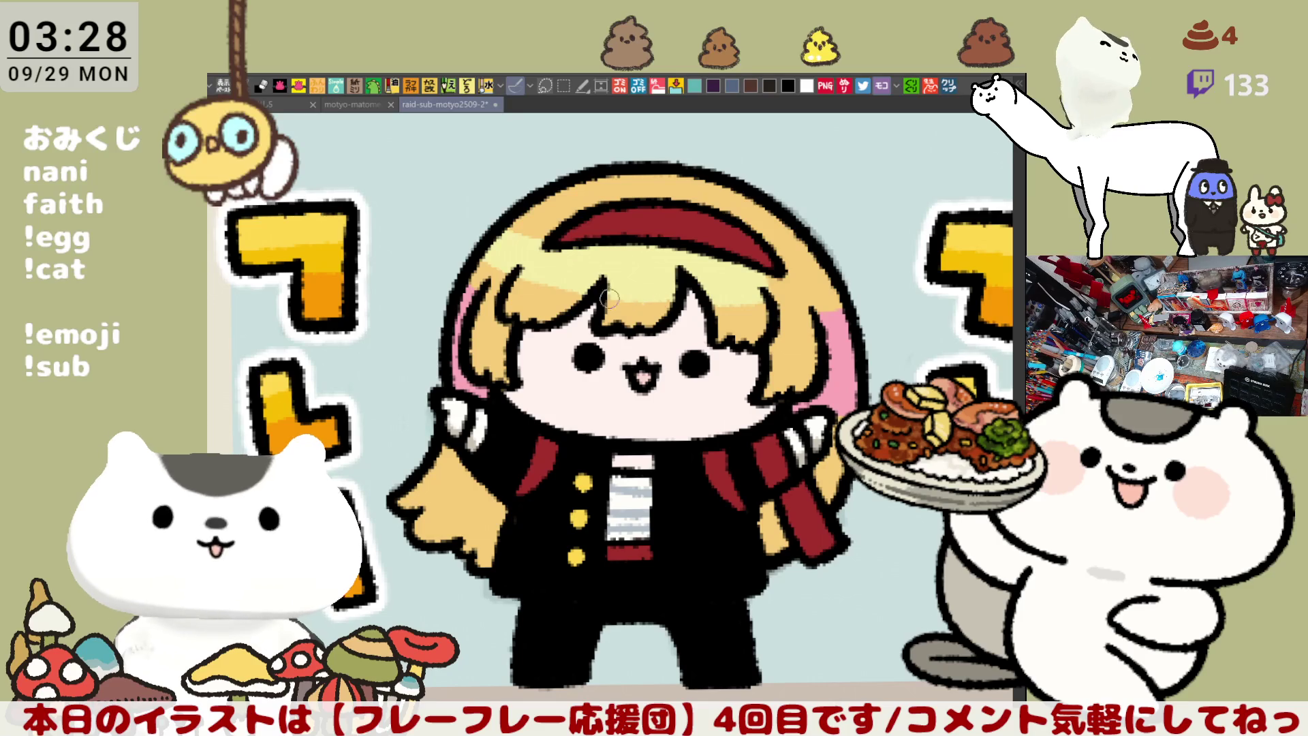
pyautogui.moveTo(574, 236)
pyautogui.mouseDown()
pyautogui.moveTo(719, 249)
pyautogui.moveTo(579, 246)
pyautogui.moveTo(681, 250)
pyautogui.moveTo(601, 251)
pyautogui.moveTo(608, 260)
pyautogui.moveTo(668, 264)
pyautogui.moveTo(589, 244)
pyautogui.moveTo(749, 262)
pyautogui.moveTo(624, 247)
pyautogui.moveTo(724, 259)
pyautogui.mouseUp()
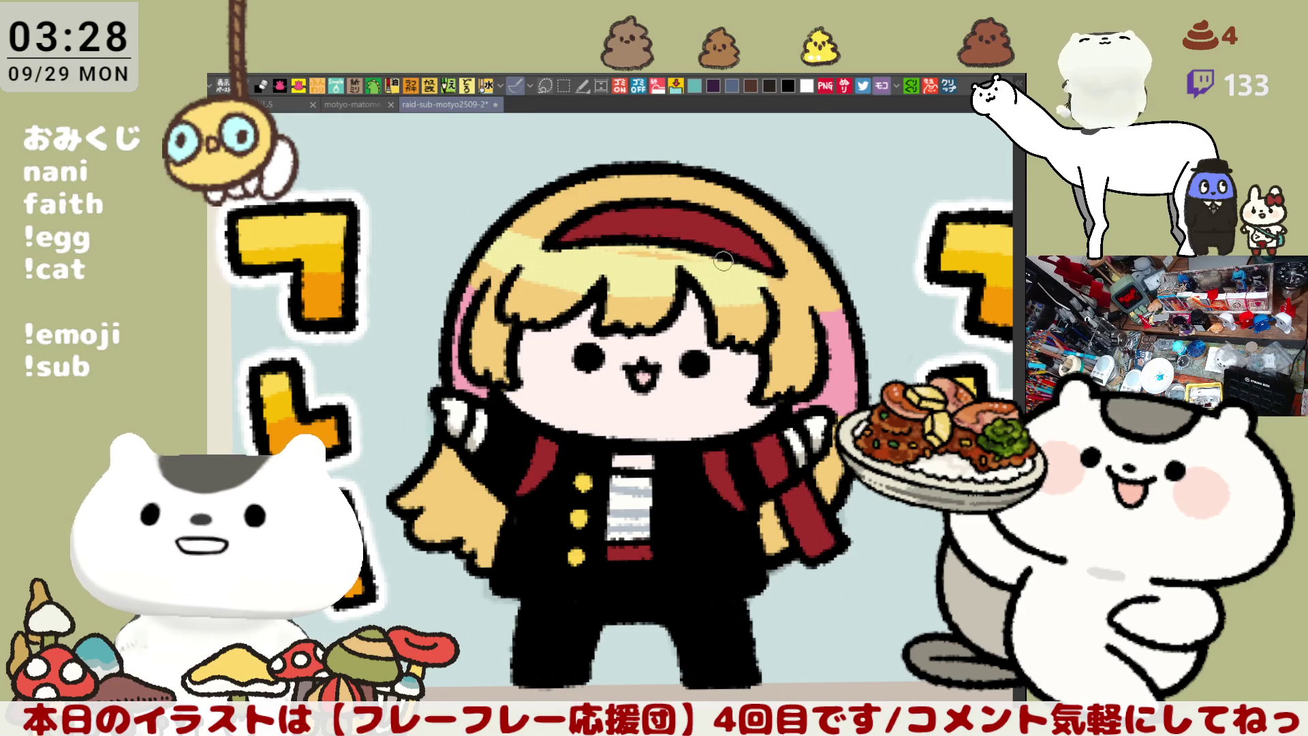
pyautogui.moveTo(521, 229); pyautogui.dragTo(550, 230)
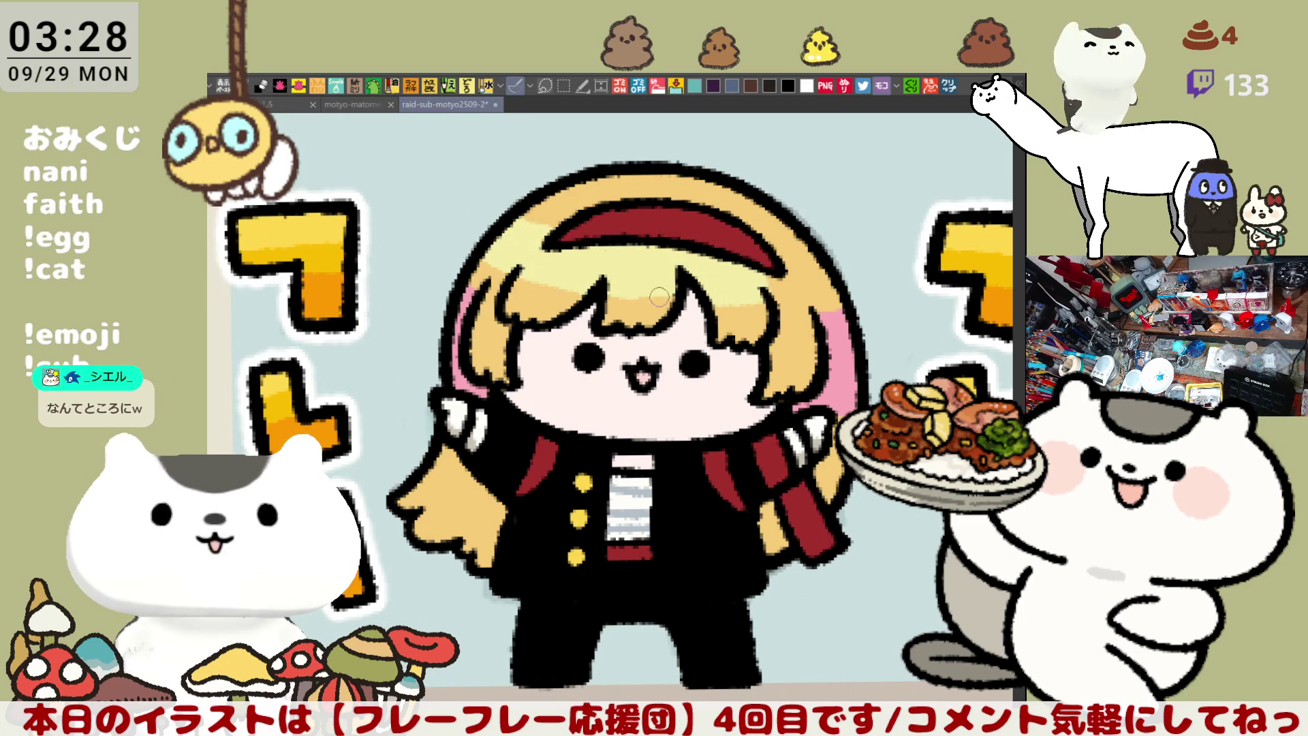
pyautogui.moveTo(704, 304); pyautogui.dragTo(778, 306)
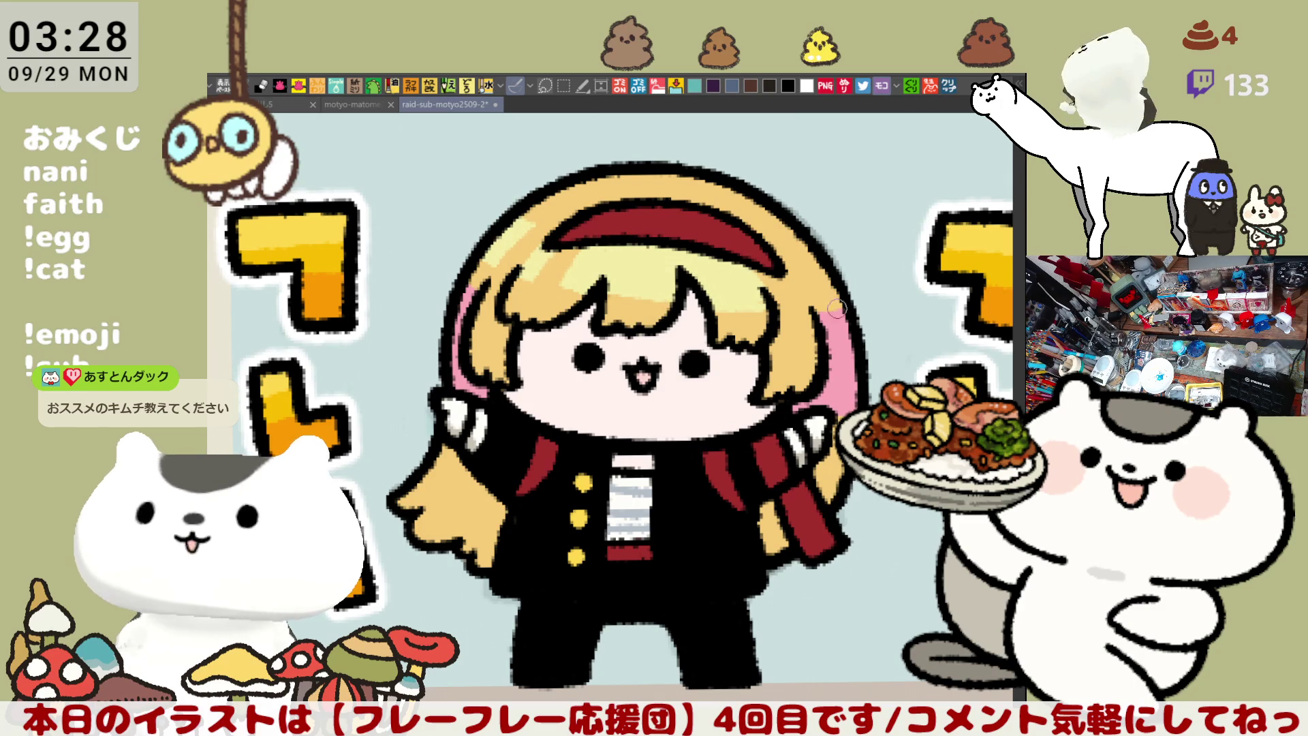
pyautogui.press('h')
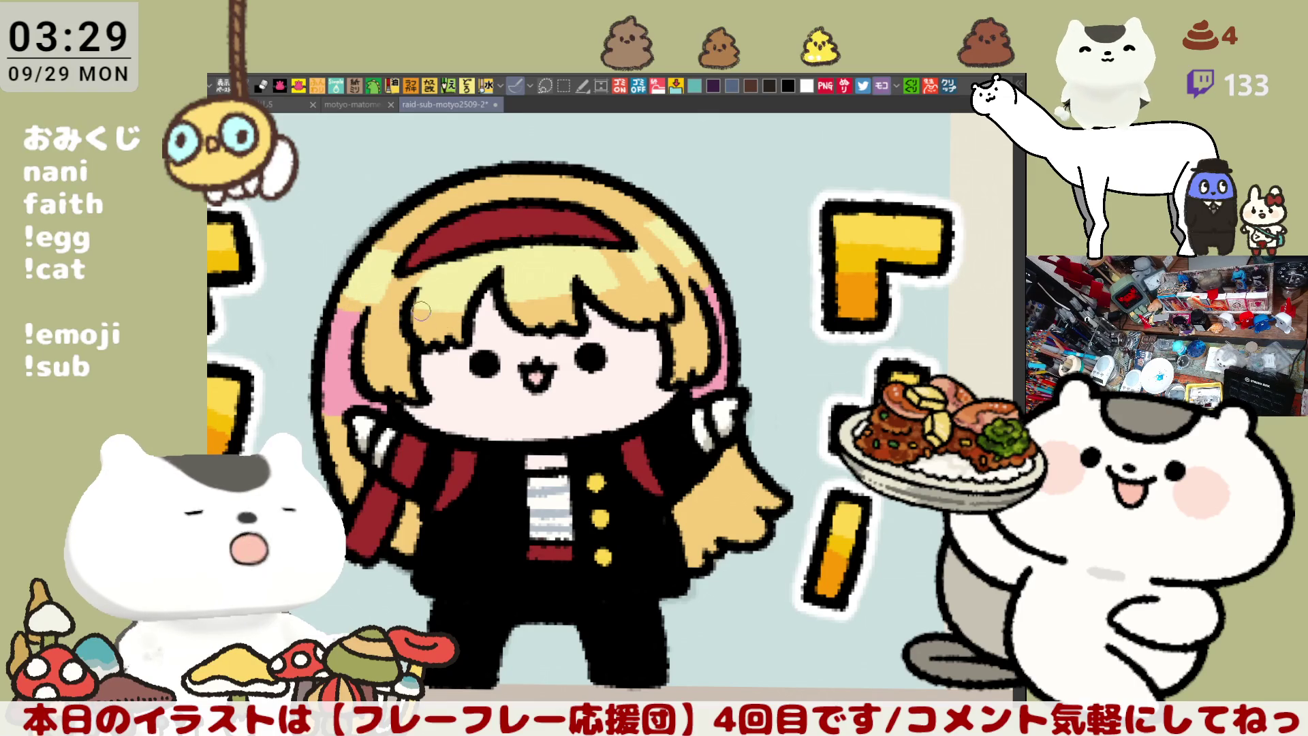
# Flip the view horizontally, tilt it, then zoom out and return it upright
pyautogui.press('h')
pyautogui.press('-')
pyautogui.press('-')
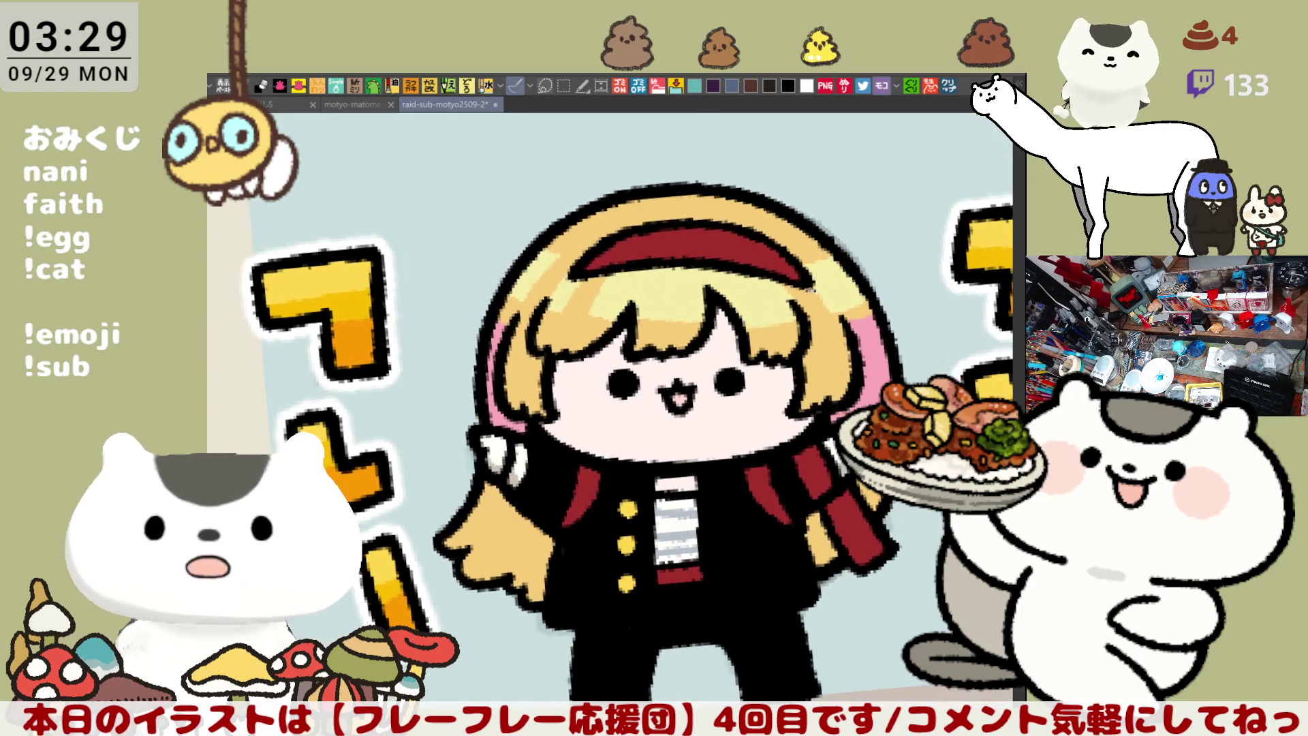
pyautogui.hotkey('ctrl', '-')
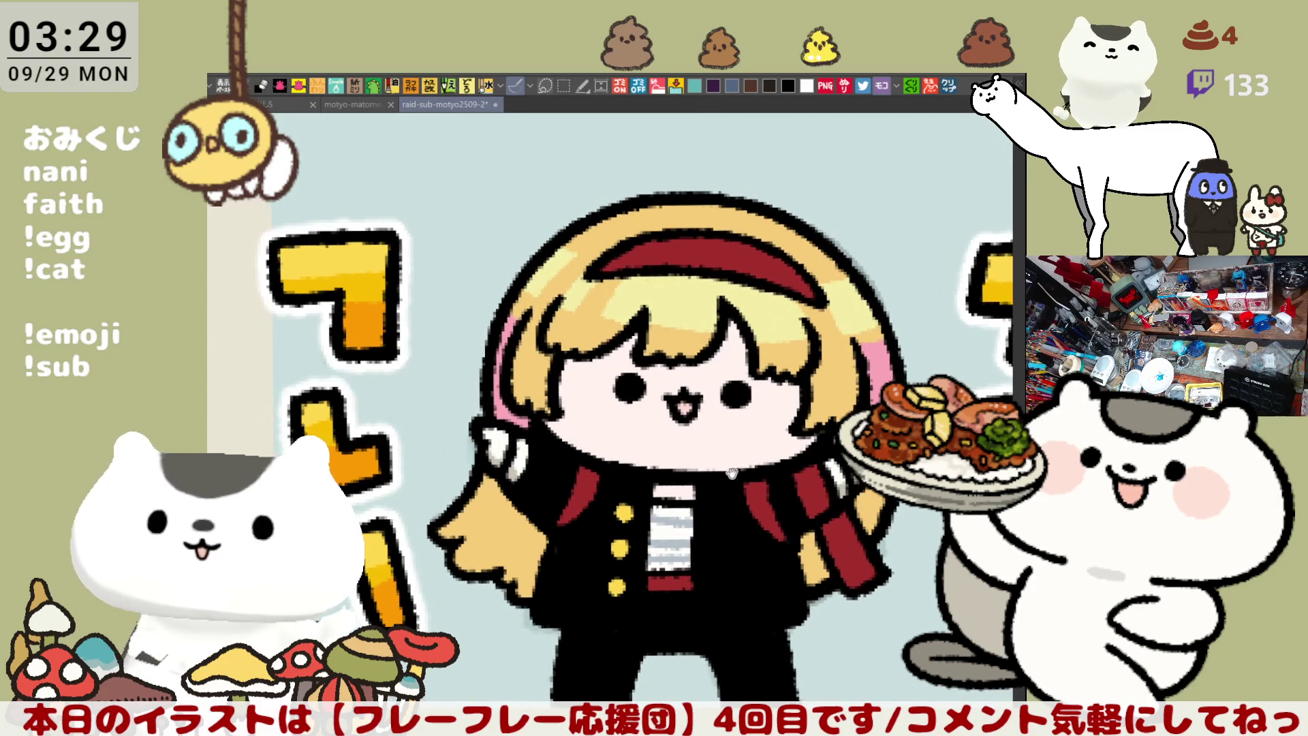
pyautogui.press('^')
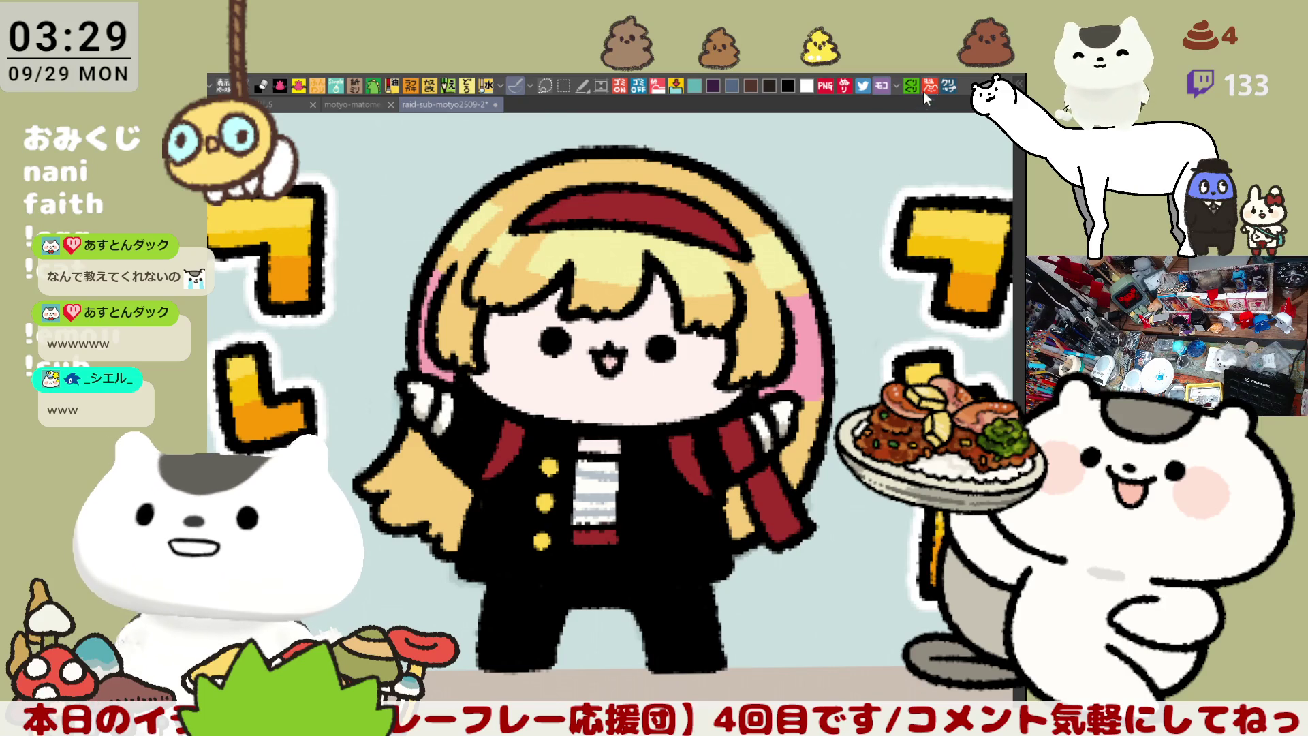
pyautogui.click(949, 86)
pyautogui.moveTo(674, 620)
pyautogui.mouseDown()
pyautogui.moveTo(755, 478)
pyautogui.moveTo(757, 500)
pyautogui.mouseUp()
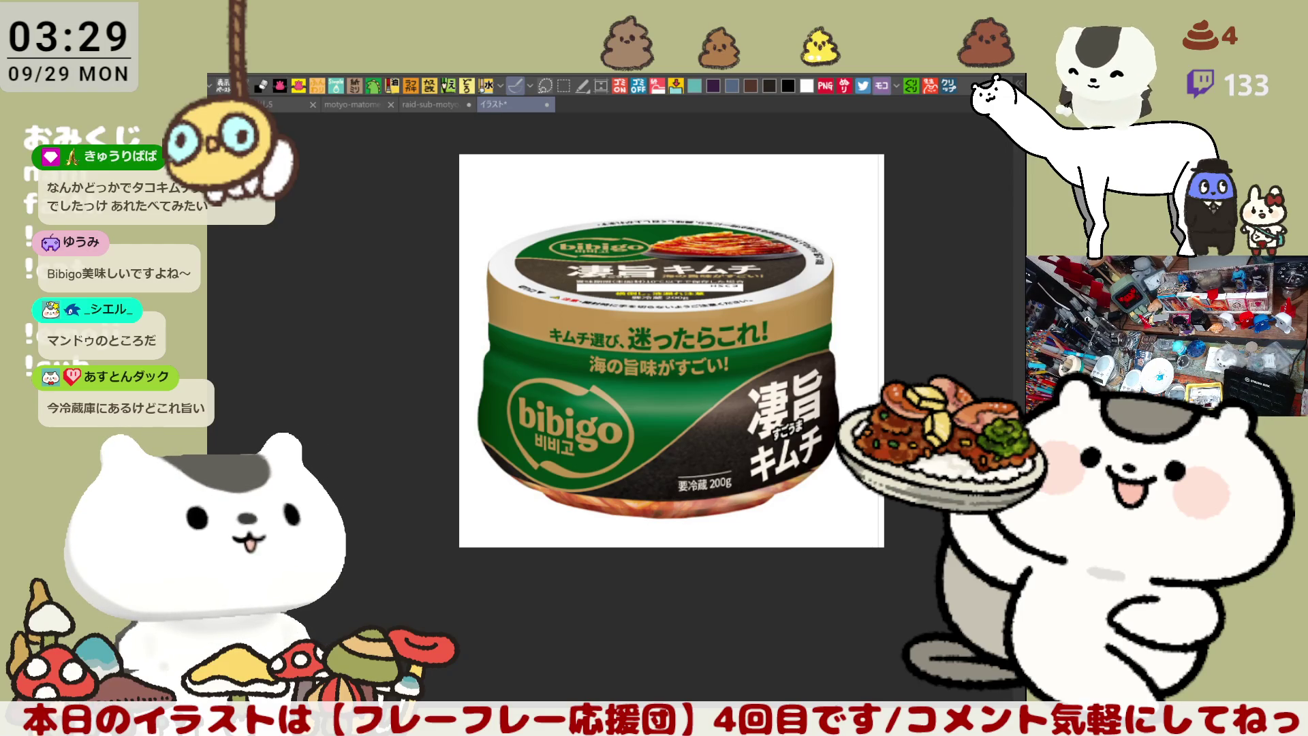
pyautogui.moveTo(772, 549)
pyautogui.mouseDown()
pyautogui.moveTo(744, 505)
pyautogui.moveTo(768, 537)
pyautogui.mouseUp()
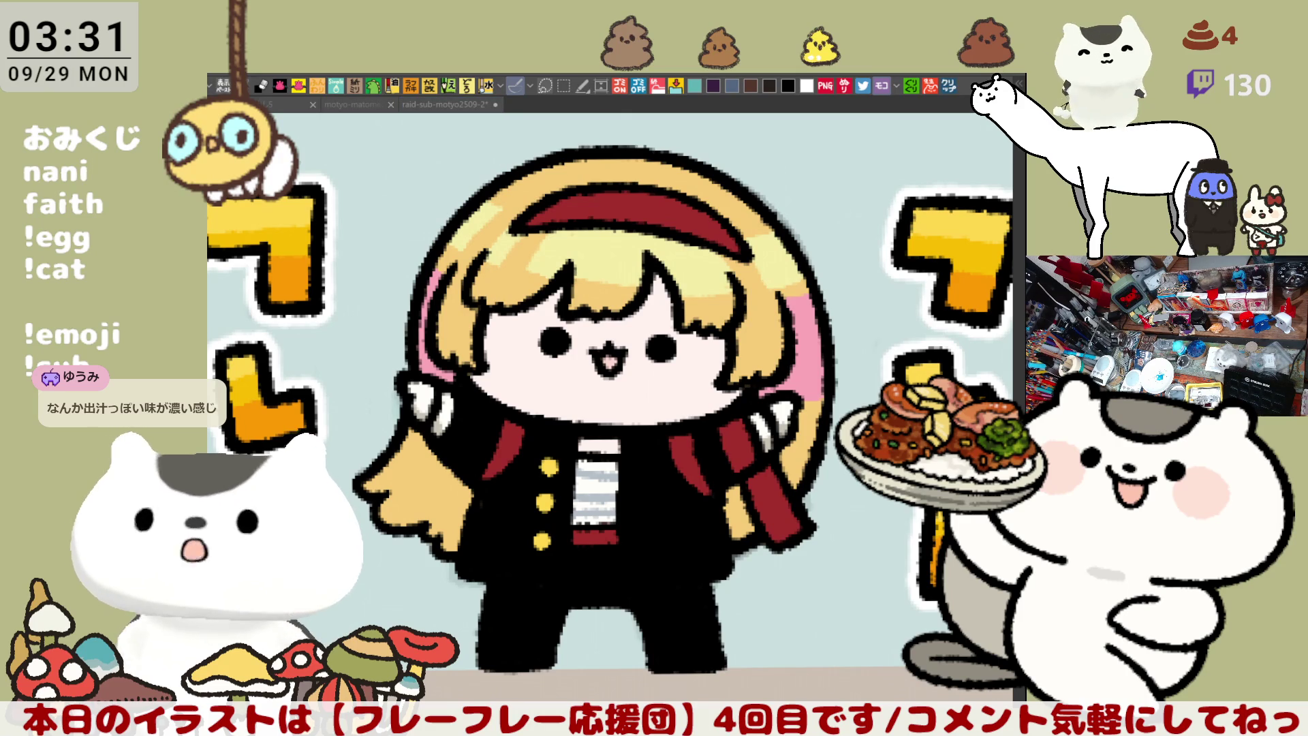
# Zoom out until the whole character and both フレー lettering columns are visible
pyautogui.scroll(-1, 671, 530)
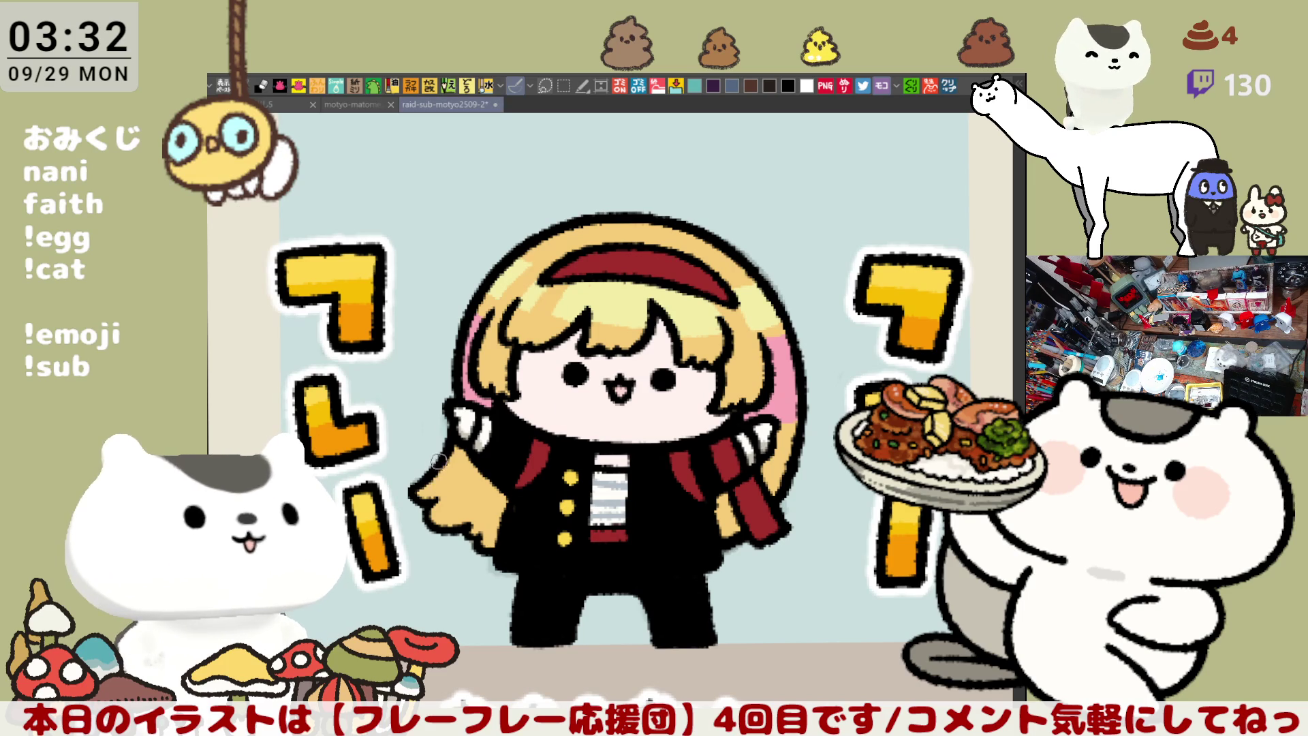
# Fill the long hair ends with teal and paint pink streaks over them
pyautogui.click(459, 485)
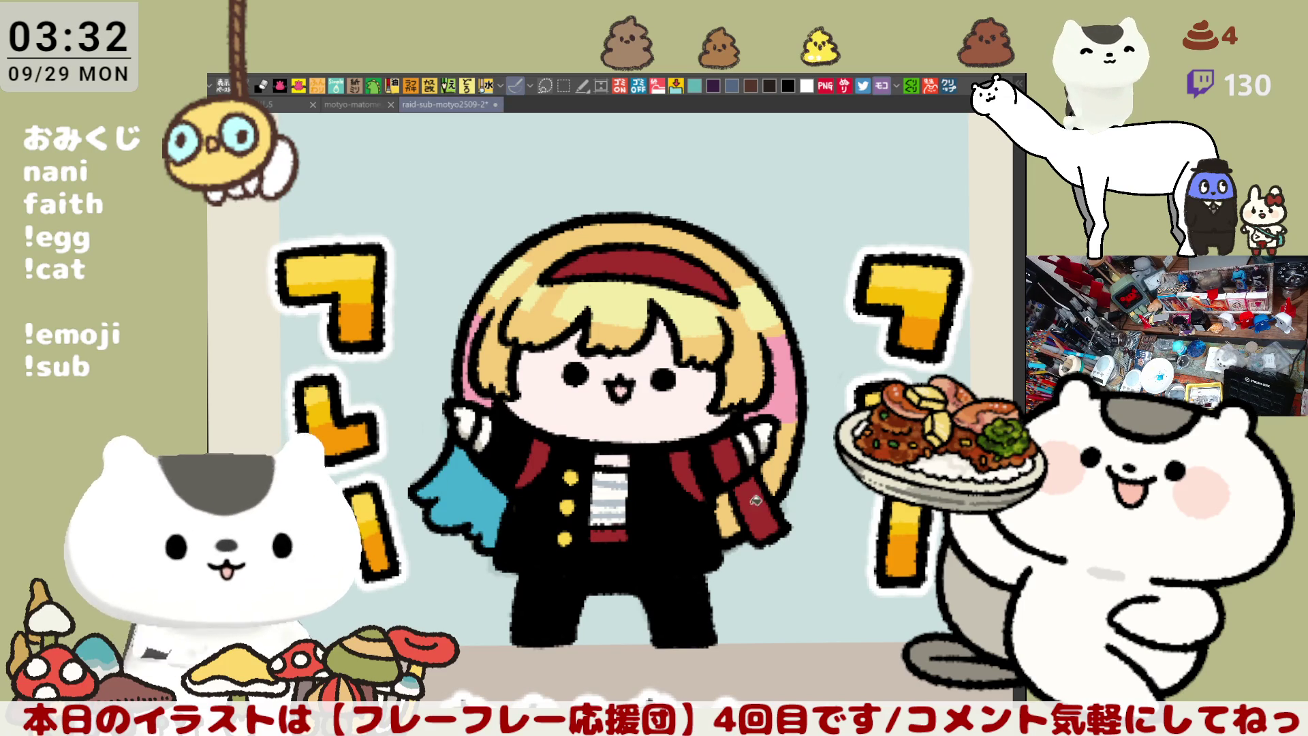
pyautogui.click(732, 512)
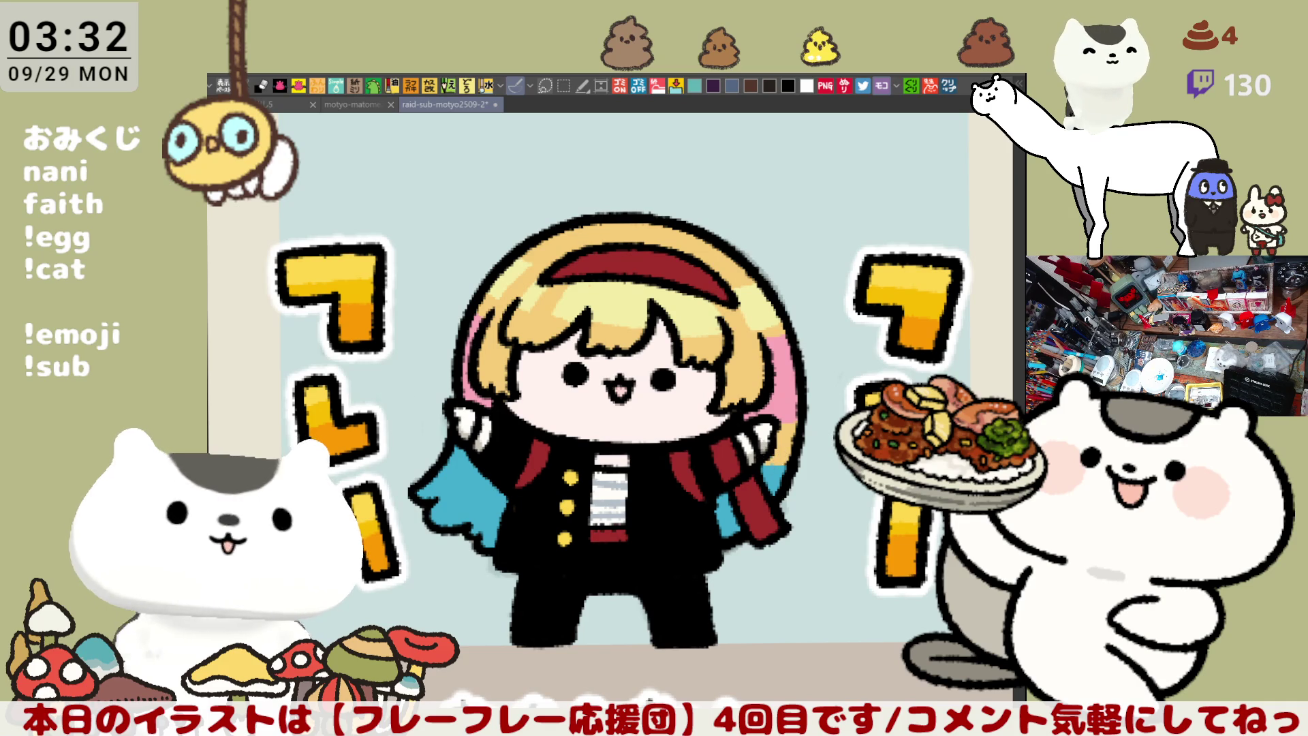
pyautogui.click(455, 466)
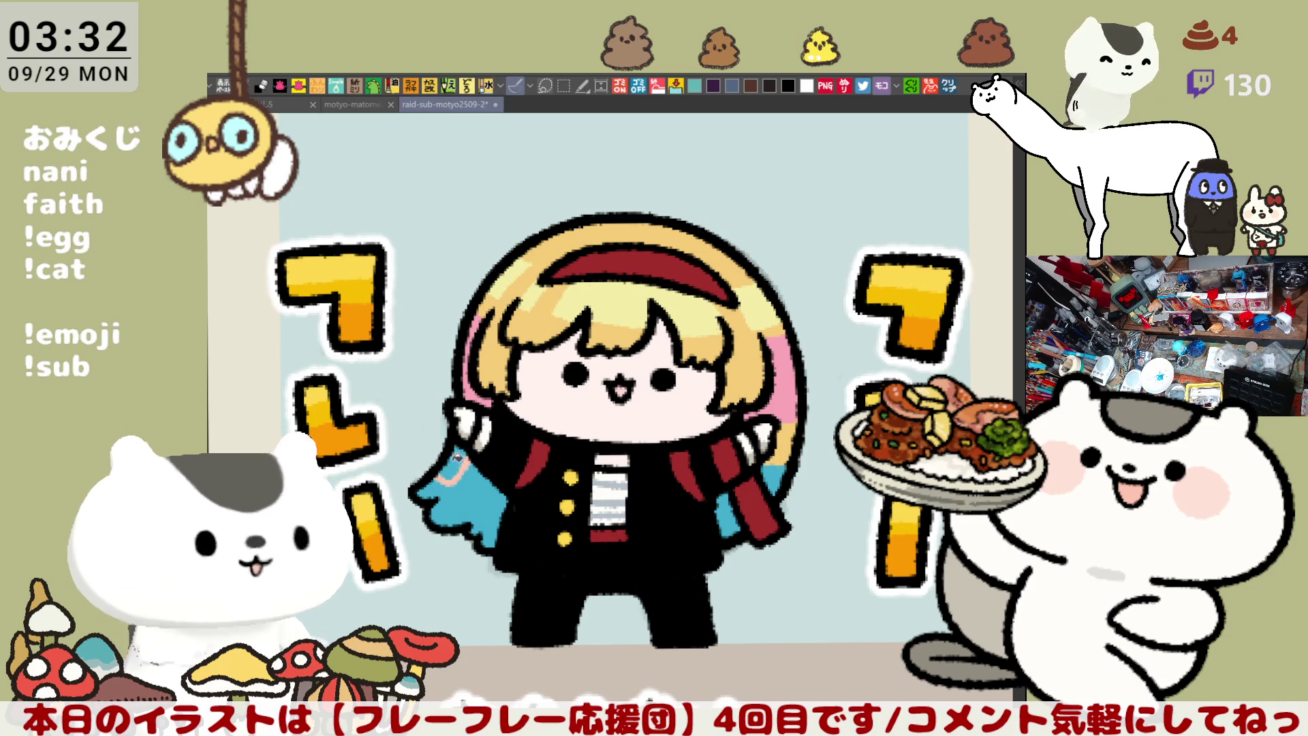
pyautogui.click(456, 466)
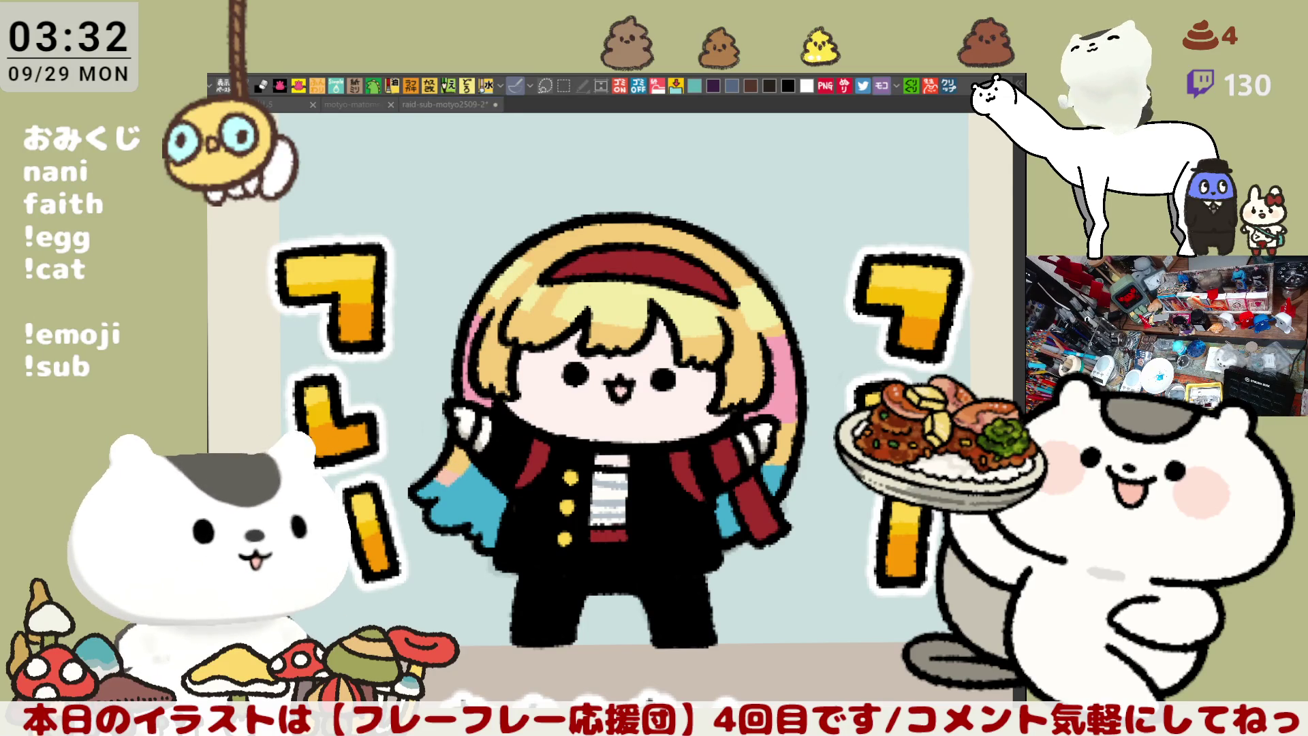
pyautogui.moveTo(429, 470)
pyautogui.mouseDown()
pyautogui.moveTo(443, 487)
pyautogui.moveTo(426, 501)
pyautogui.moveTo(468, 476)
pyautogui.mouseUp()
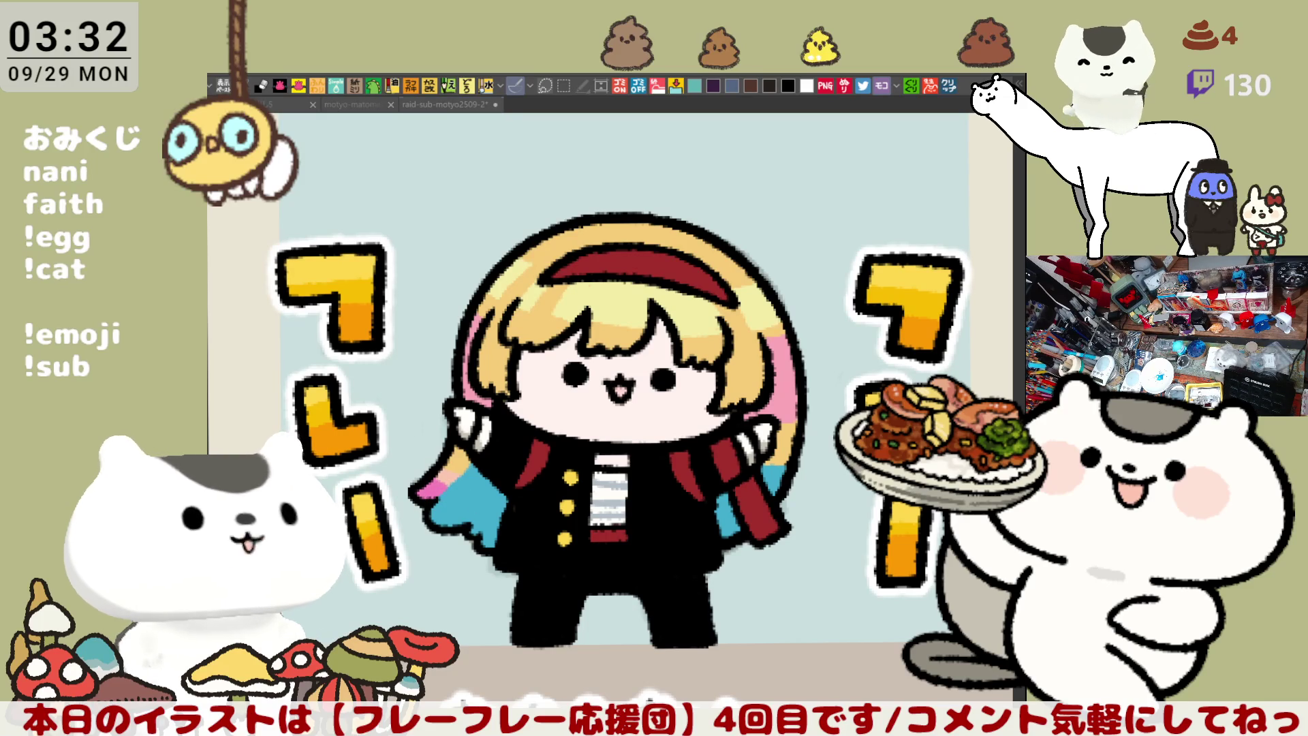
pyautogui.moveTo(681, 408); pyautogui.dragTo(757, 339)
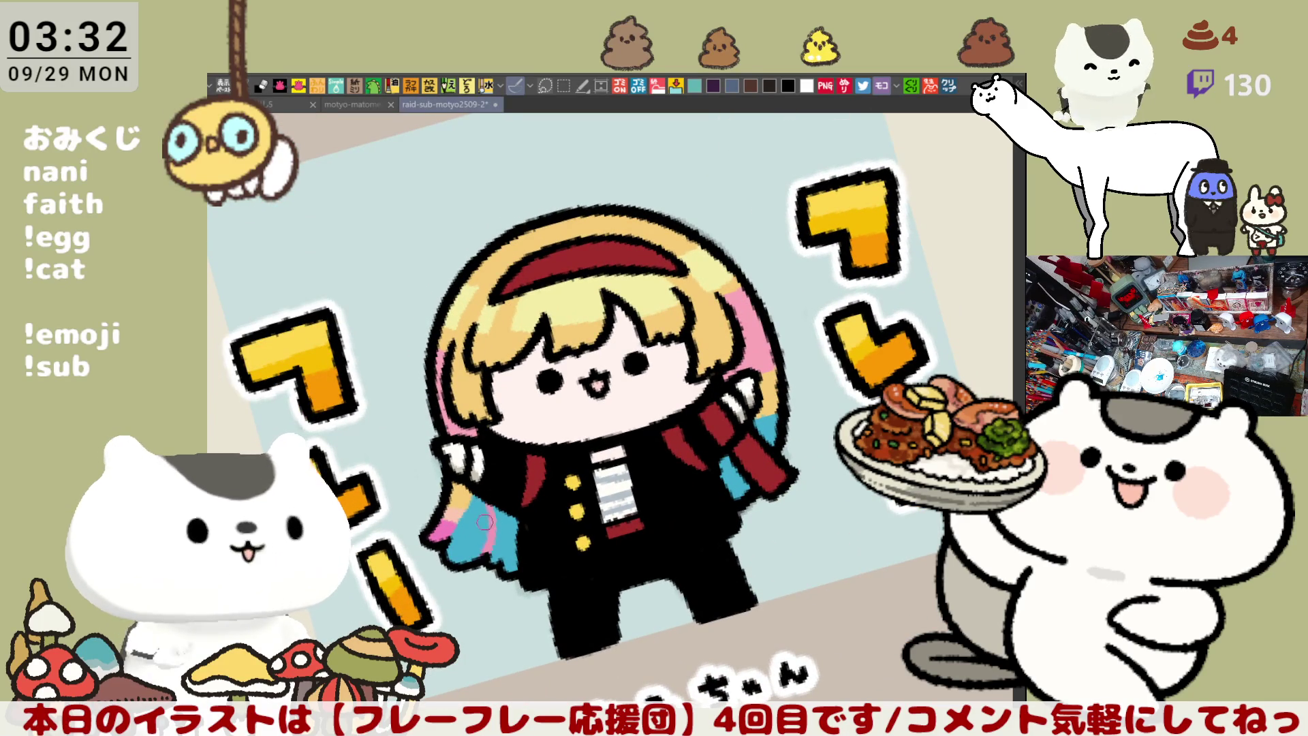
pyautogui.moveTo(493, 503)
pyautogui.mouseDown()
pyautogui.moveTo(477, 555)
pyautogui.moveTo(473, 491)
pyautogui.moveTo(499, 521)
pyautogui.mouseUp()
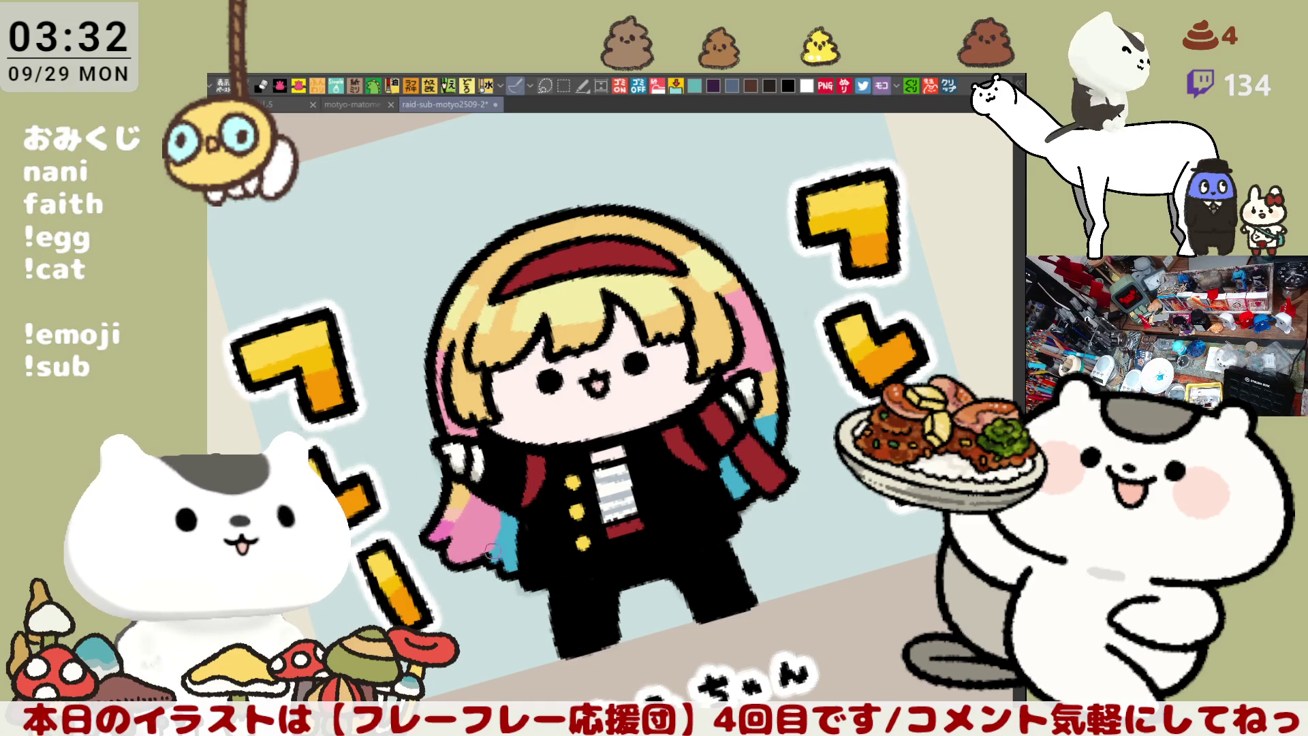
# Brush pink blush onto both cheeks and save the illustration
pyautogui.hotkey('ctrl', '@')
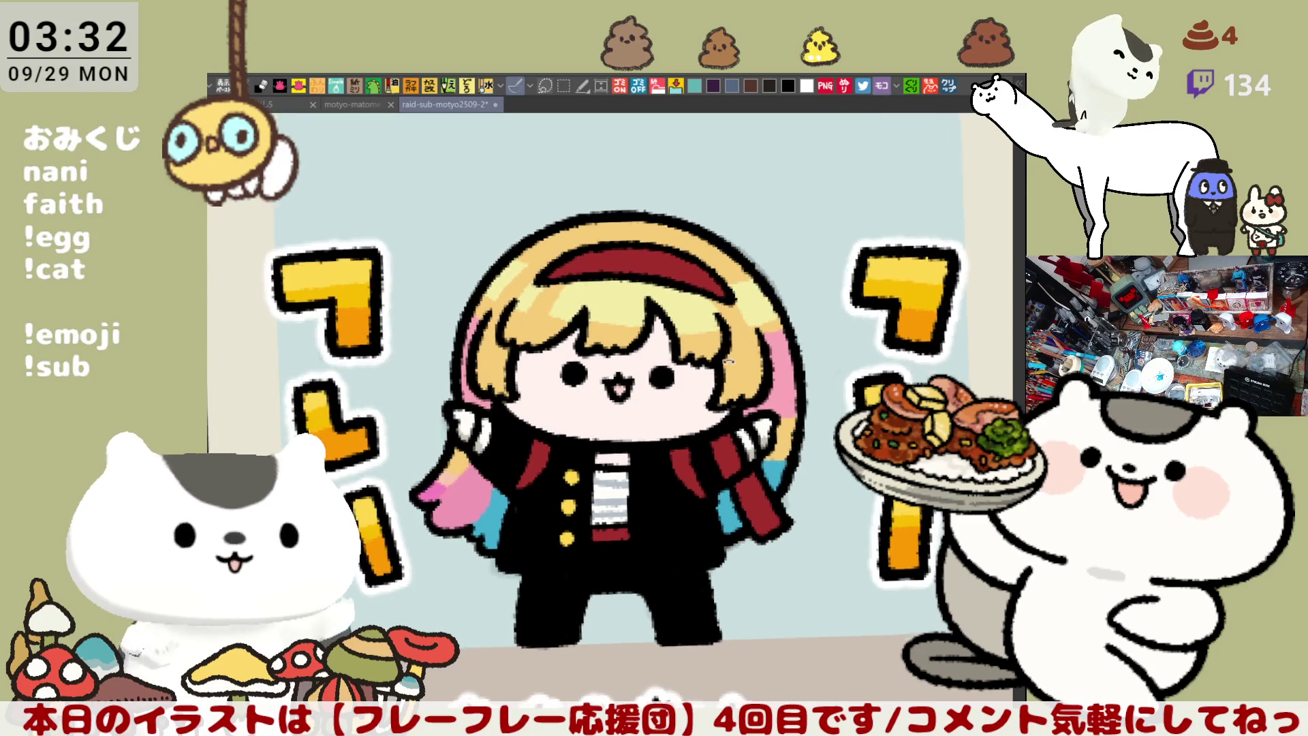
pyautogui.press('-')
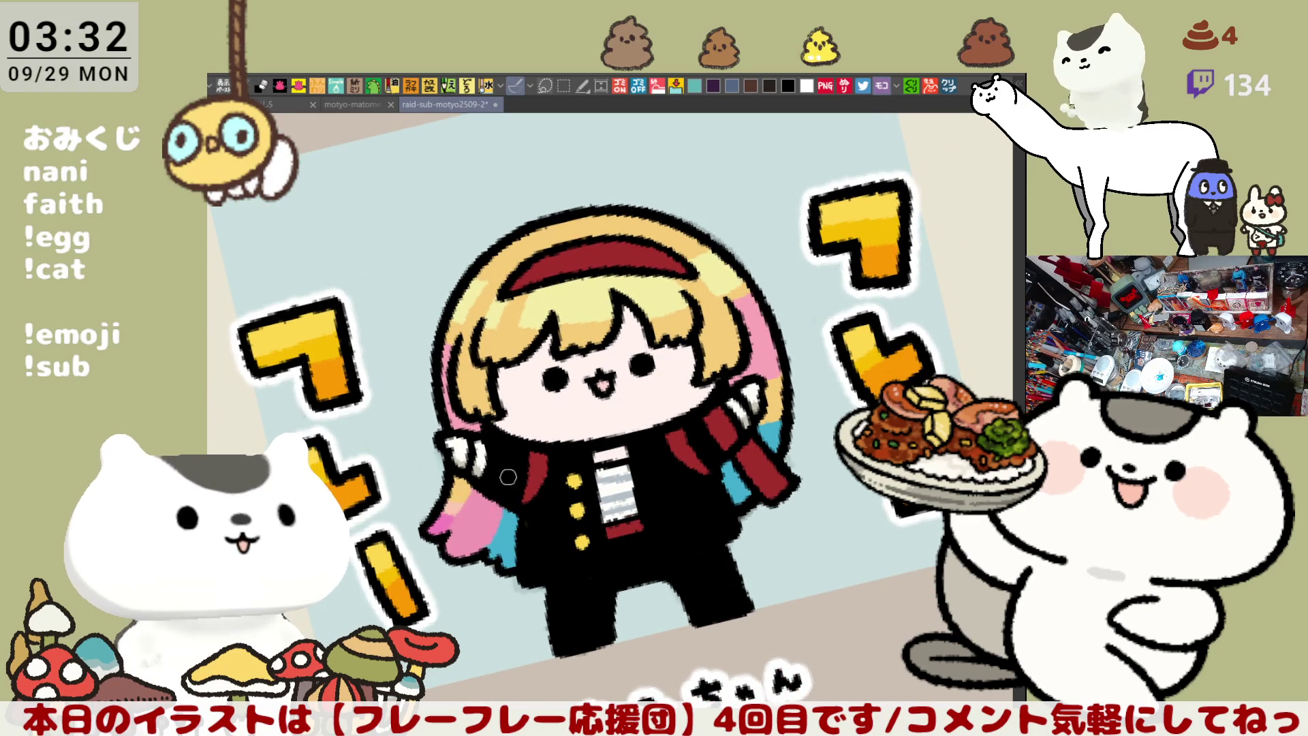
pyautogui.press('^')
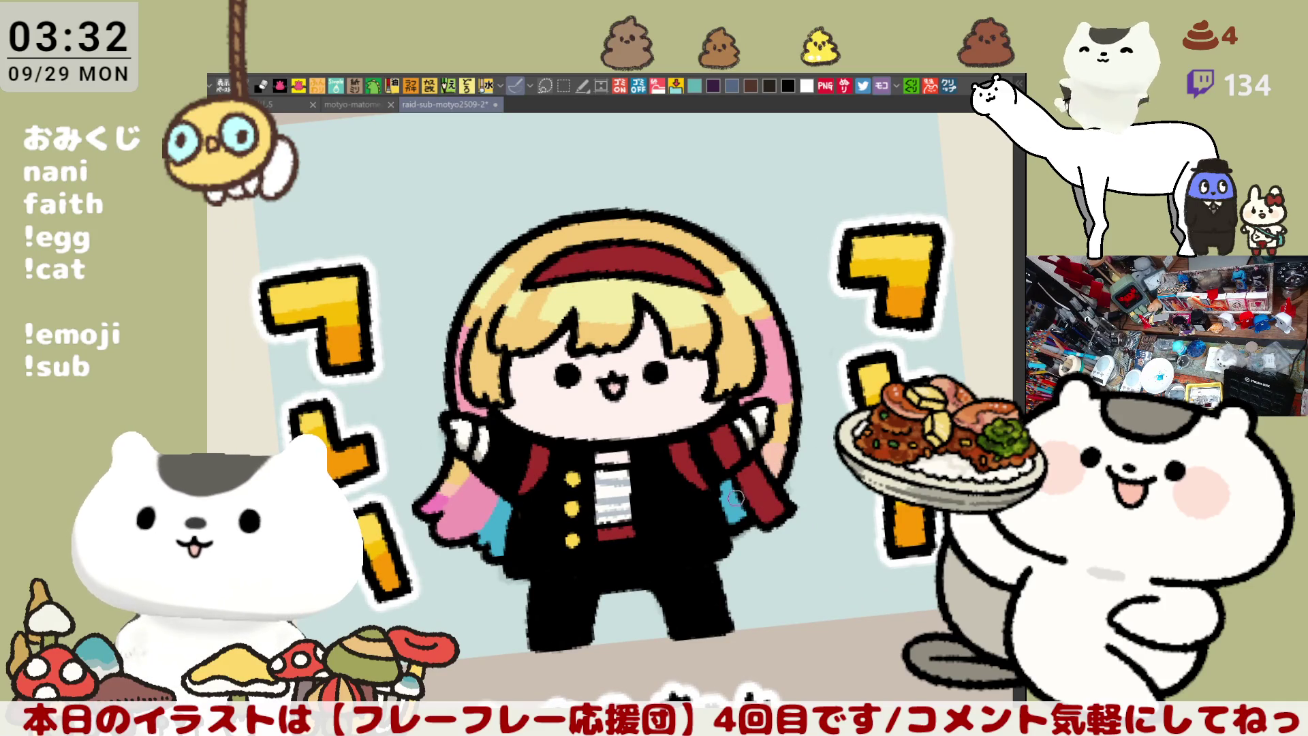
pyautogui.hotkey('ctrl', '@')
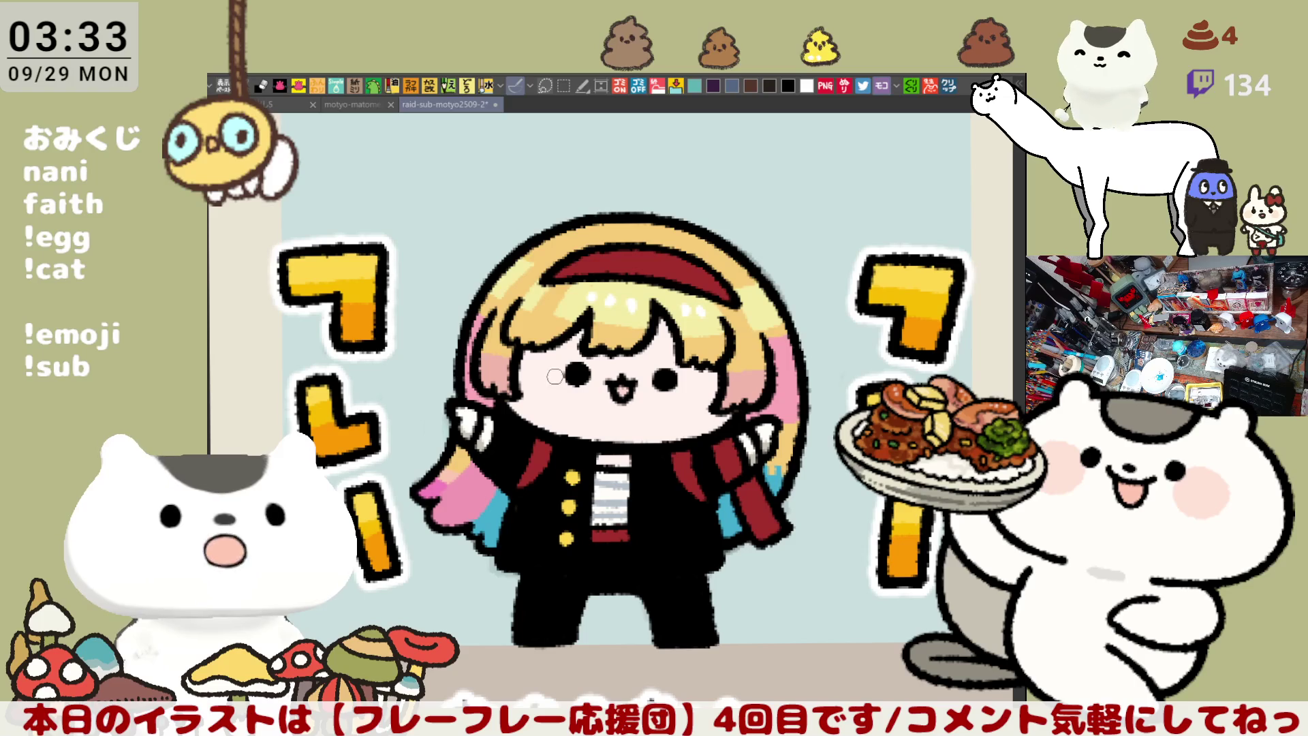
pyautogui.moveTo(538, 374)
pyautogui.mouseDown()
pyautogui.moveTo(559, 392)
pyautogui.moveTo(530, 372)
pyautogui.moveTo(552, 379)
pyautogui.mouseUp()
pyautogui.moveTo(697, 372)
pyautogui.mouseDown()
pyautogui.moveTo(682, 409)
pyautogui.moveTo(675, 389)
pyautogui.moveTo(688, 398)
pyautogui.mouseUp()
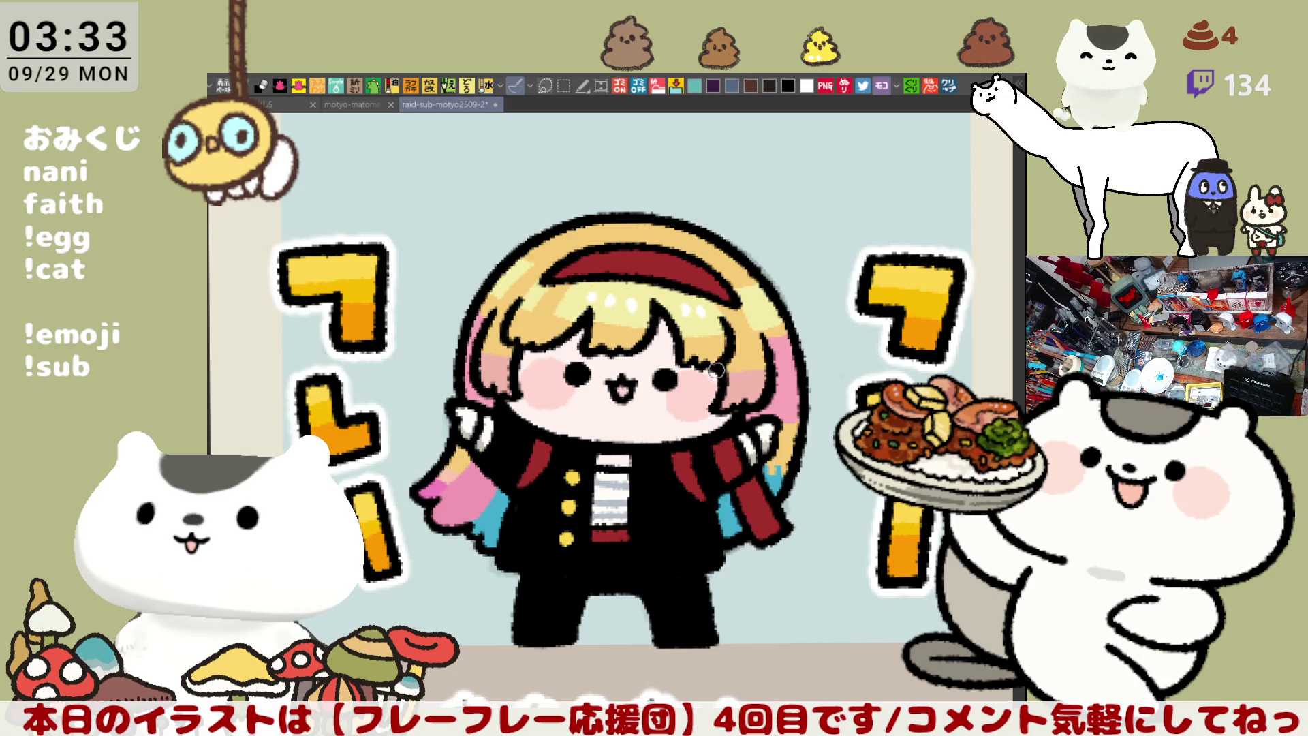
pyautogui.hotkey('ctrl', 's')
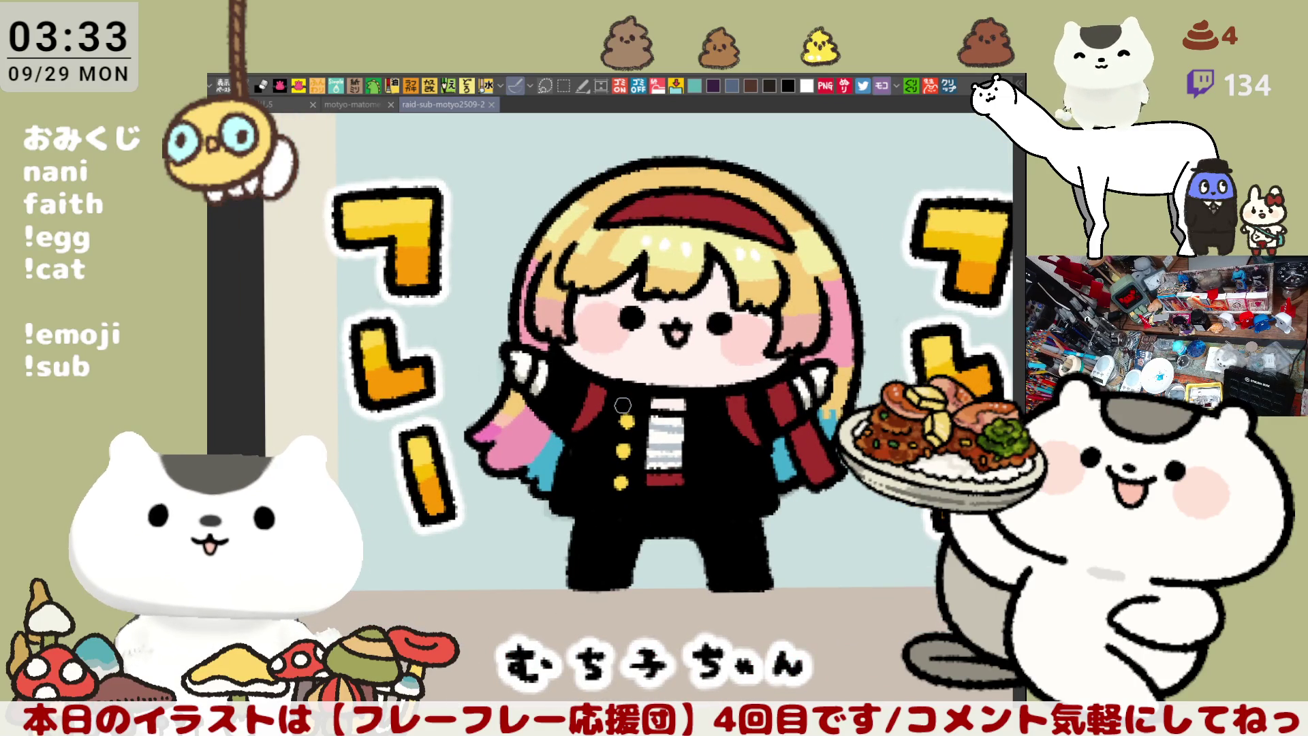
# Zoom out and pan to frame the finished sticker and its name label, briefly selecting it
pyautogui.scroll(-5, 623, 405)
pyautogui.moveTo(791, 333); pyautogui.dragTo(689, 366)
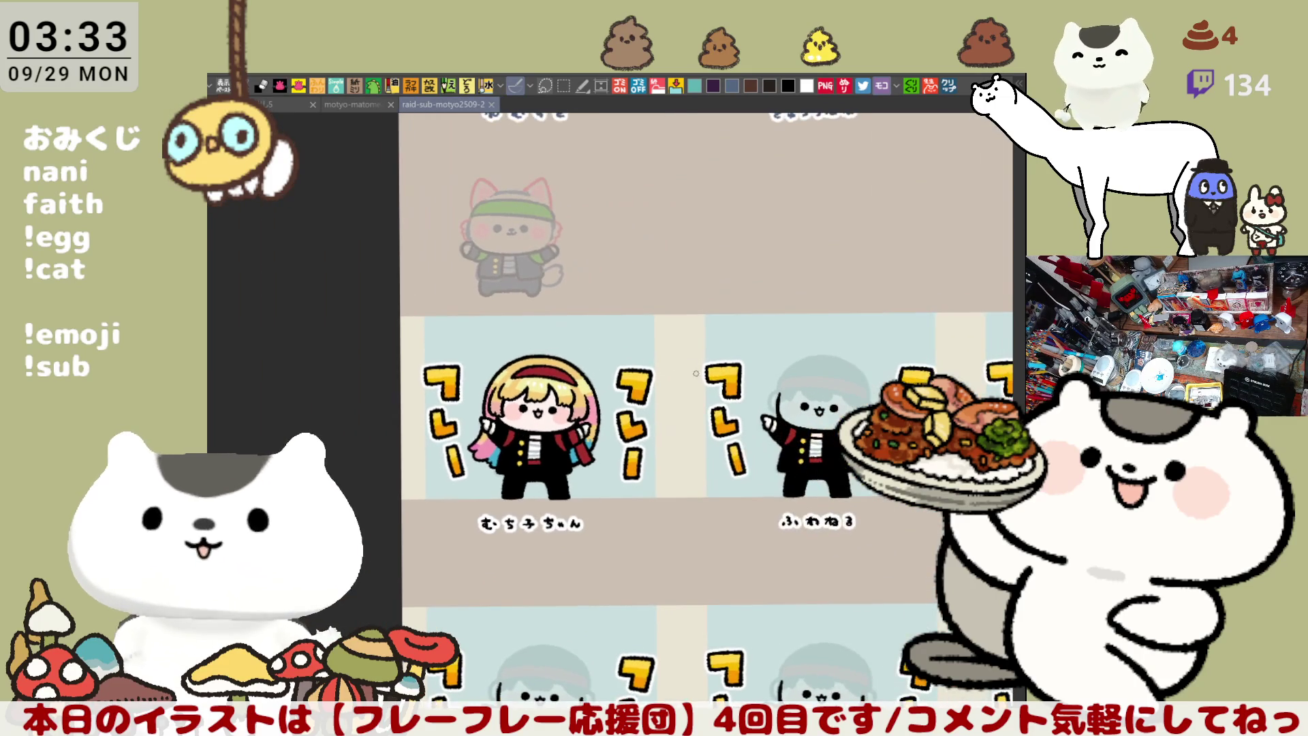
pyautogui.moveTo(839, 569); pyautogui.dragTo(758, 489)
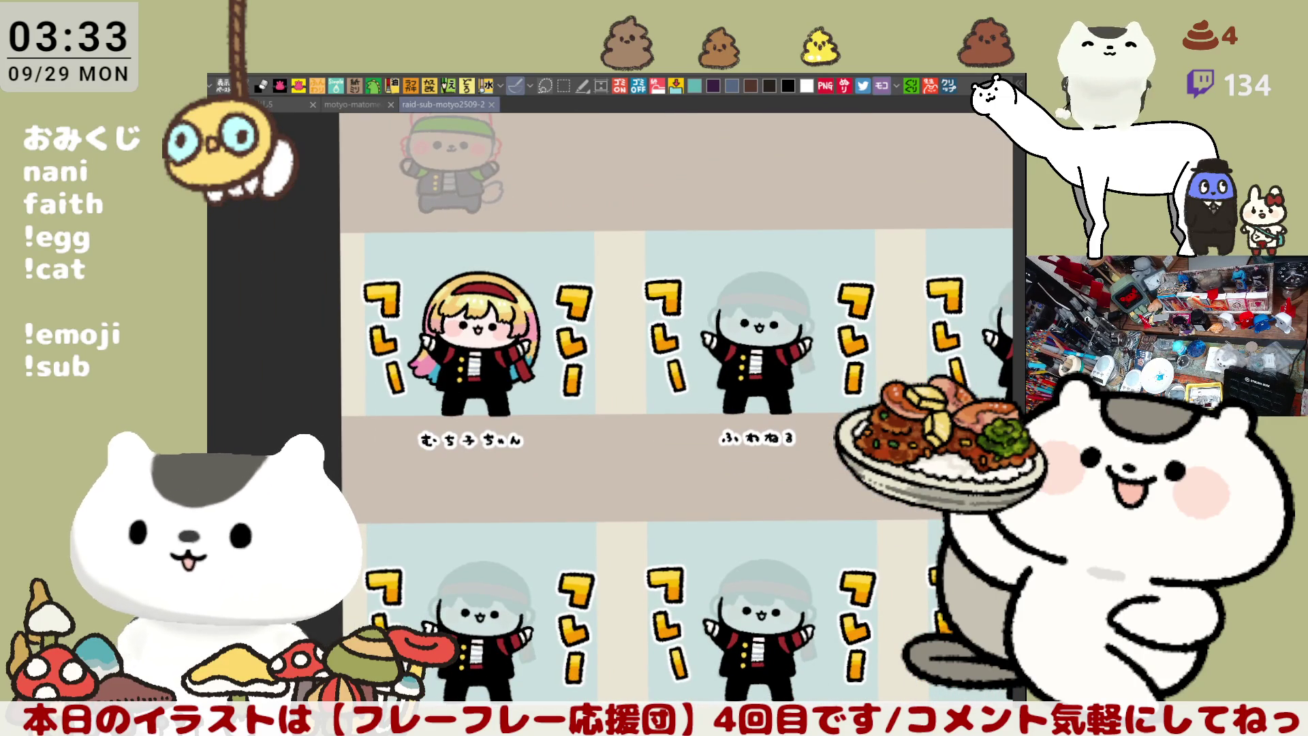
pyautogui.press('m')
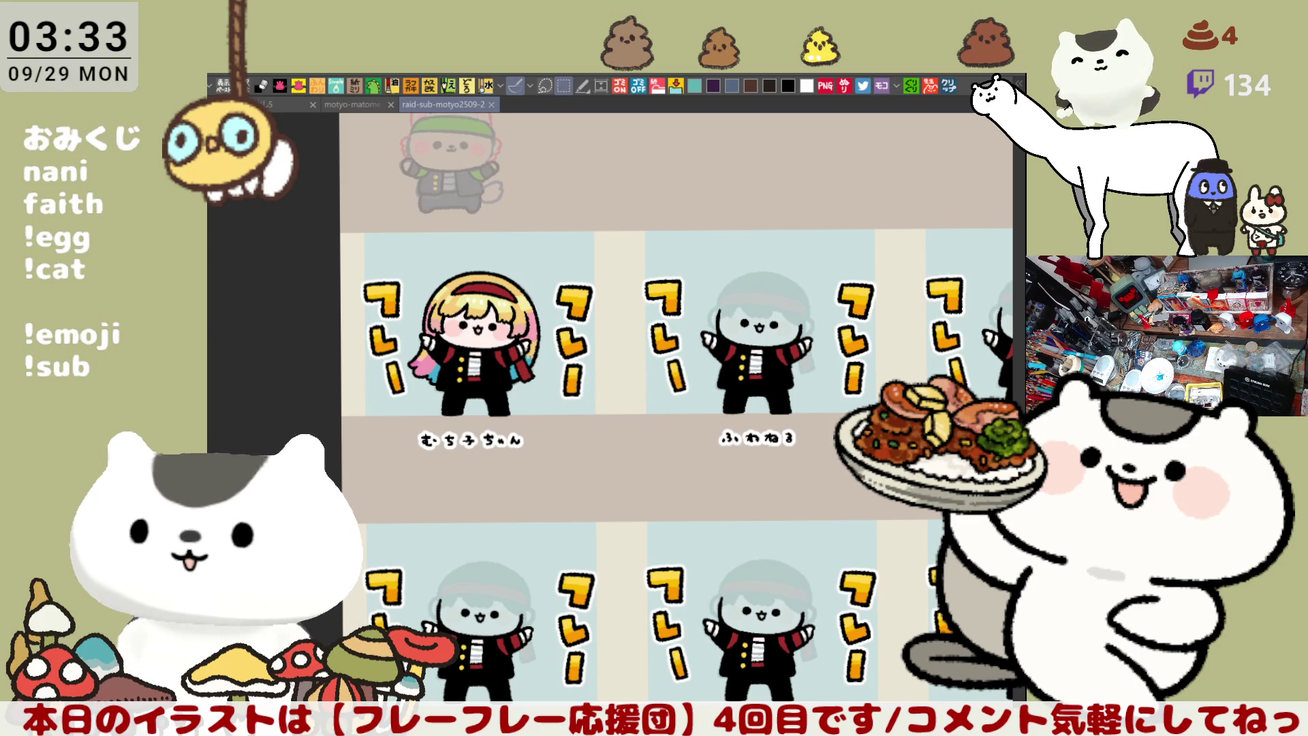
pyautogui.moveTo(583, 475); pyautogui.dragTo(350, 222)
pyautogui.hotkey('ctrl', 'd')
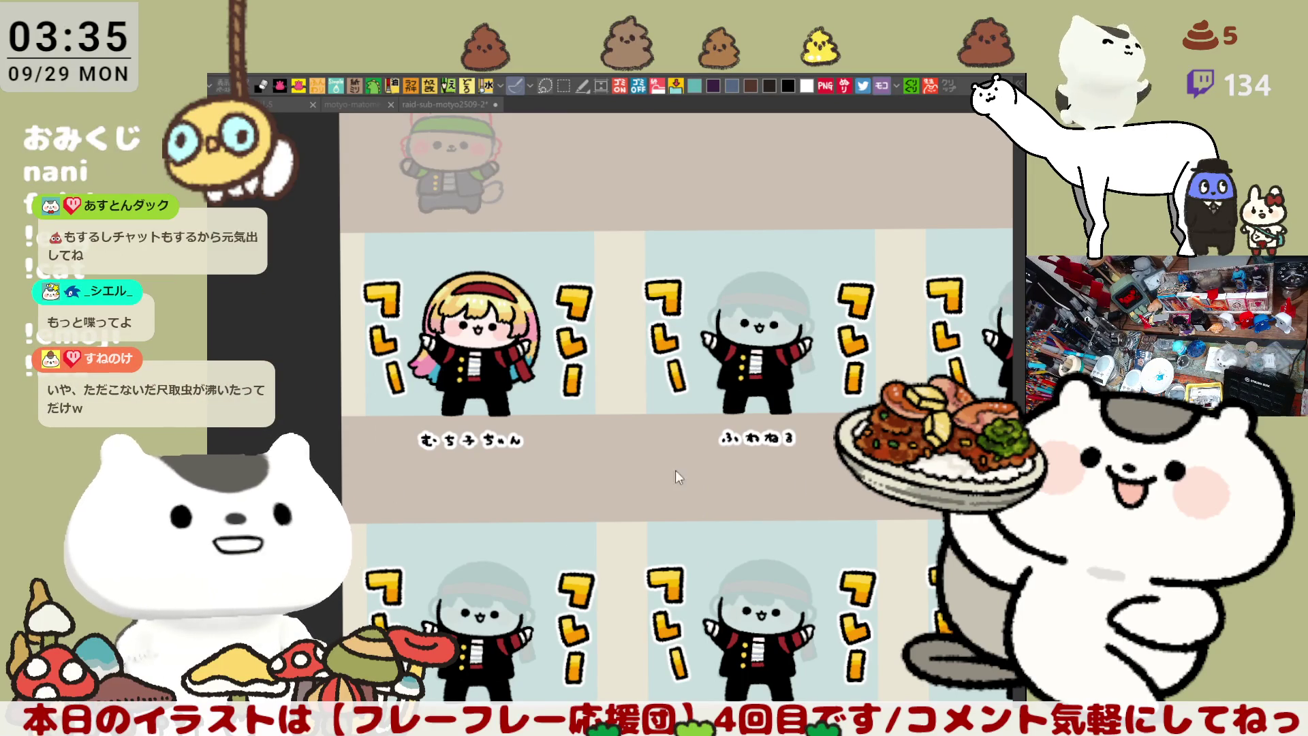
pyautogui.click(808, 482)
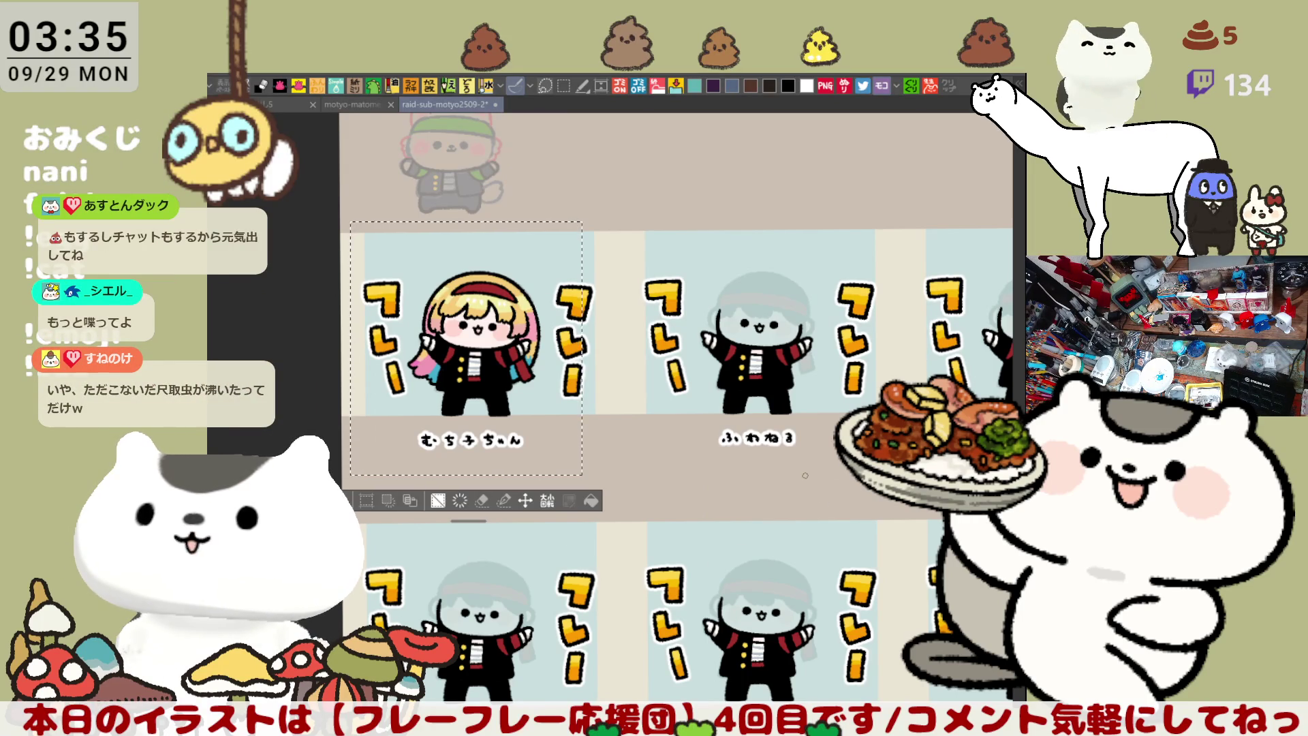
# Deselect, save the sticker sheet, and move to the next cheering character panel
pyautogui.scroll(2, 783, 463)
pyautogui.scroll(2, 723, 392)
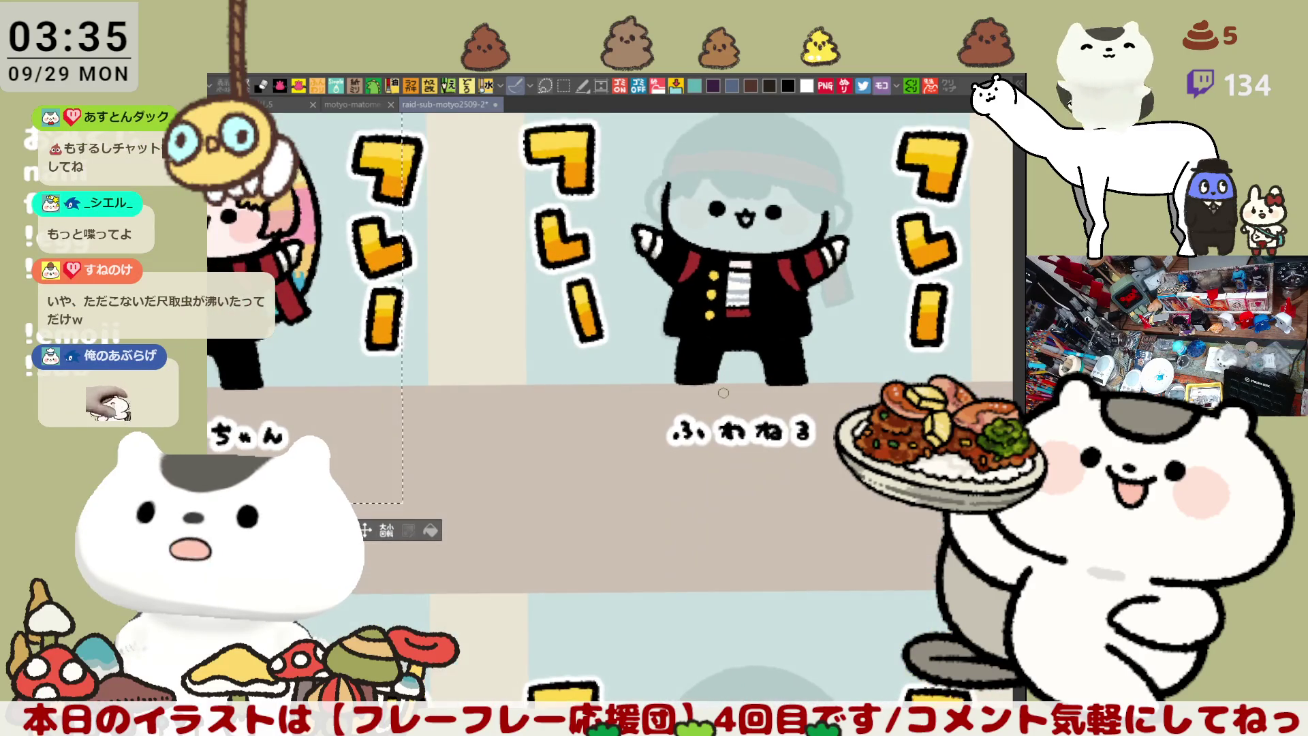
pyautogui.hotkey('ctrl', 'd')
pyautogui.hotkey('ctrl', 's')
pyautogui.moveTo(728, 245); pyautogui.dragTo(709, 291)
pyautogui.scroll(3, 710, 291)
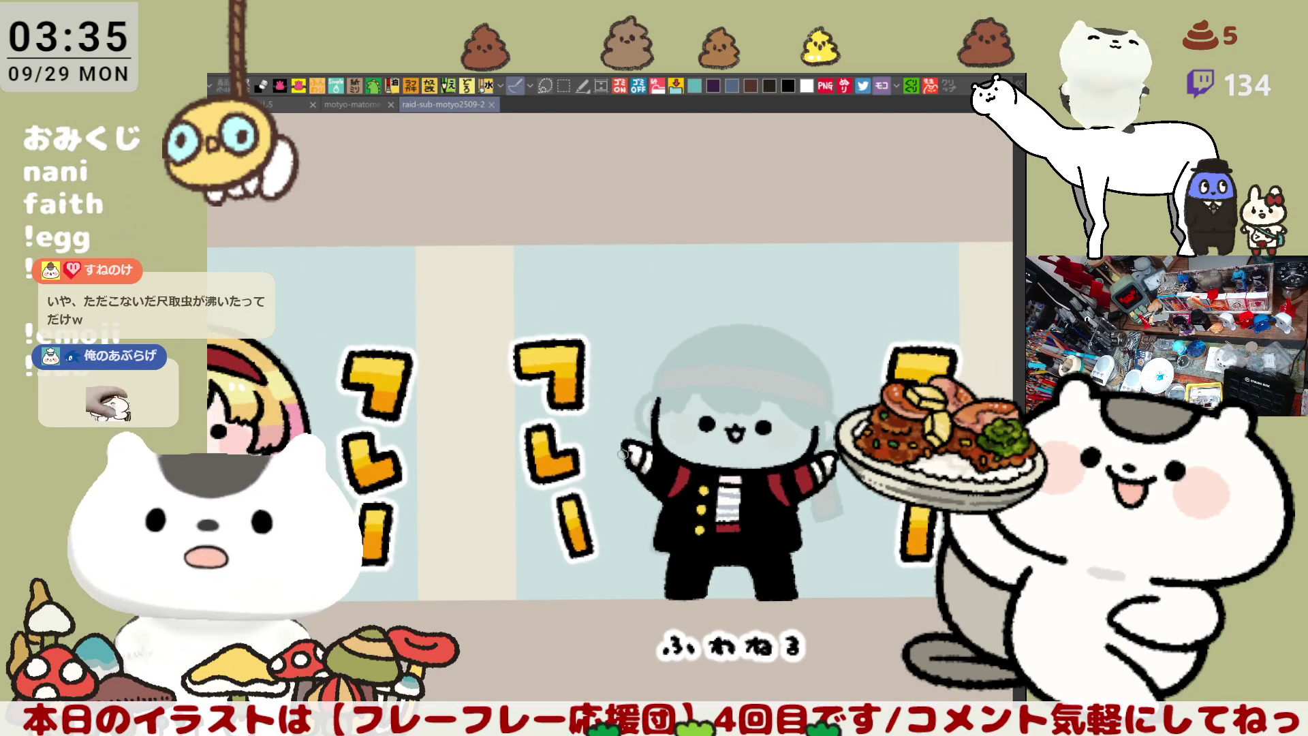
pyautogui.scroll(1, 693, 521)
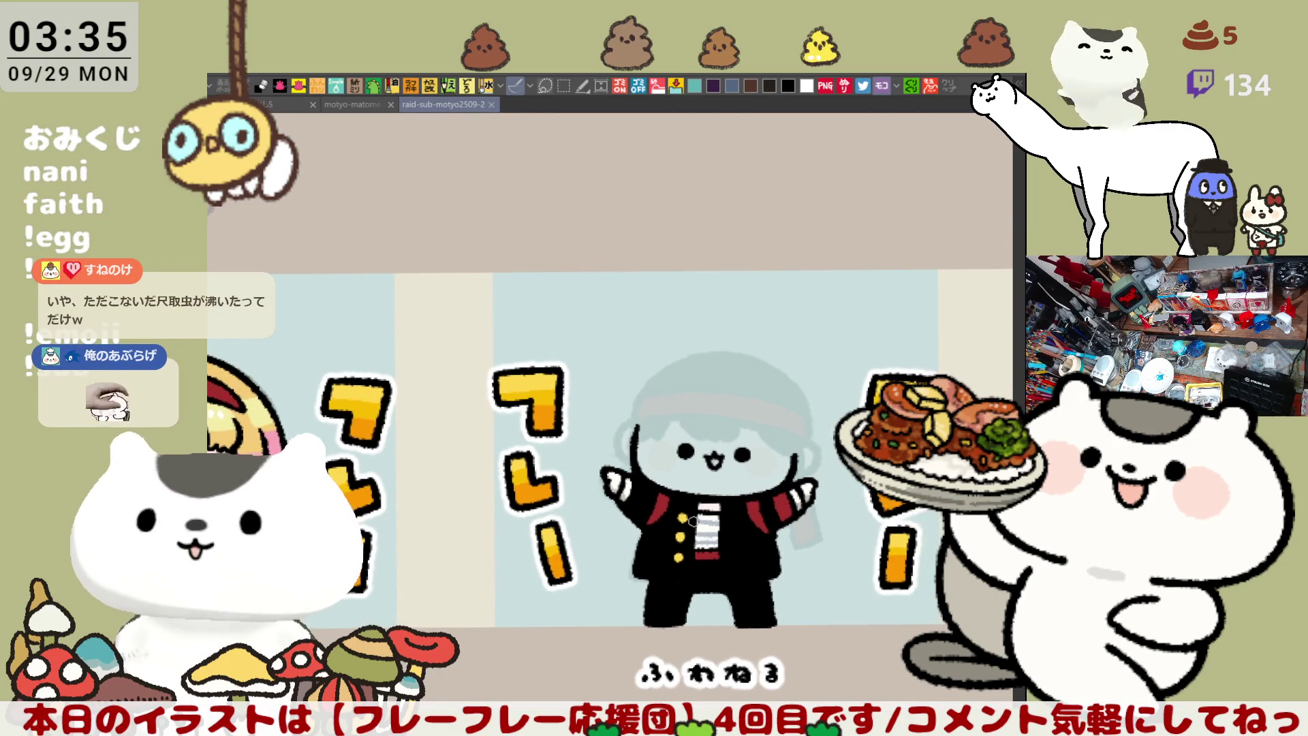
pyautogui.scroll(2, 692, 521)
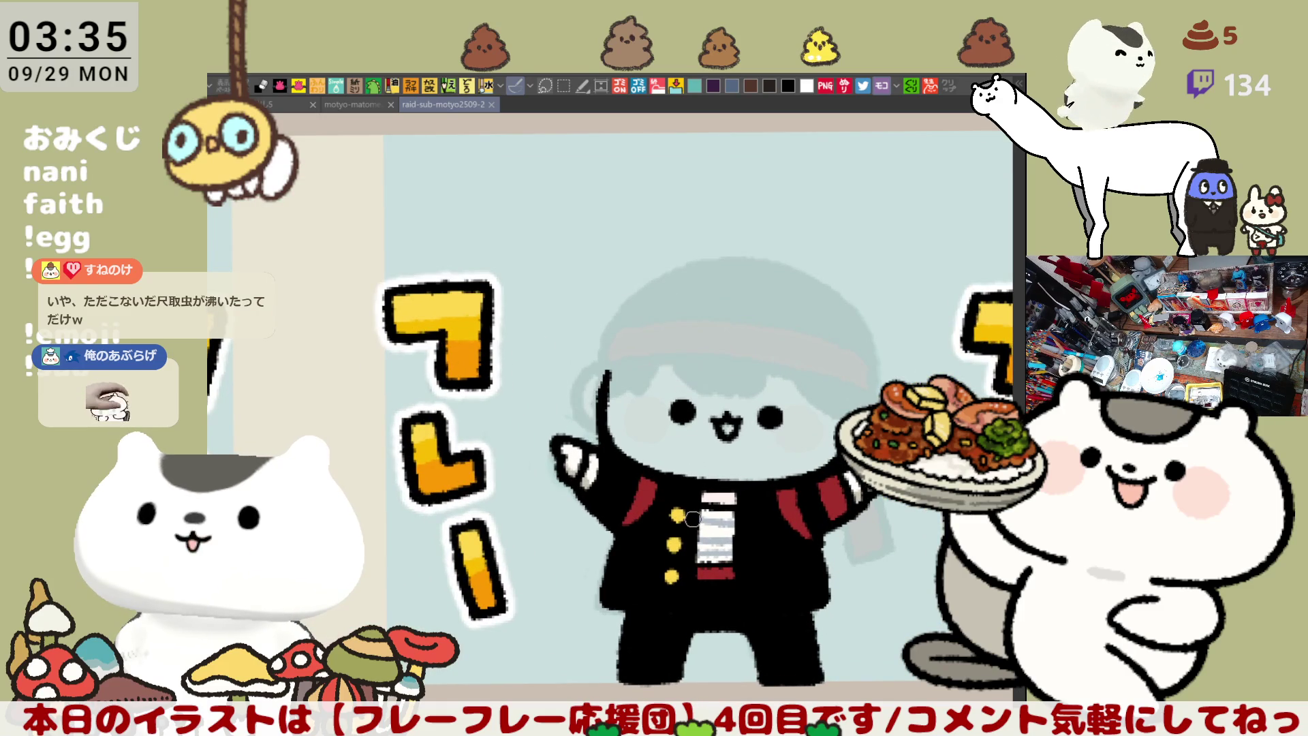
pyautogui.moveTo(693, 519)
pyautogui.mouseDown()
pyautogui.moveTo(703, 515)
pyautogui.moveTo(634, 414)
pyautogui.moveTo(771, 387)
pyautogui.moveTo(634, 389)
pyautogui.moveTo(518, 354)
pyautogui.moveTo(624, 304)
pyautogui.moveTo(658, 350)
pyautogui.mouseUp()
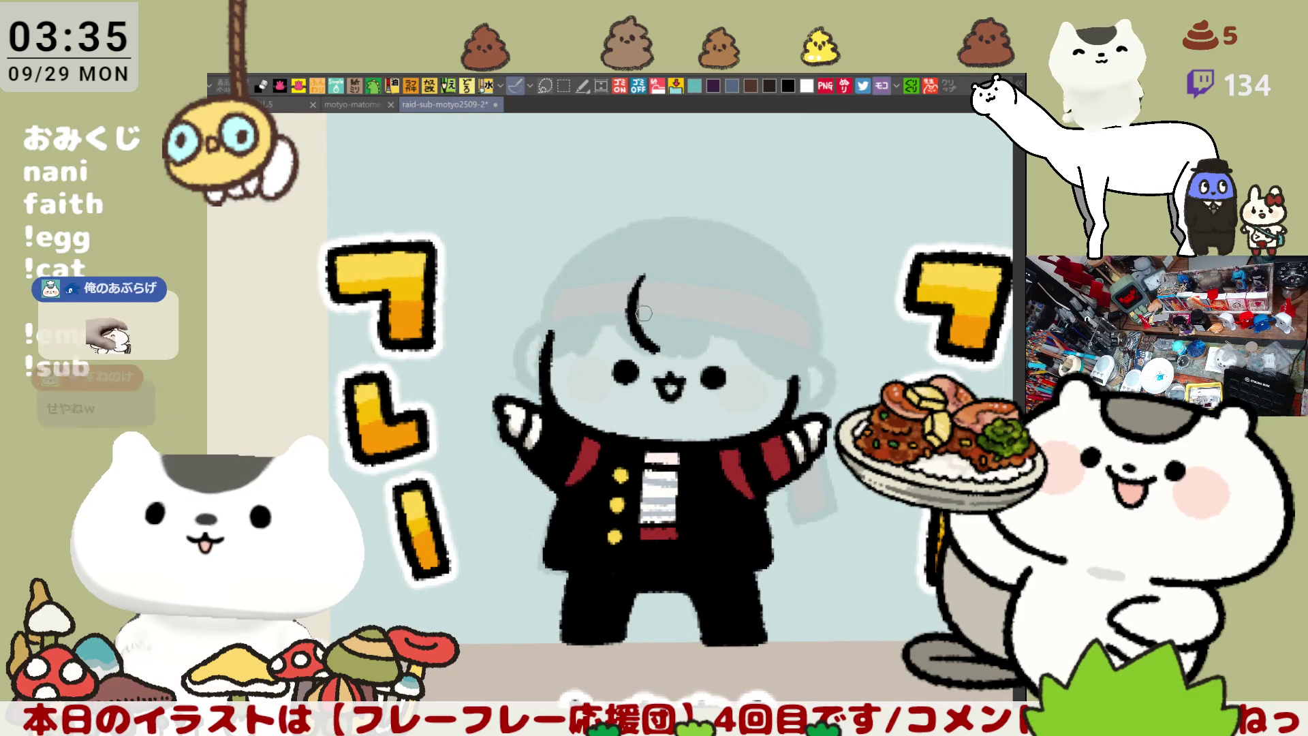
# Draw a wavy fringe across the forehead and a curved strand on the right
pyautogui.hotkey('ctrl', 'z')
pyautogui.moveTo(637, 291)
pyautogui.mouseDown()
pyautogui.moveTo(641, 341)
pyautogui.moveTo(687, 348)
pyautogui.moveTo(637, 319)
pyautogui.moveTo(672, 351)
pyautogui.moveTo(686, 348)
pyautogui.mouseUp()
pyautogui.hotkey('ctrl', 'z')
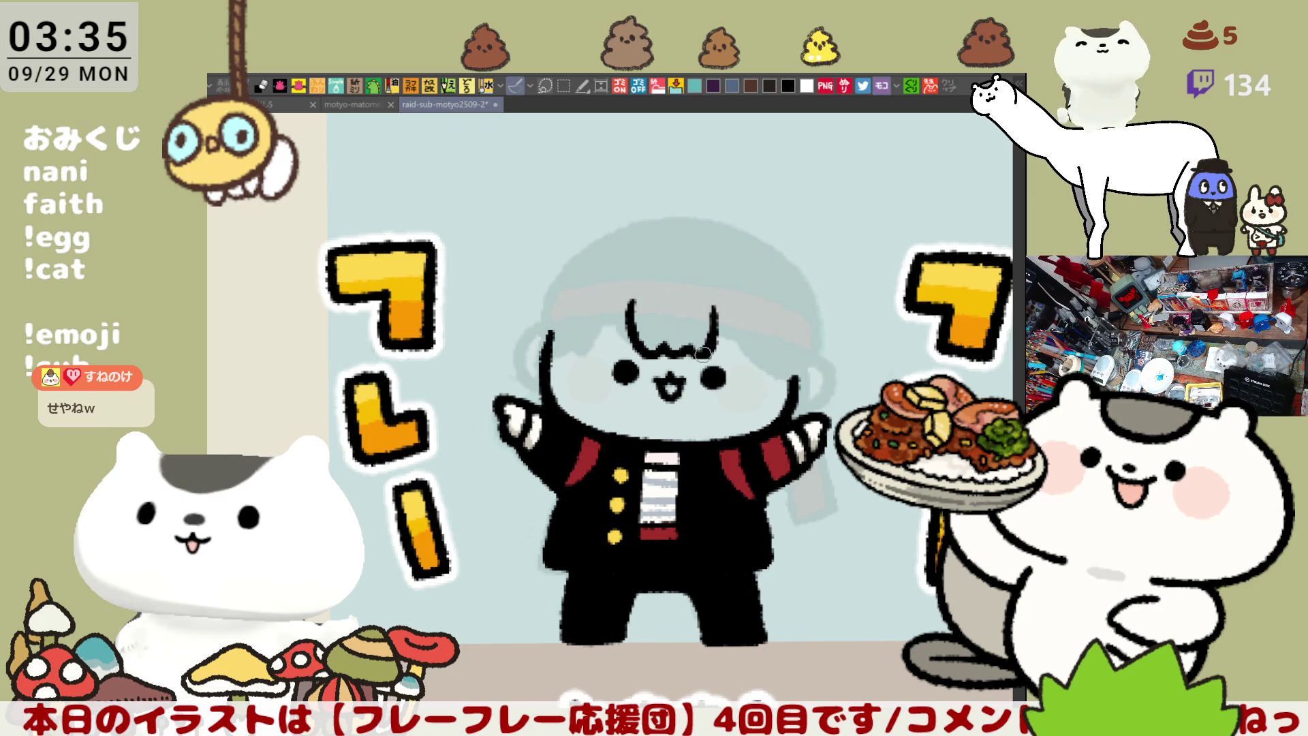
pyautogui.moveTo(711, 344); pyautogui.dragTo(721, 314)
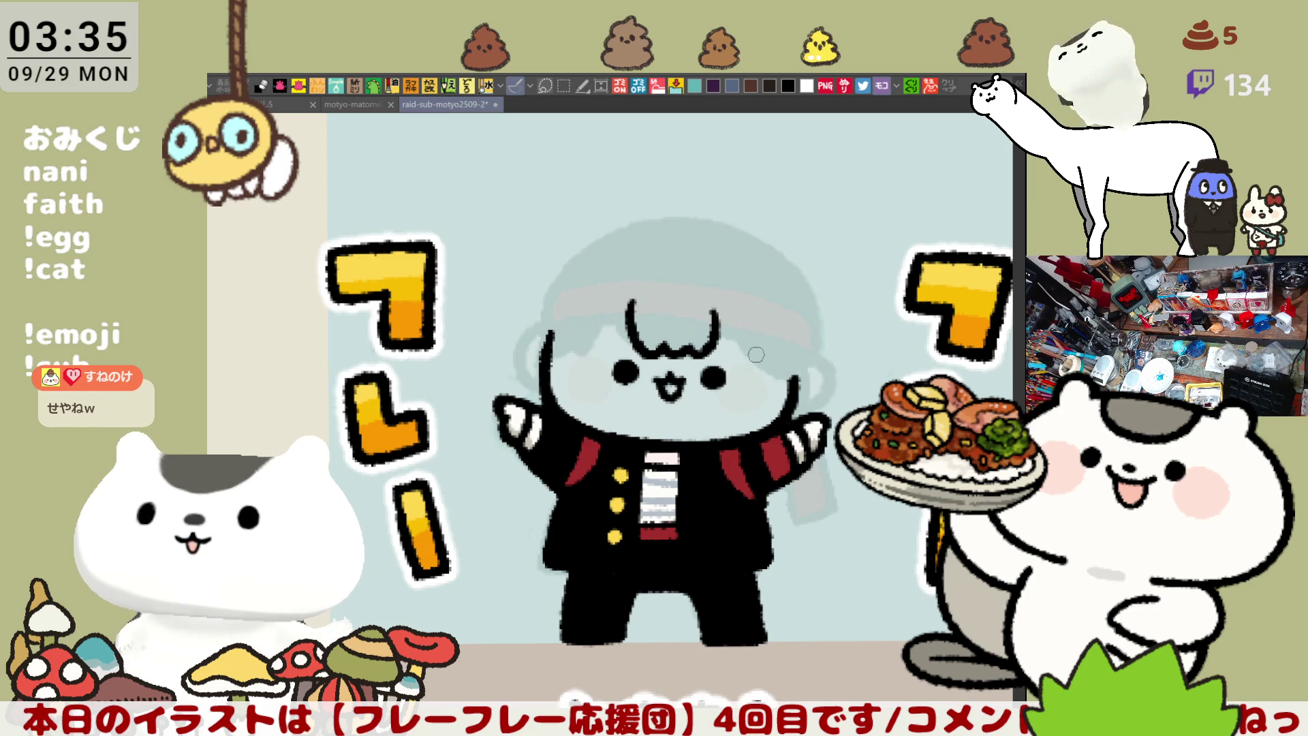
pyautogui.moveTo(713, 326); pyautogui.dragTo(776, 361)
pyautogui.hotkey('ctrl', 'z')
pyautogui.moveTo(713, 326); pyautogui.dragTo(776, 361)
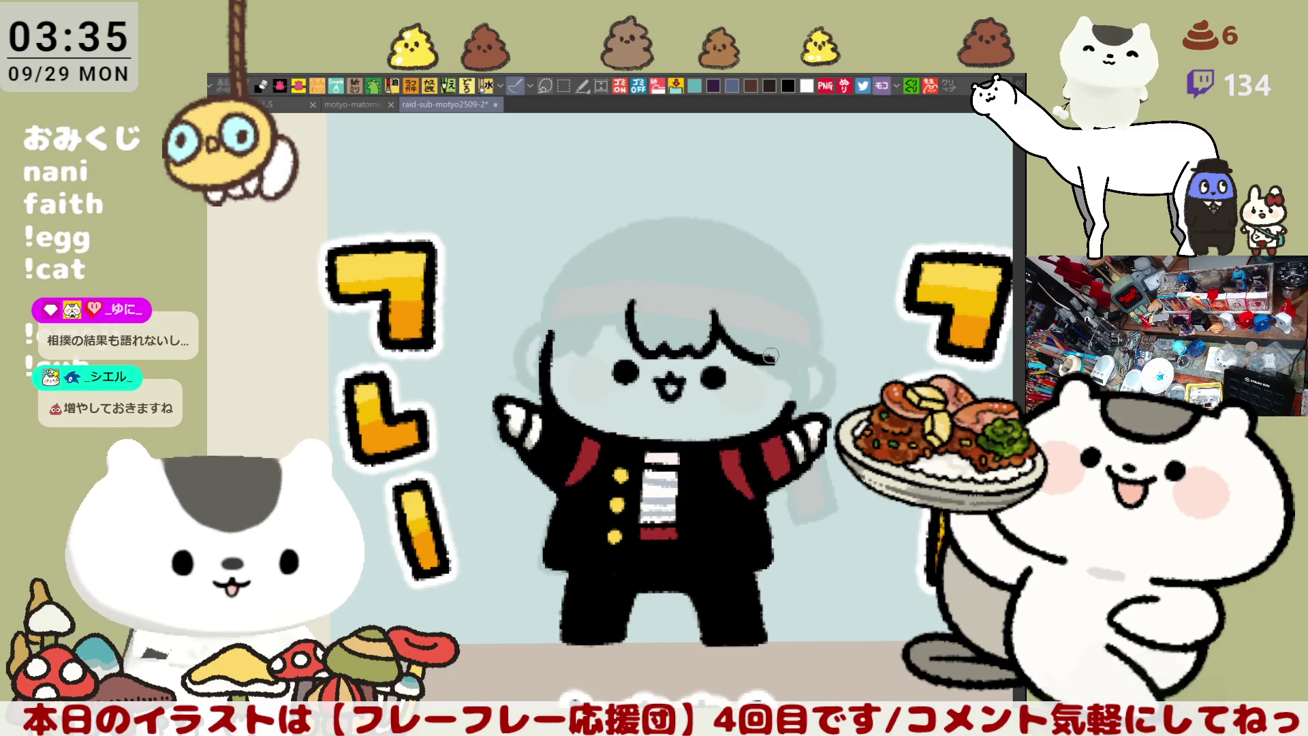
# Draw the right hair outline down past the face, then flip the view horizontally
pyautogui.moveTo(769, 351); pyautogui.dragTo(768, 404)
pyautogui.hotkey('ctrl', 'z')
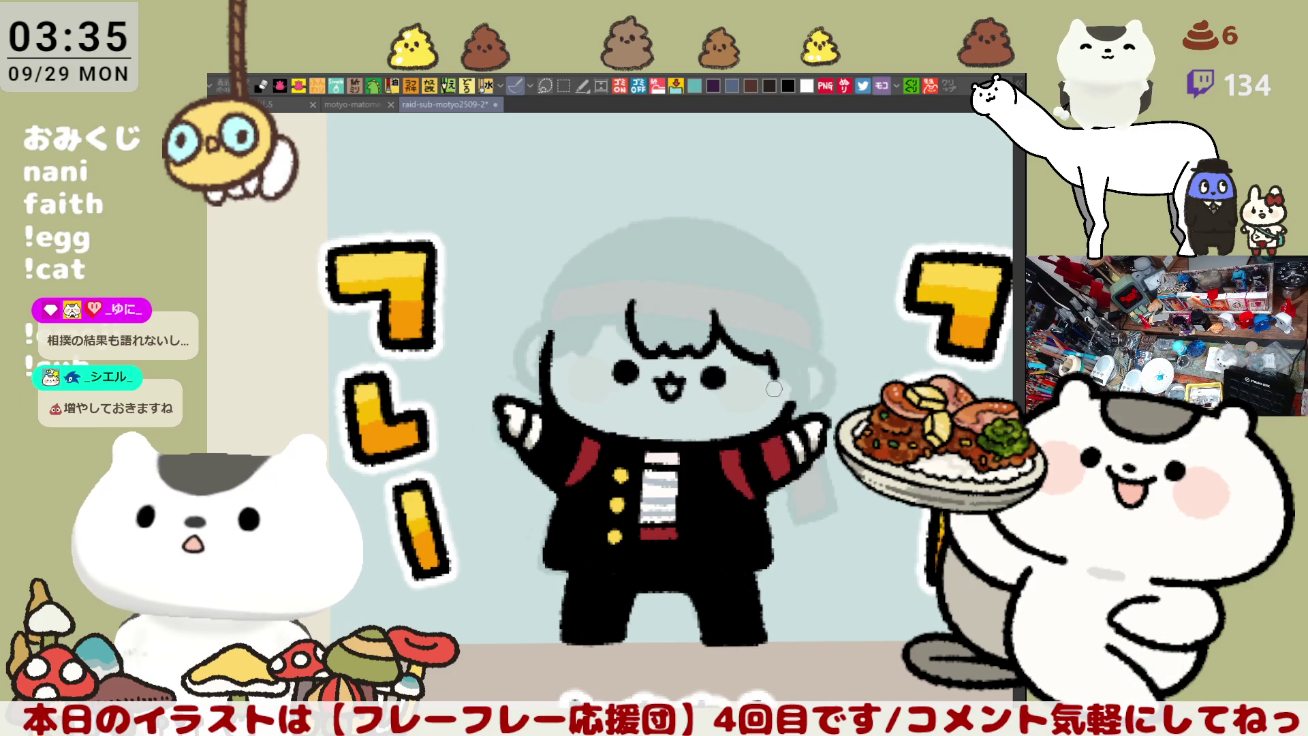
pyautogui.moveTo(768, 349); pyautogui.dragTo(773, 394)
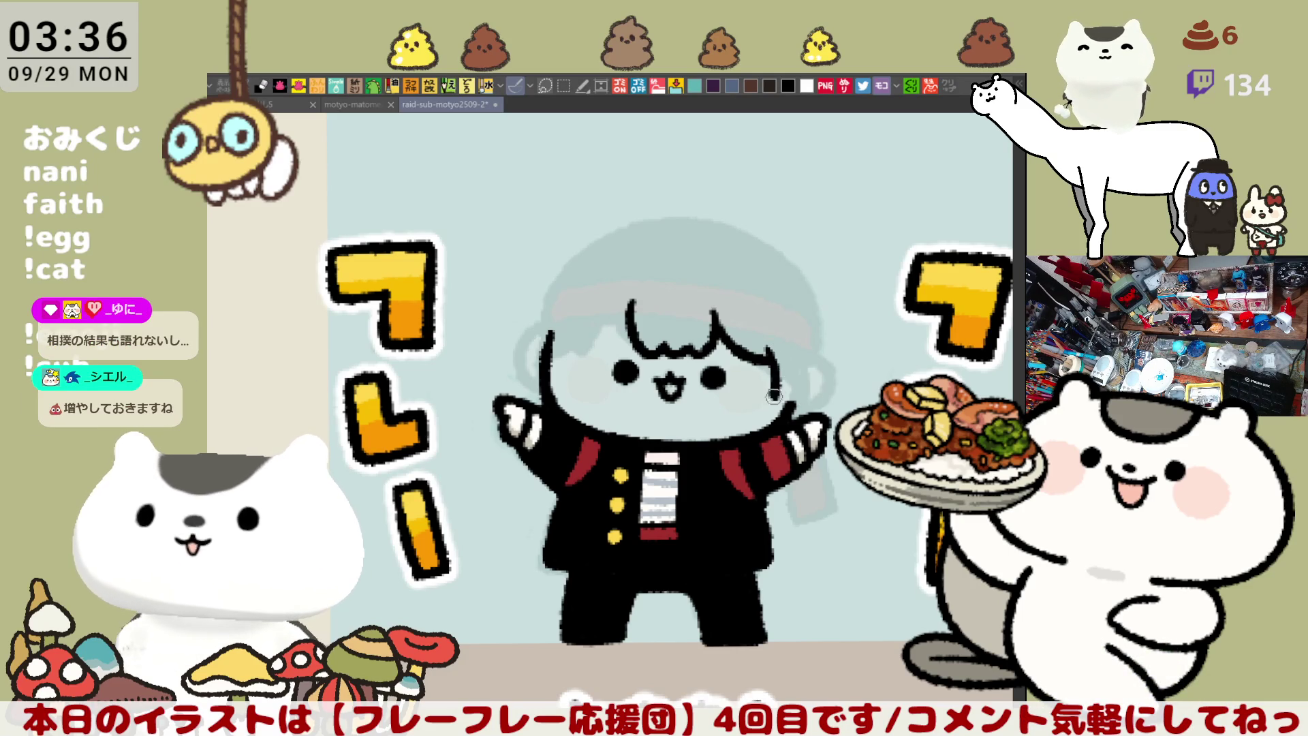
pyautogui.hotkey('ctrl', 'z')
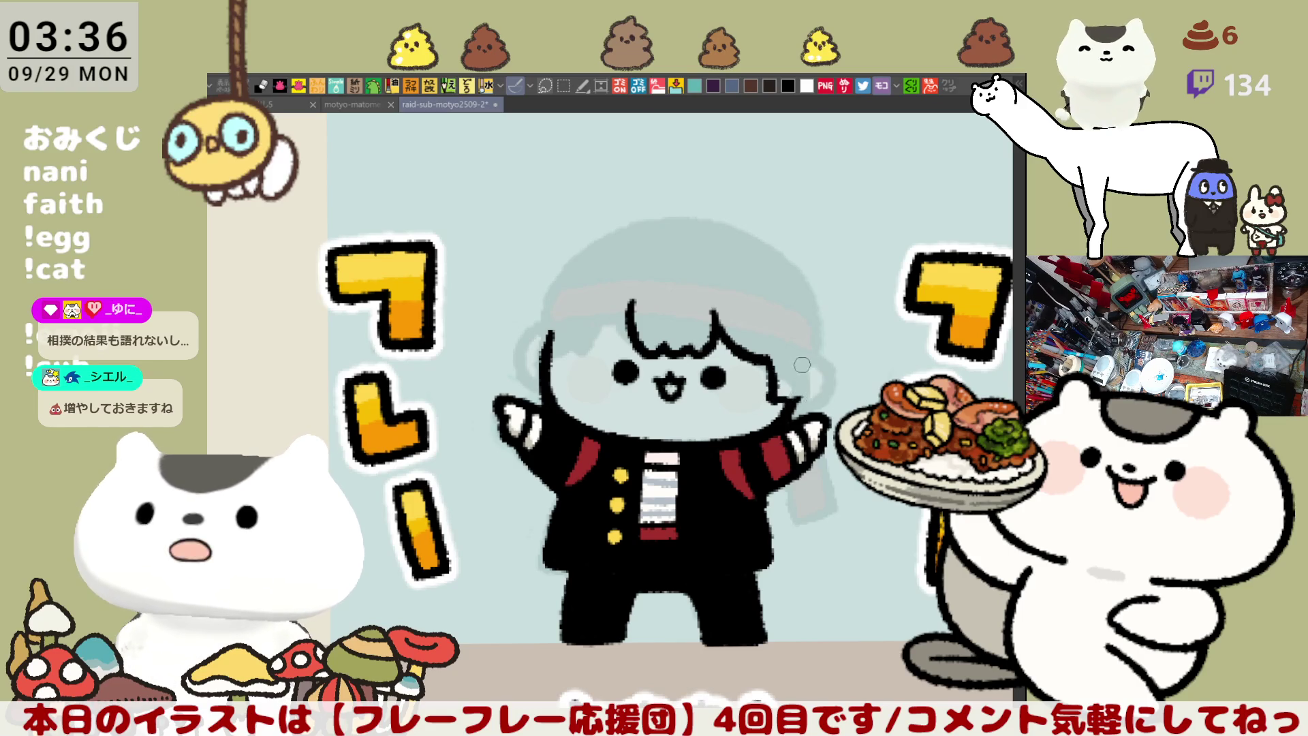
pyautogui.moveTo(758, 348)
pyautogui.mouseDown()
pyautogui.moveTo(768, 402)
pyautogui.moveTo(804, 394)
pyautogui.moveTo(797, 371)
pyautogui.mouseUp()
pyautogui.press('h')
pyautogui.scroll(1, 494, 413)
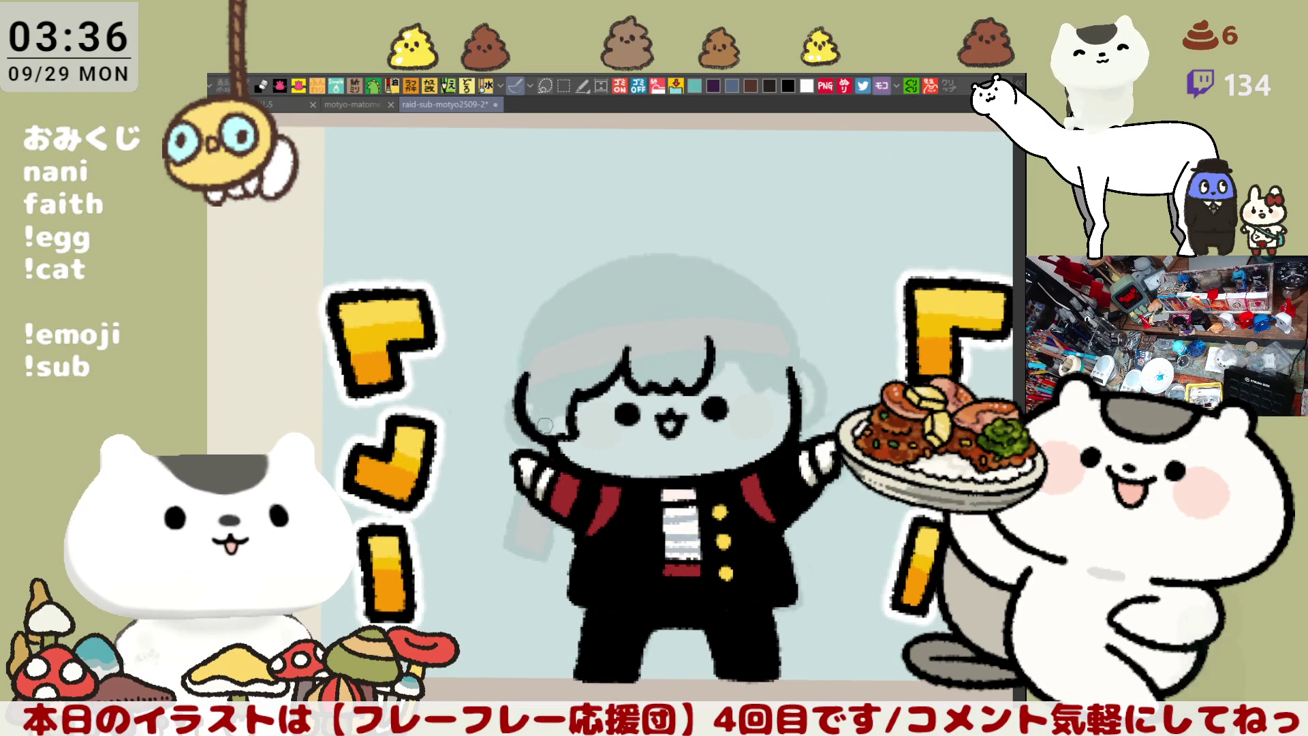
# Draw the curved left hair outline beside the face, plus a short stroke at the cheek edge
pyautogui.moveTo(528, 386); pyautogui.dragTo(563, 438)
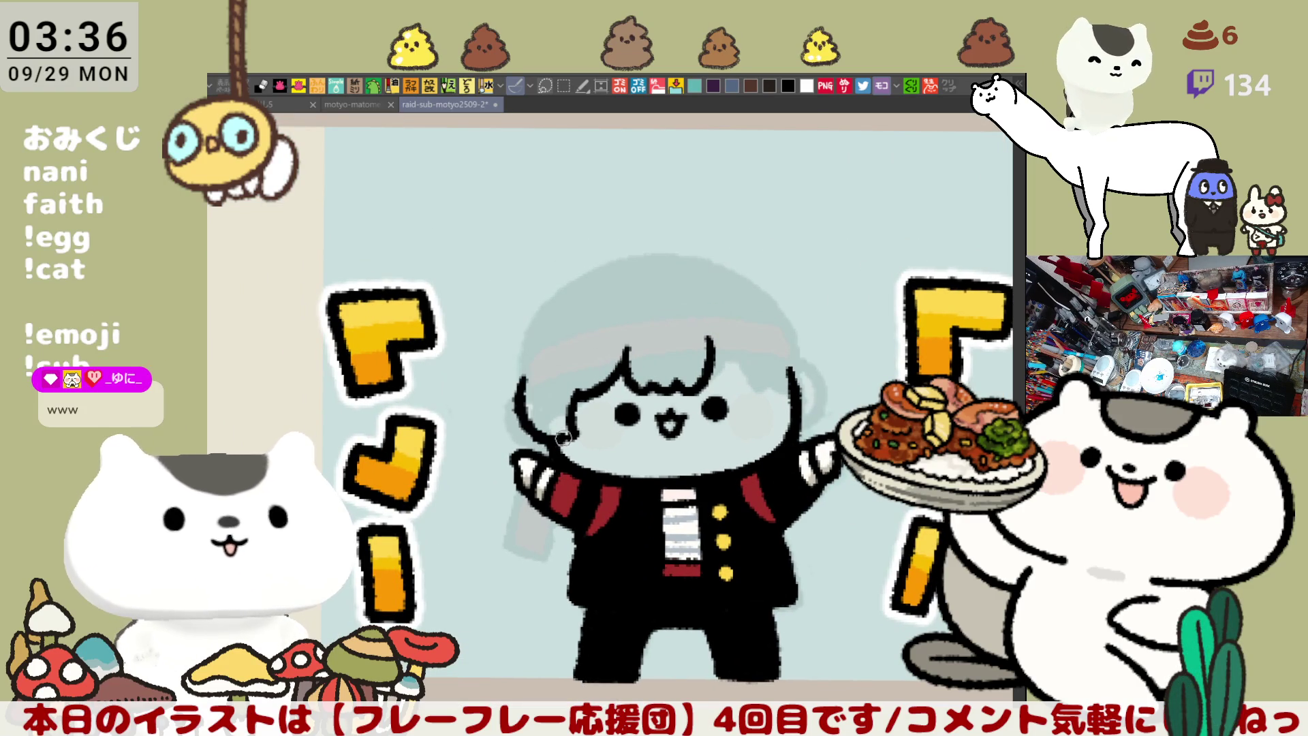
pyautogui.hotkey('ctrl', 'z')
pyautogui.moveTo(522, 373); pyautogui.dragTo(555, 438)
pyautogui.hotkey('ctrl', 'z')
pyautogui.moveTo(522, 373); pyautogui.dragTo(556, 440)
pyautogui.hotkey('ctrl', 'z')
pyautogui.moveTo(521, 375); pyautogui.dragTo(553, 428)
pyautogui.hotkey('ctrl', 'z')
pyautogui.moveTo(525, 379); pyautogui.dragTo(554, 425)
pyautogui.hotkey('ctrl', 'z')
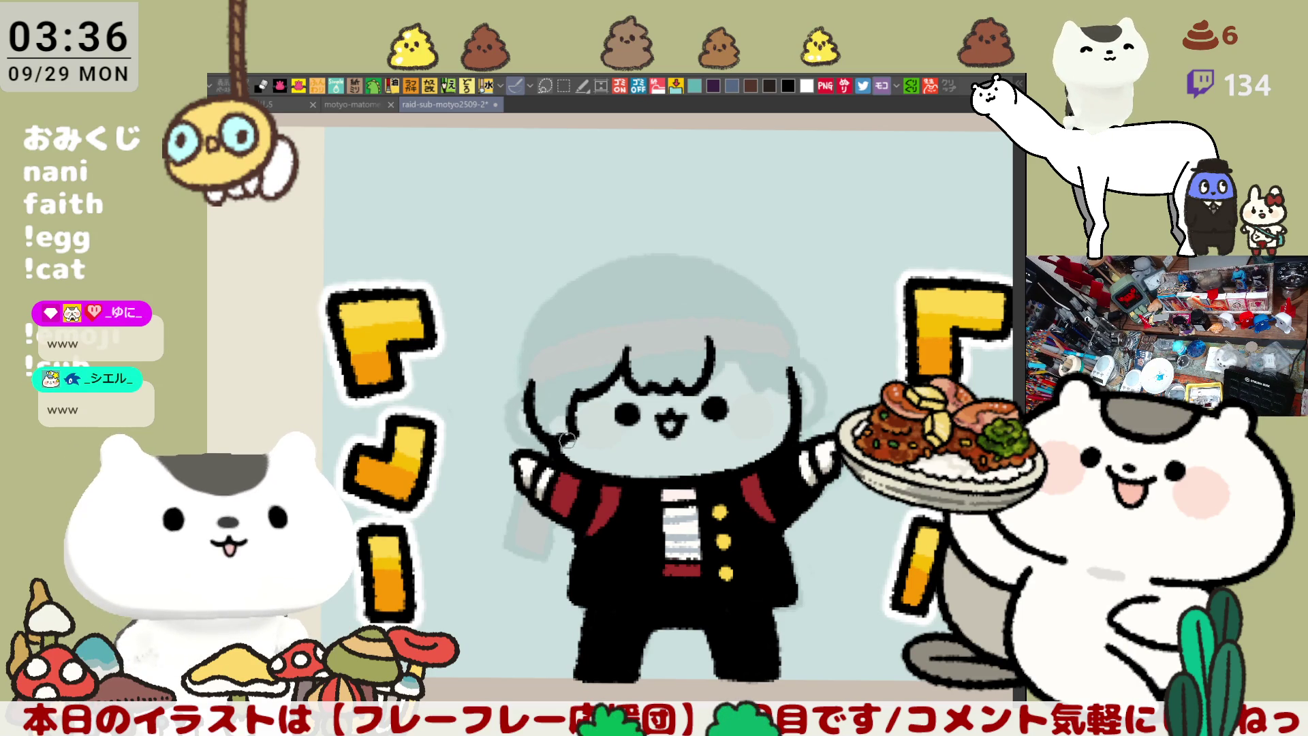
pyautogui.hotkey('ctrl', 'z')
pyautogui.moveTo(522, 375)
pyautogui.mouseDown()
pyautogui.moveTo(535, 424)
pyautogui.moveTo(551, 420)
pyautogui.mouseUp()
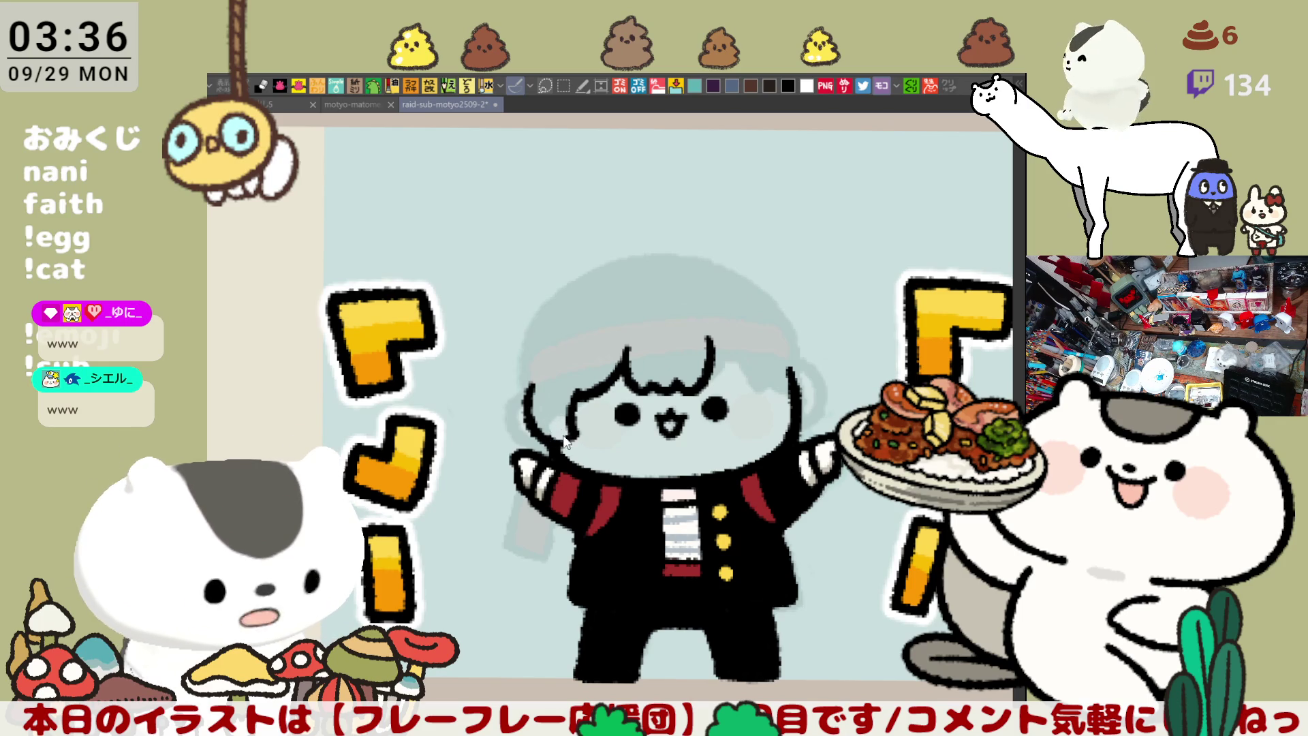
pyautogui.moveTo(556, 434); pyautogui.dragTo(565, 437)
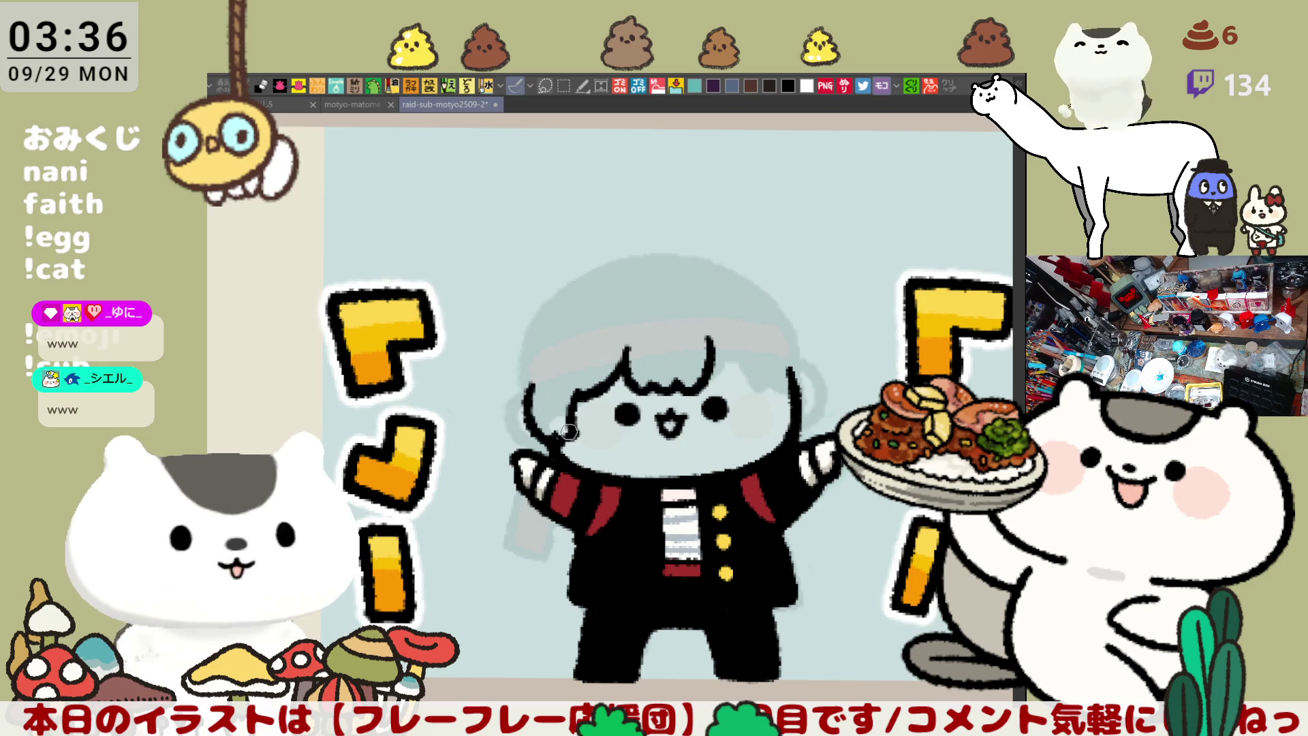
pyautogui.hscroll(3, 683, 364)
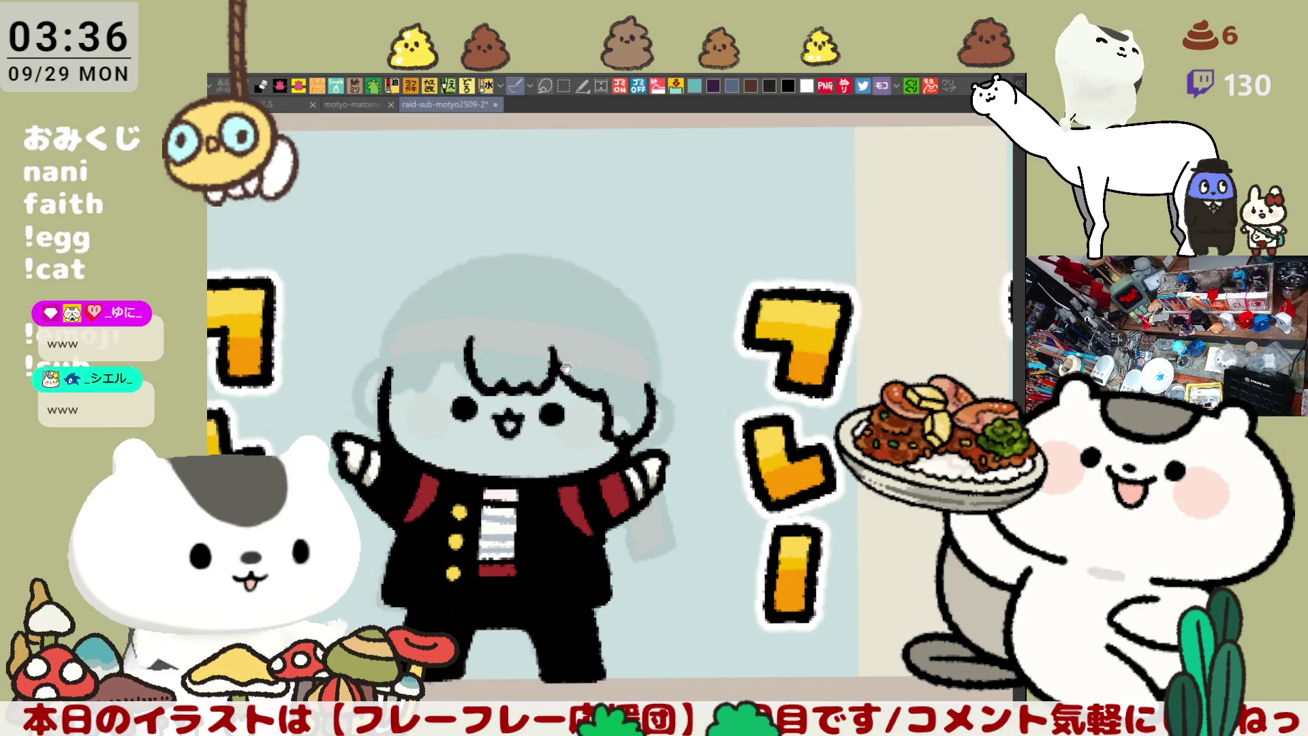
pyautogui.hscroll(-2, 571, 366)
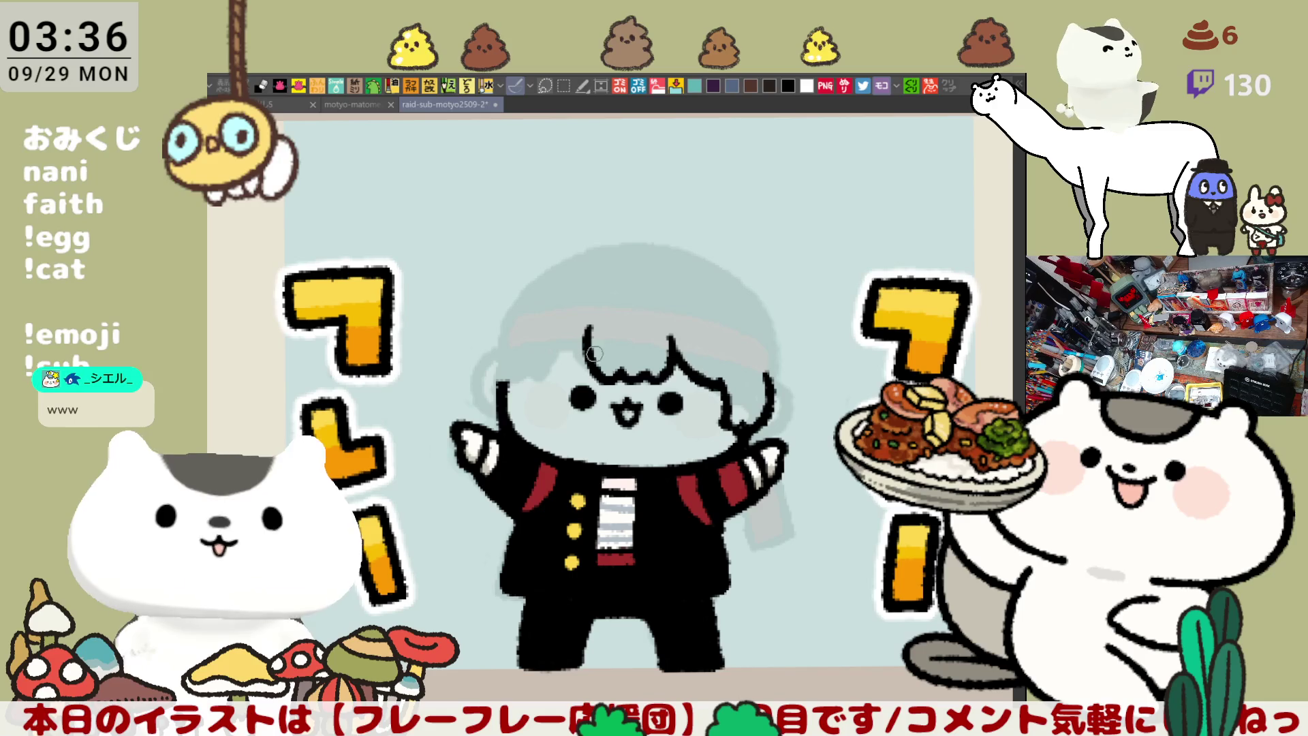
# With the canvas rotated, draw a long outline down the left side of the head
pyautogui.press('-')
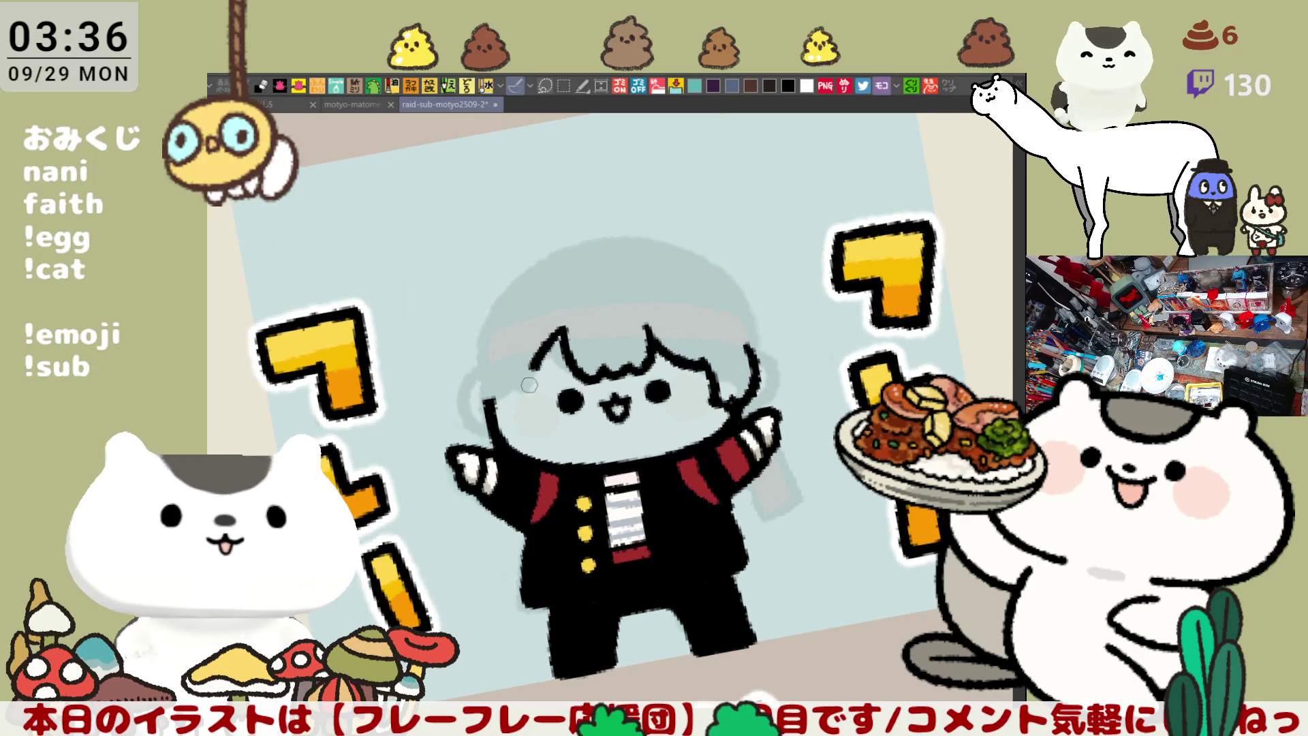
pyautogui.moveTo(545, 351); pyautogui.dragTo(526, 398)
pyautogui.hotkey('ctrl', 'z')
pyautogui.moveTo(550, 344); pyautogui.dragTo(535, 399)
pyautogui.hotkey('ctrl', 'z')
pyautogui.moveTo(567, 327); pyautogui.dragTo(533, 401)
pyautogui.hotkey('ctrl', 'z')
pyautogui.moveTo(567, 328); pyautogui.dragTo(534, 400)
pyautogui.hotkey('ctrl', 'z')
pyautogui.moveTo(567, 329); pyautogui.dragTo(535, 404)
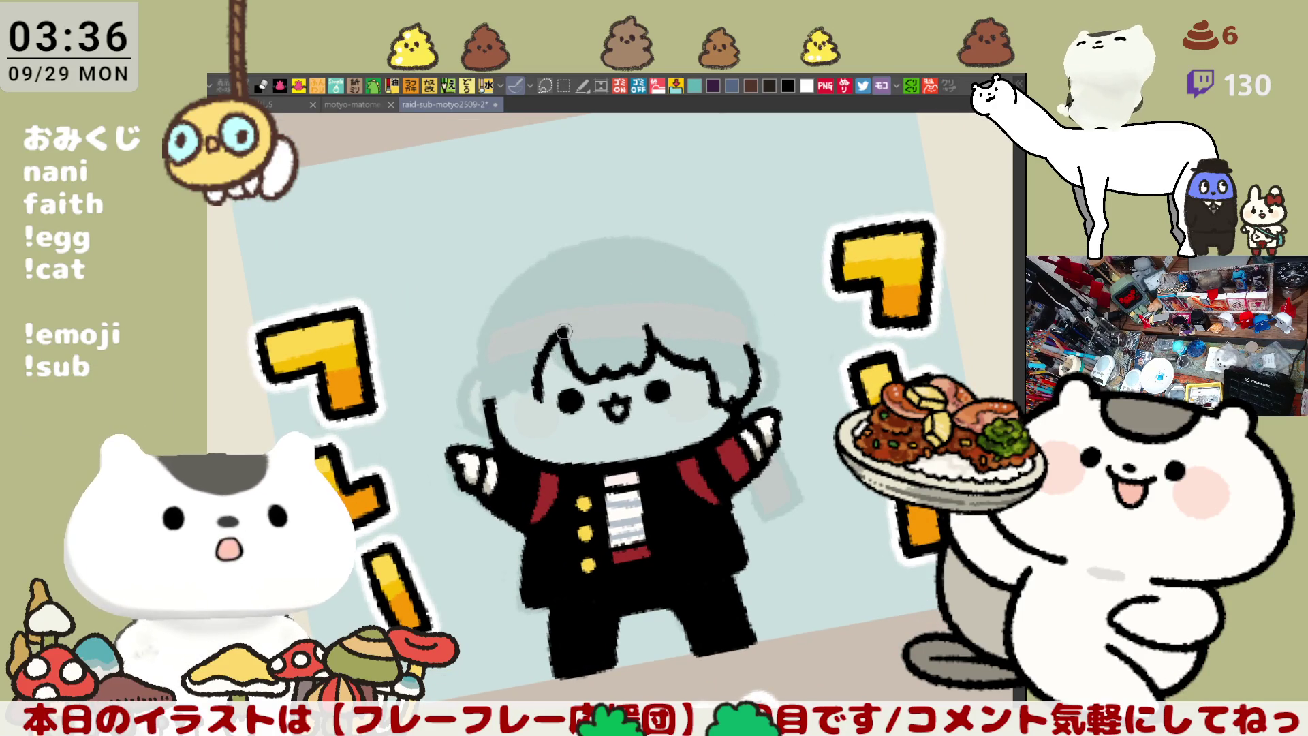
pyautogui.hotkey('ctrl', '@')
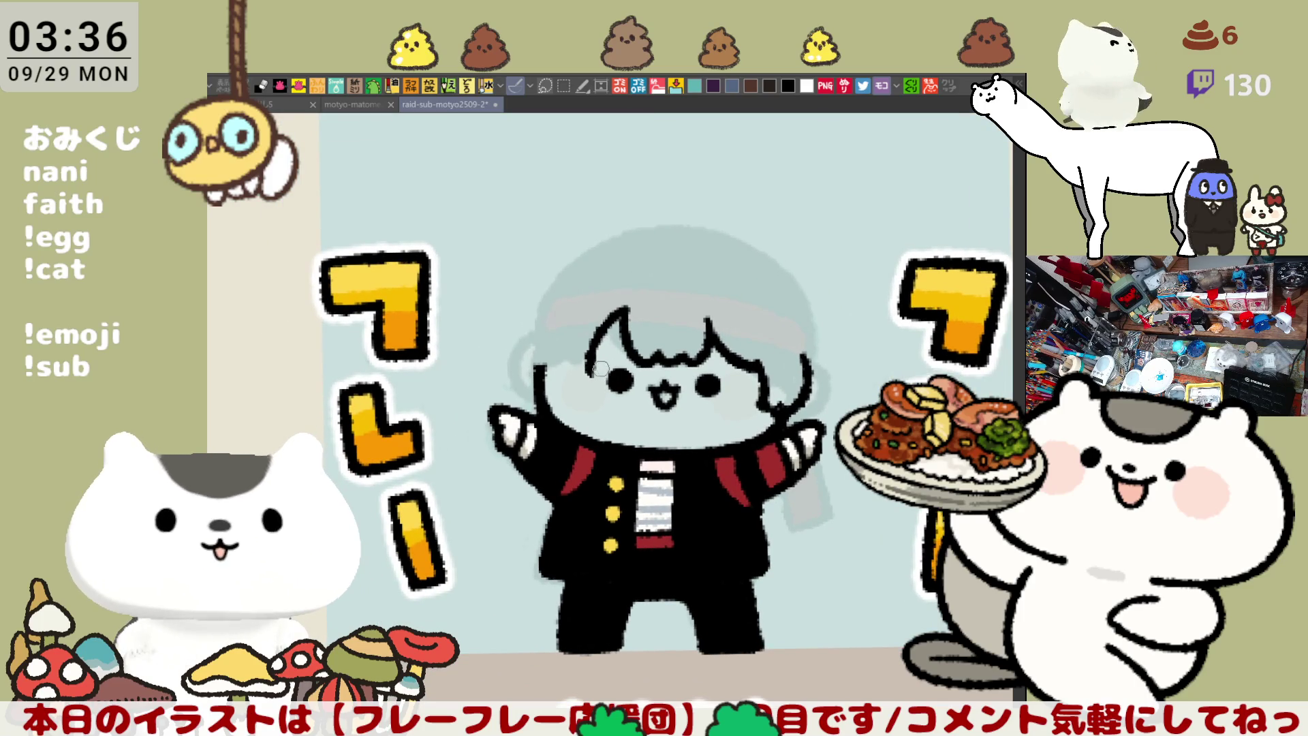
pyautogui.moveTo(545, 355); pyautogui.dragTo(592, 376)
pyautogui.hotkey('ctrl', 'z')
pyautogui.hotkey('ctrl', 'z')
pyautogui.hotkey('ctrl', 'z')
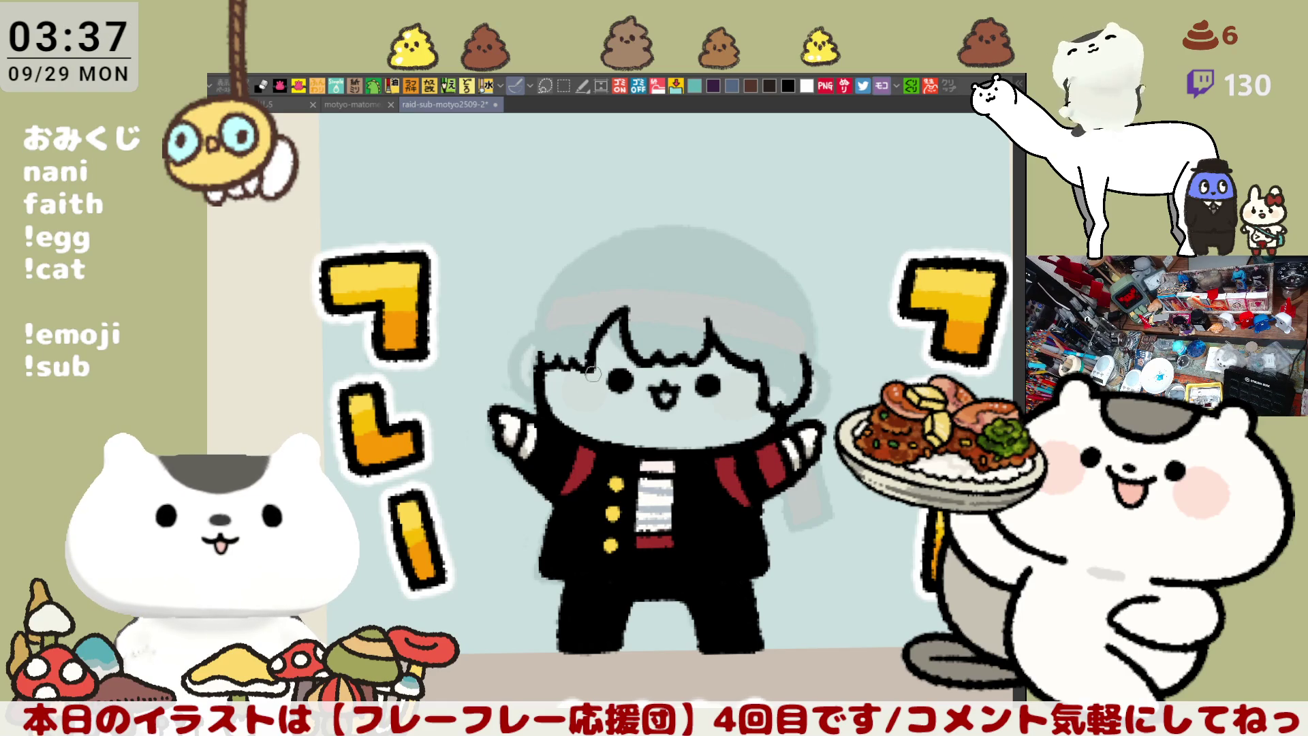
# Ink one clean black line down the head's left edge after repeated retries
pyautogui.moveTo(708, 300); pyautogui.dragTo(696, 289)
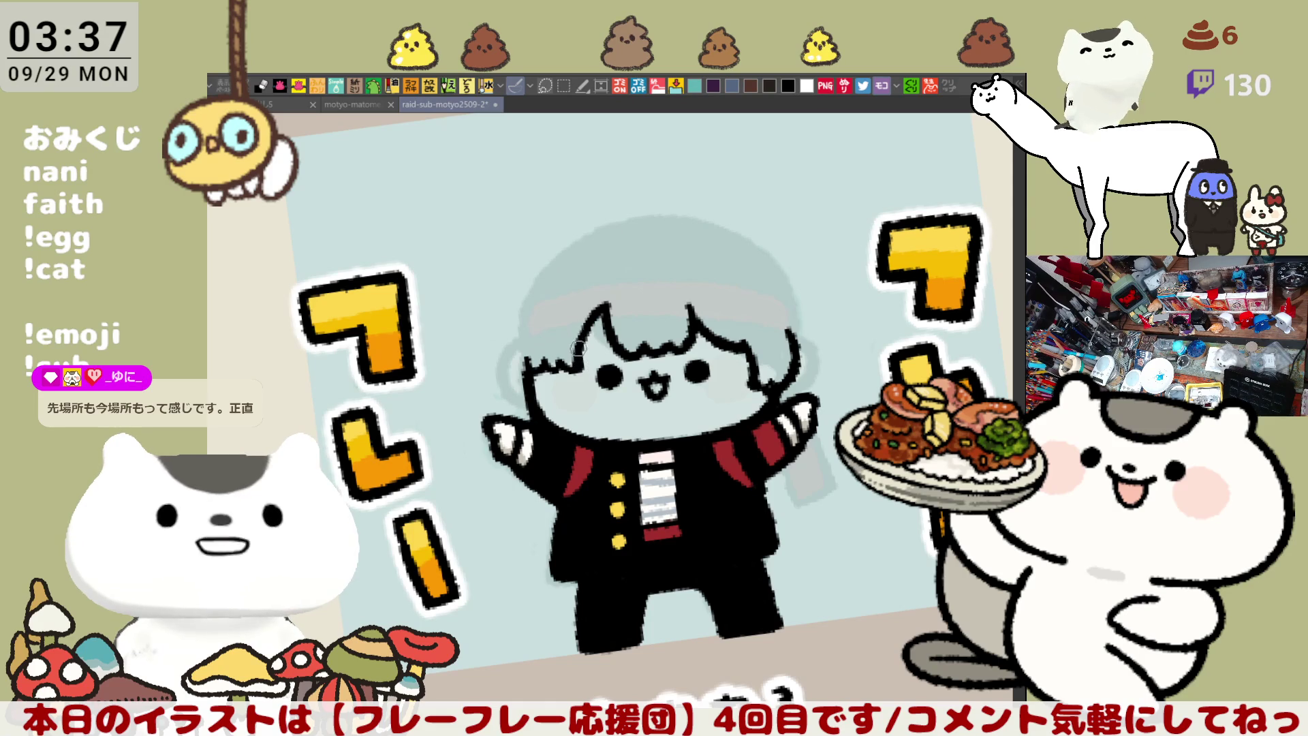
pyautogui.moveTo(696, 257); pyautogui.dragTo(724, 295)
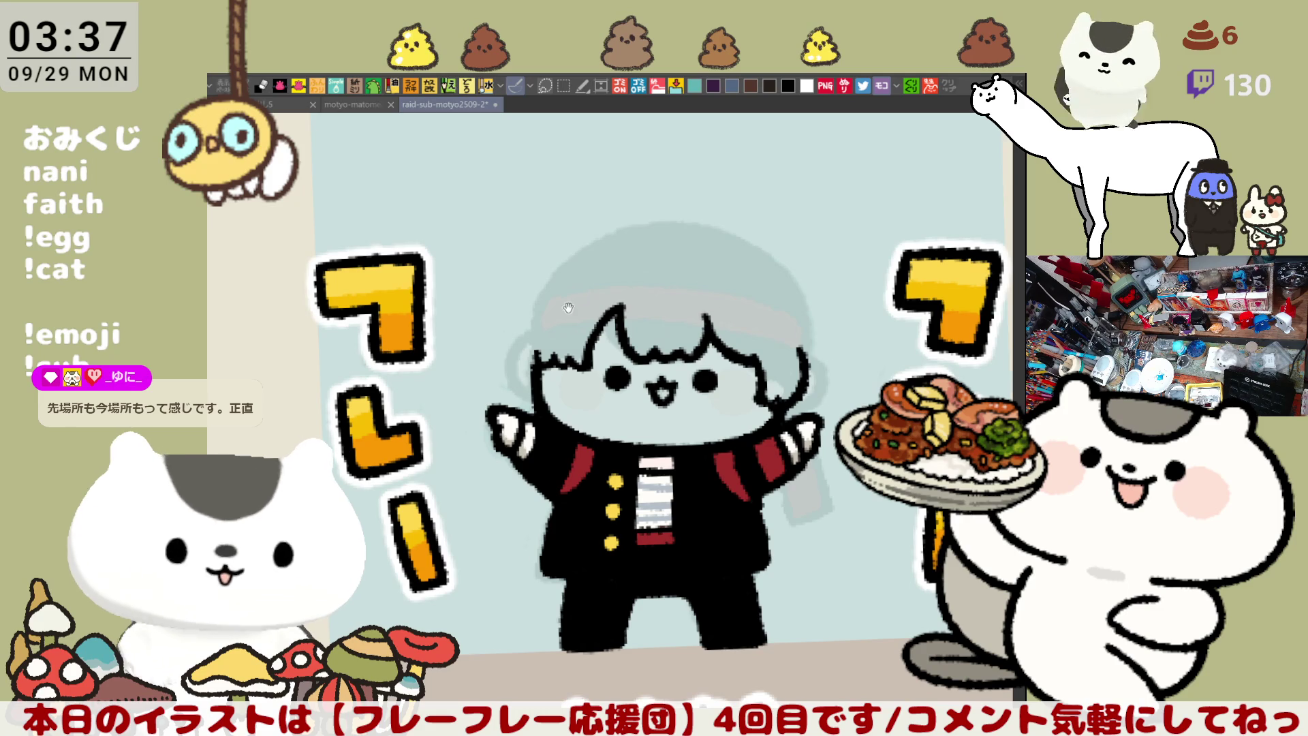
pyautogui.moveTo(568, 305); pyautogui.dragTo(603, 302)
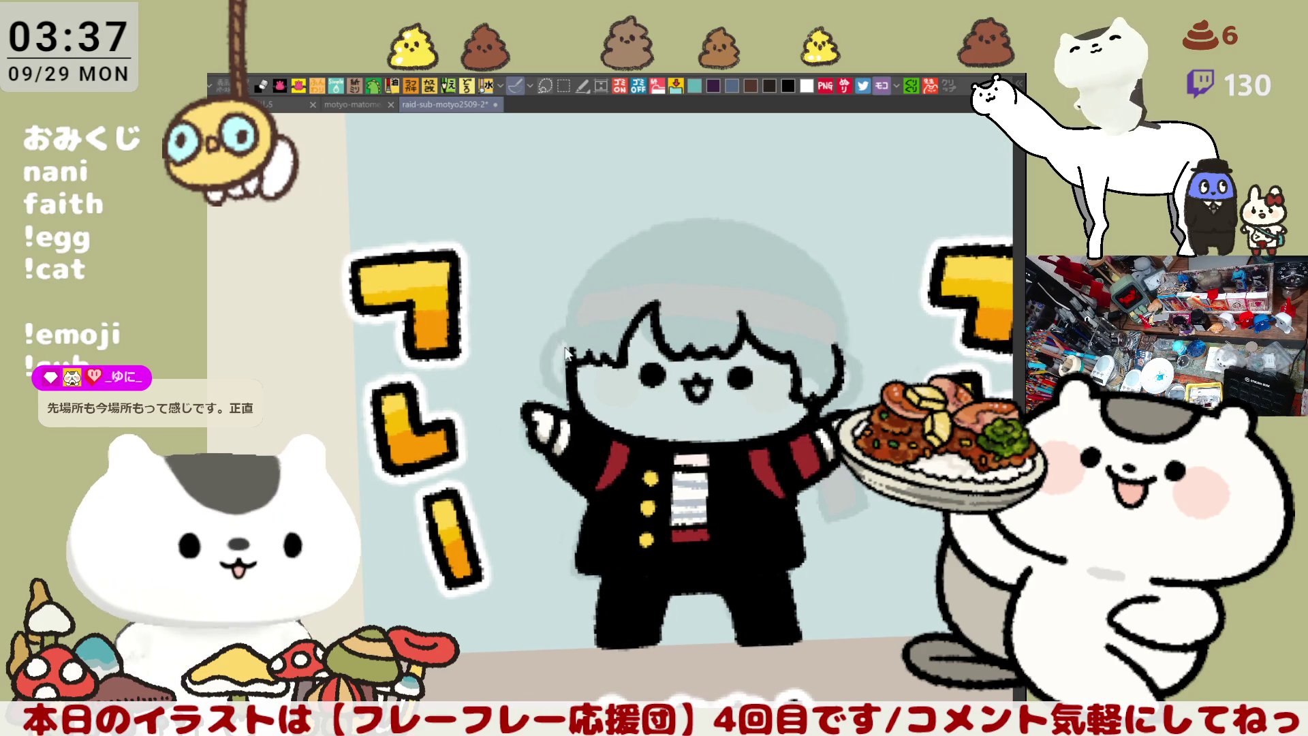
pyautogui.moveTo(554, 334); pyautogui.dragTo(558, 410)
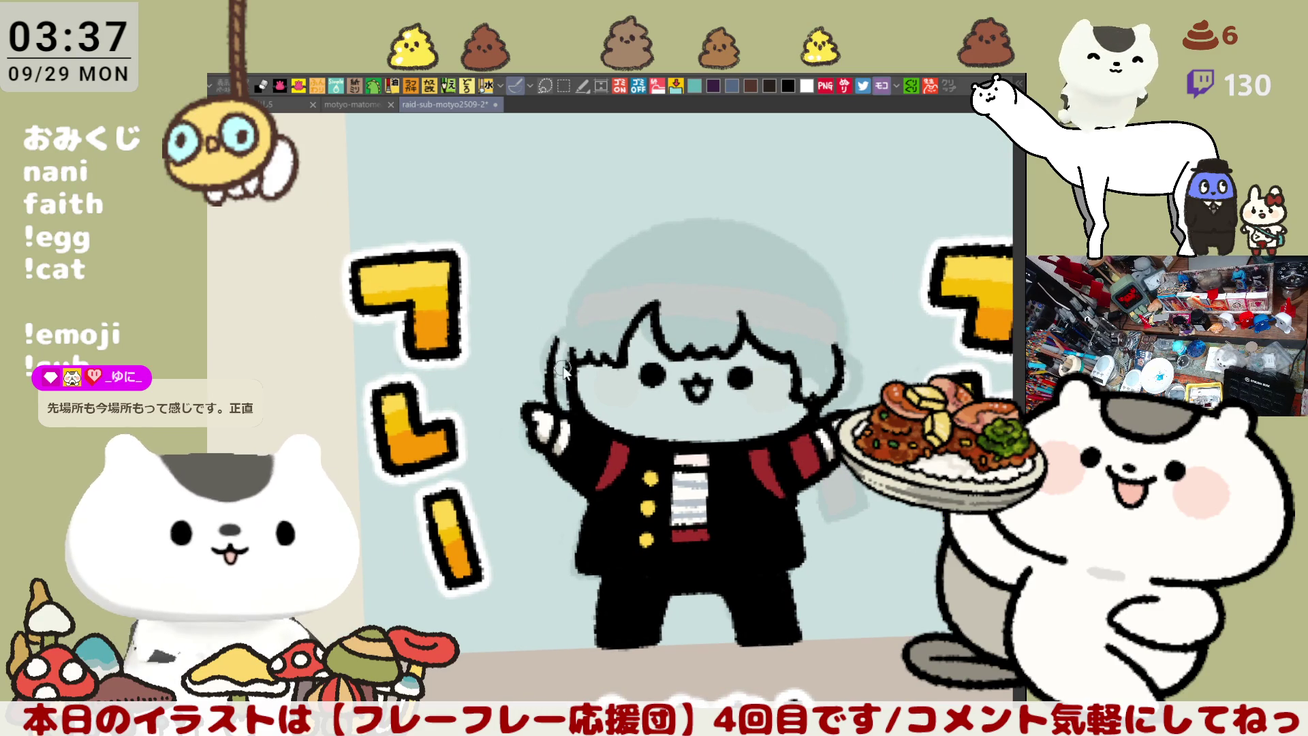
pyautogui.hotkey('ctrl', 'z')
pyautogui.moveTo(559, 332); pyautogui.dragTo(555, 414)
pyautogui.hotkey('ctrl', 'z')
pyautogui.moveTo(557, 335); pyautogui.dragTo(555, 421)
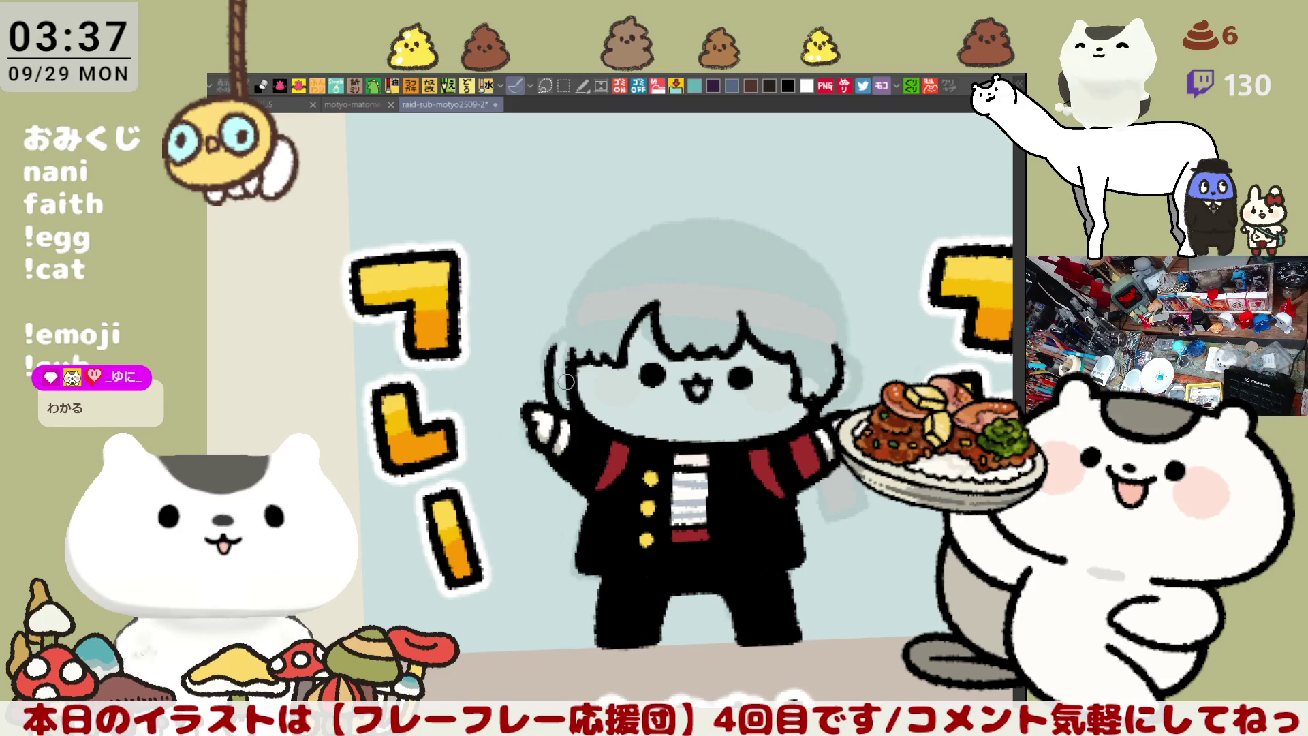
pyautogui.hotkey('ctrl', 'z')
pyautogui.moveTo(557, 336); pyautogui.dragTo(556, 421)
pyautogui.hotkey('ctrl', 'z')
pyautogui.moveTo(557, 332); pyautogui.dragTo(555, 423)
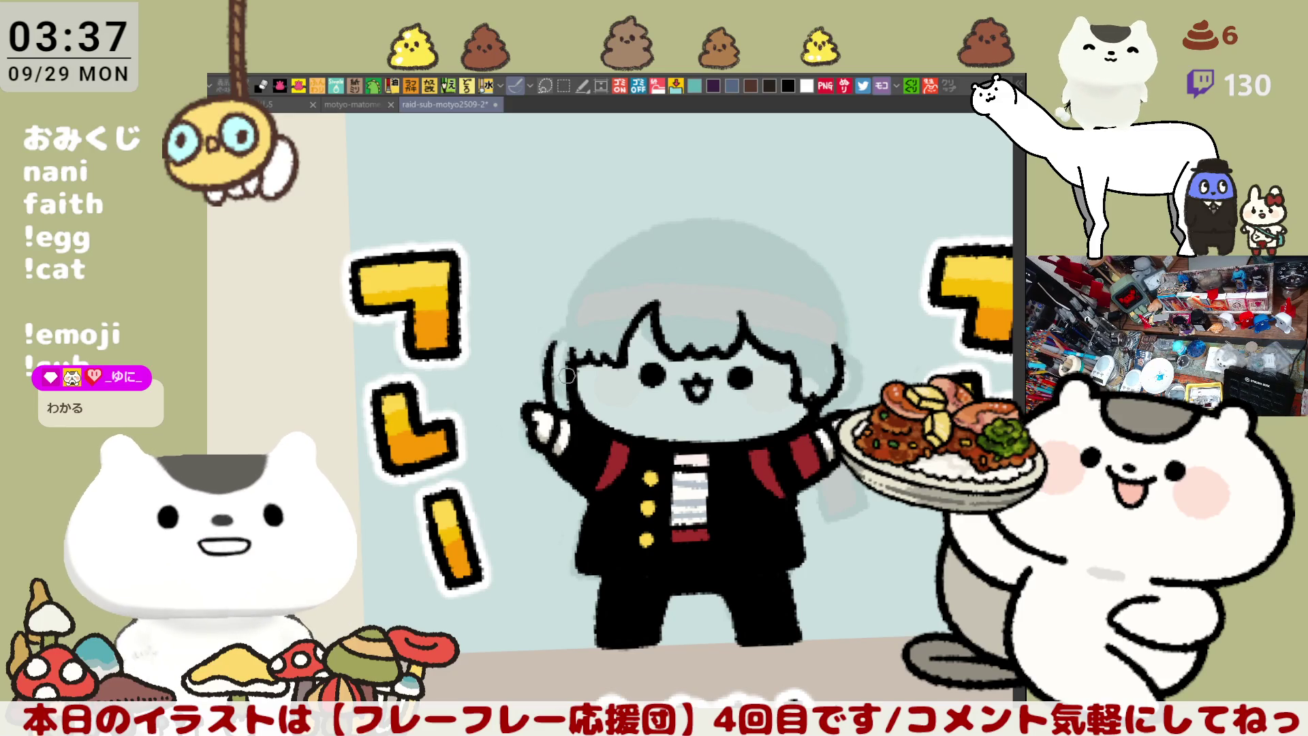
pyautogui.moveTo(562, 328); pyautogui.dragTo(555, 414)
pyautogui.hotkey('ctrl', 'z')
pyautogui.moveTo(560, 331); pyautogui.dragTo(556, 419)
pyautogui.hotkey('ctrl', 'z')
pyautogui.moveTo(562, 330); pyautogui.dragTo(556, 420)
pyautogui.hotkey('ctrl', 'z')
pyautogui.moveTo(560, 319); pyautogui.dragTo(557, 406)
pyautogui.hotkey('ctrl', 'z')
pyautogui.moveTo(561, 321); pyautogui.dragTo(555, 419)
pyautogui.hotkey('ctrl', 'z')
pyautogui.moveTo(564, 334); pyautogui.dragTo(556, 412)
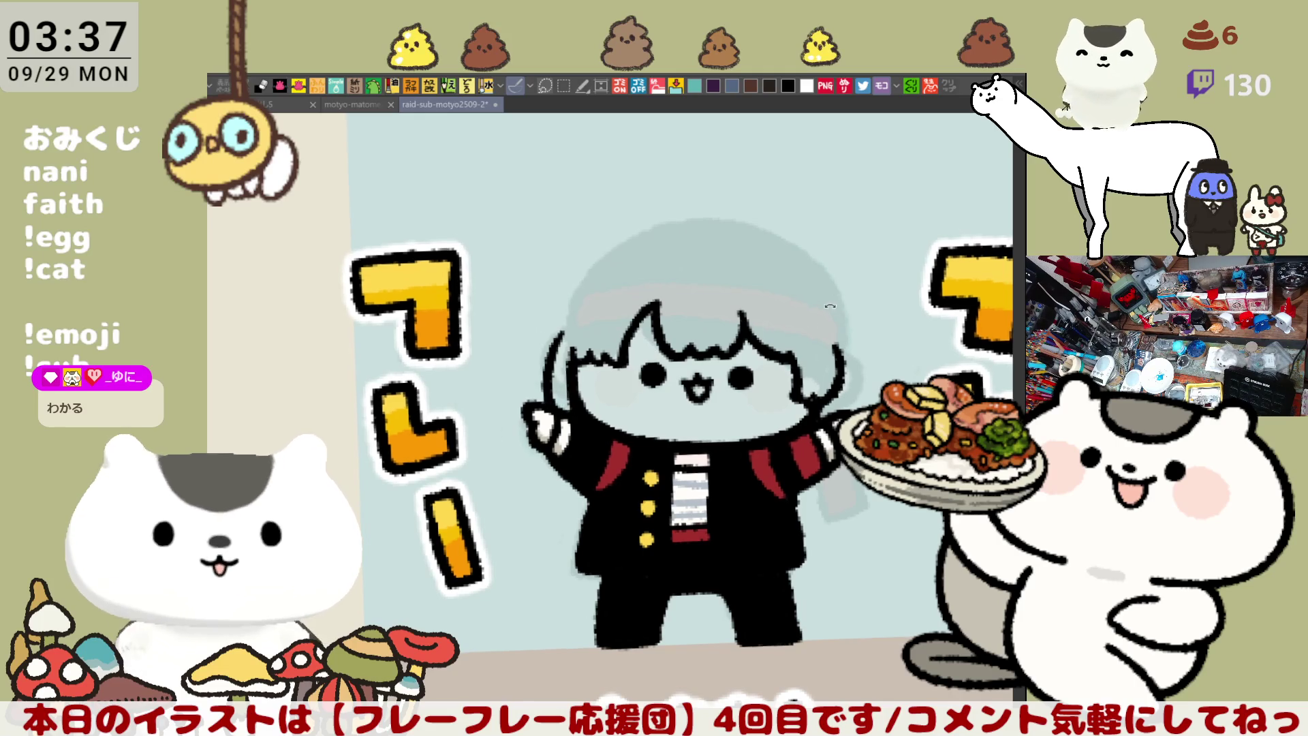
# Ink a long black hair strand down the right side of the head
pyautogui.moveTo(866, 385)
pyautogui.mouseDown()
pyautogui.moveTo(798, 354)
pyautogui.moveTo(822, 384)
pyautogui.mouseUp()
pyautogui.hotkey('ctrl', 'z')
pyautogui.moveTo(786, 326); pyautogui.dragTo(822, 384)
pyautogui.hotkey('ctrl', 'z')
pyautogui.hotkey('ctrl', 'z')
pyautogui.moveTo(790, 331); pyautogui.dragTo(824, 378)
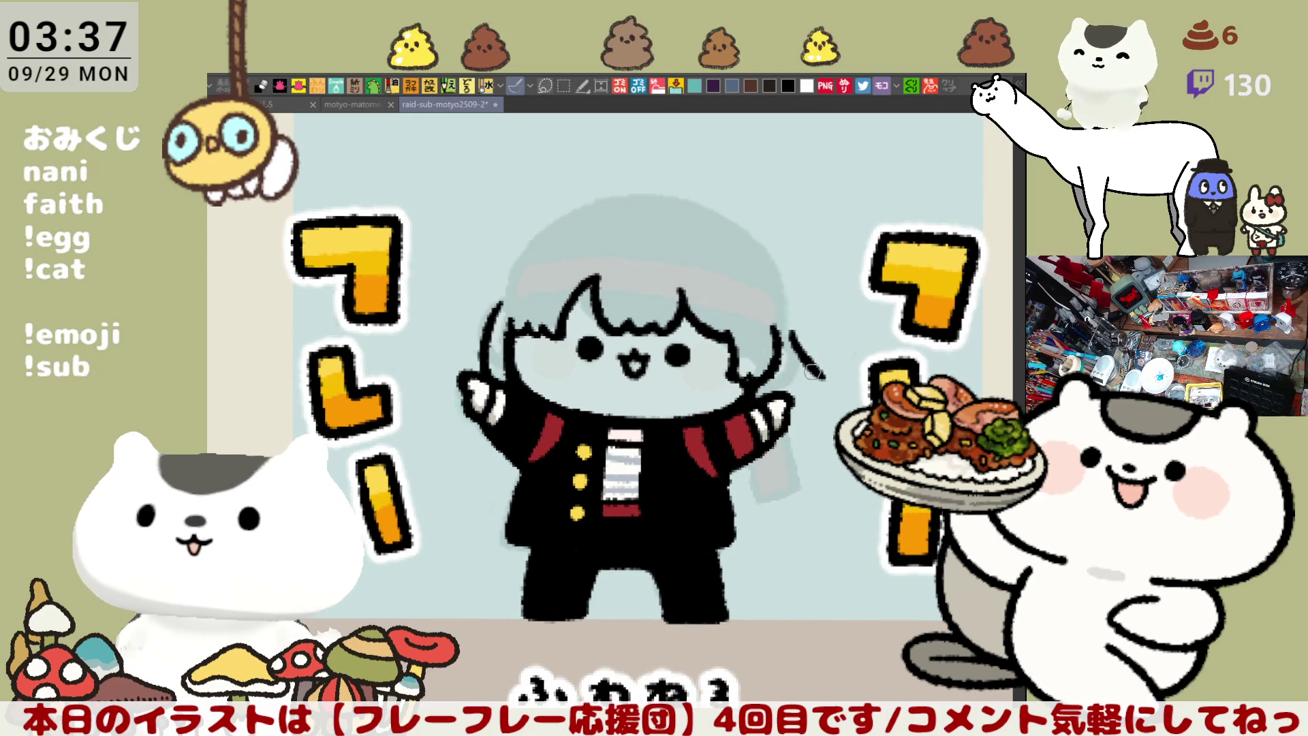
pyautogui.hotkey('ctrl', 'z')
pyautogui.moveTo(789, 330); pyautogui.dragTo(825, 416)
pyautogui.hotkey('ctrl', 'z')
pyautogui.moveTo(790, 331)
pyautogui.mouseDown()
pyautogui.moveTo(817, 406)
pyautogui.moveTo(800, 430)
pyautogui.mouseUp()
pyautogui.hotkey('ctrl', 'z')
pyautogui.moveTo(793, 381); pyautogui.dragTo(799, 421)
# Draw a black arc along the top-right of the hair from the crown
pyautogui.moveTo(686, 218); pyautogui.dragTo(821, 253)
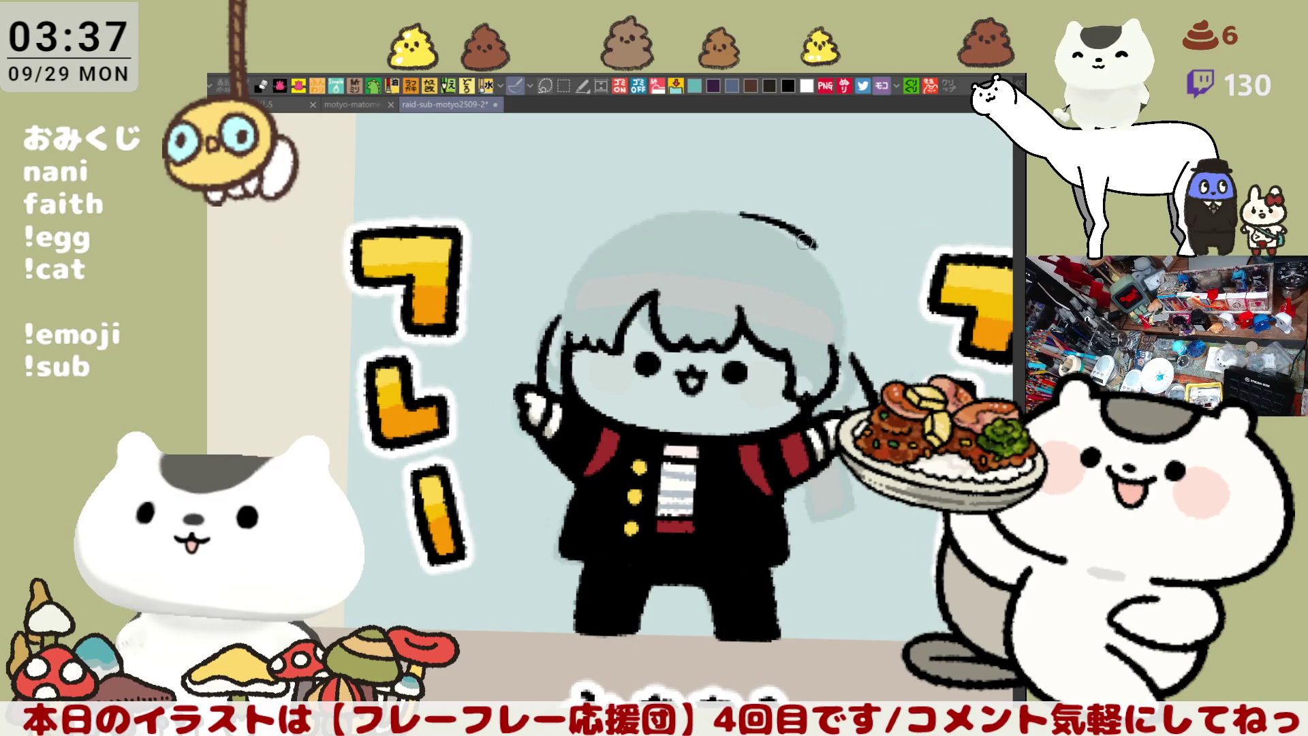
pyautogui.hotkey('ctrl', 'z')
pyautogui.moveTo(736, 216)
pyautogui.mouseDown()
pyautogui.moveTo(834, 272)
pyautogui.moveTo(748, 229)
pyautogui.moveTo(843, 312)
pyautogui.mouseUp()
pyautogui.hotkey('ctrl', 'z')
pyautogui.hotkey('ctrl', 'z')
pyautogui.moveTo(735, 219)
pyautogui.mouseDown()
pyautogui.moveTo(770, 231)
pyautogui.moveTo(851, 317)
pyautogui.moveTo(807, 249)
pyautogui.moveTo(851, 334)
pyautogui.mouseUp()
pyautogui.hotkey('ctrl', 'z')
pyautogui.hotkey('ctrl', 'z')
pyautogui.moveTo(737, 218); pyautogui.dragTo(852, 330)
pyautogui.hotkey('ctrl', 'z')
pyautogui.moveTo(741, 219); pyautogui.dragTo(851, 332)
pyautogui.hotkey('ctrl', 'z')
# Redraw the top-right hair arc and retry its starting stroke over the head until it looks heavier
pyautogui.moveTo(737, 222); pyautogui.dragTo(850, 334)
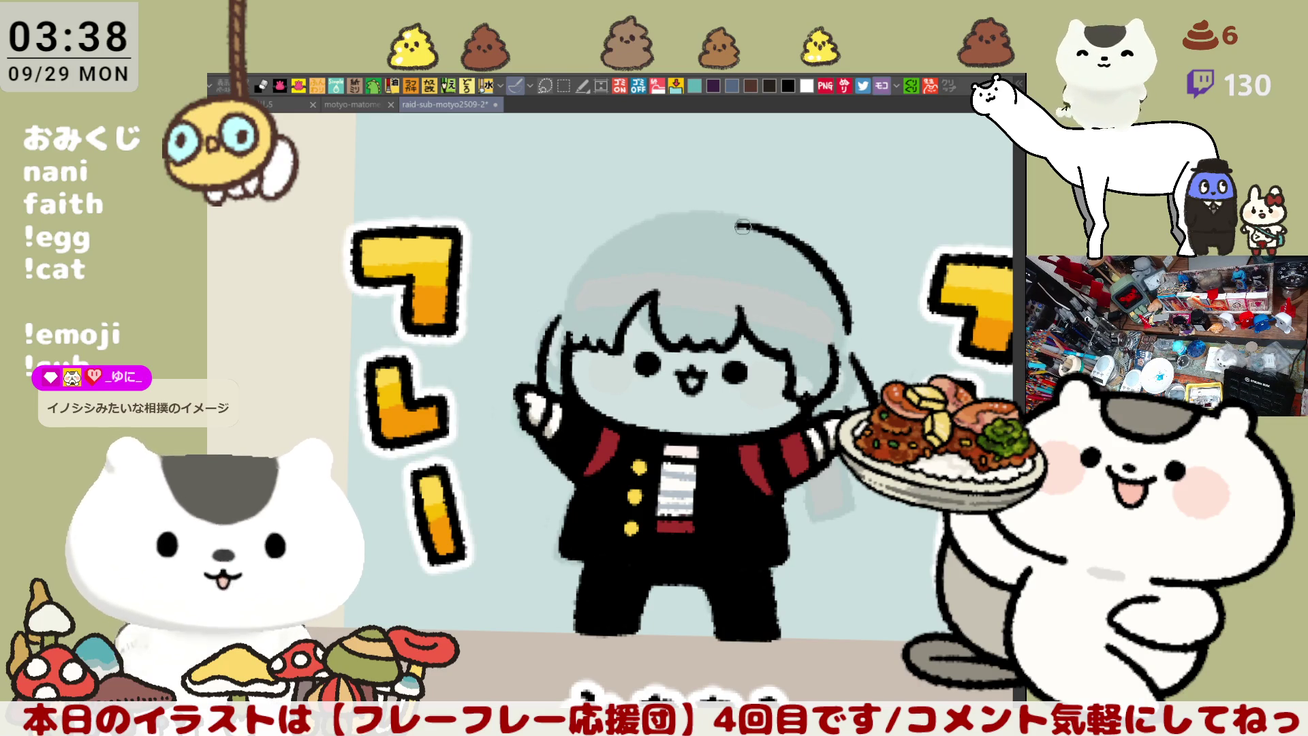
pyautogui.moveTo(705, 215); pyautogui.dragTo(795, 244)
pyautogui.hotkey('ctrl', 'z')
pyautogui.hotkey('ctrl', 'z')
pyautogui.moveTo(698, 215); pyautogui.dragTo(800, 242)
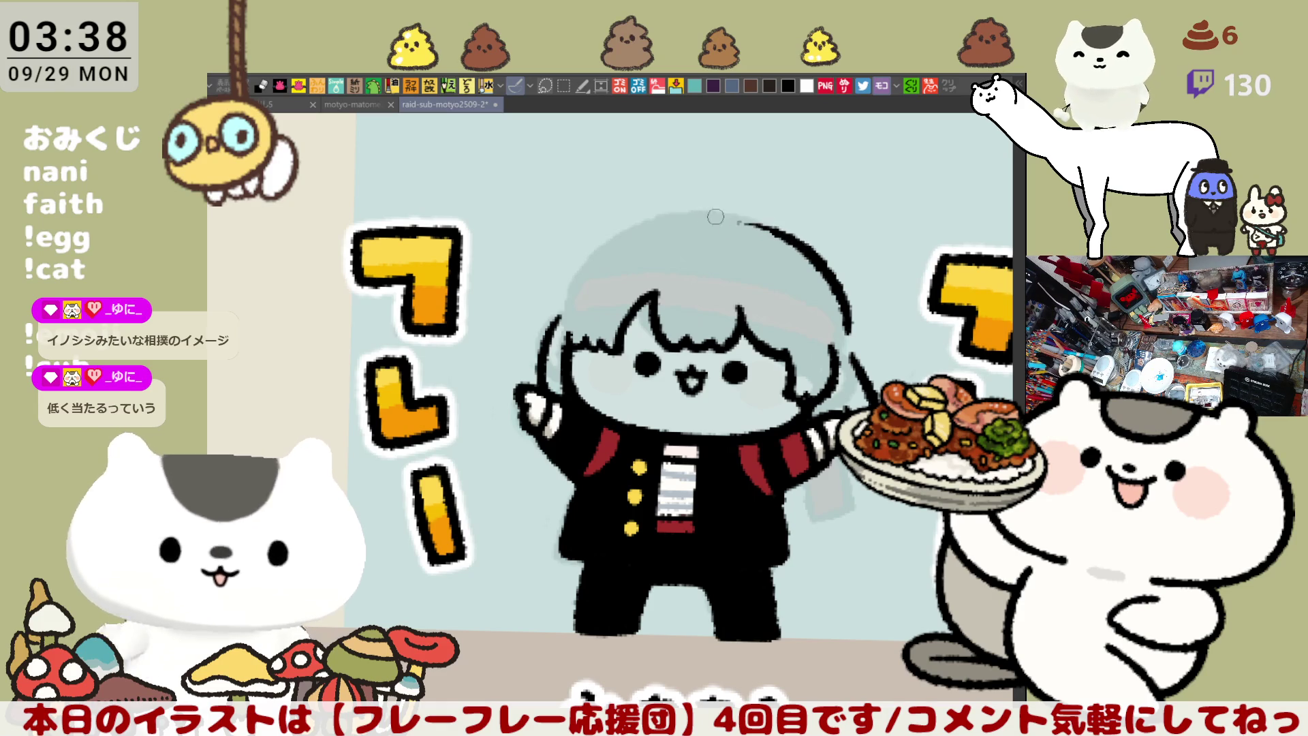
pyautogui.hotkey('ctrl', 'z')
pyautogui.moveTo(698, 215); pyautogui.dragTo(788, 234)
pyautogui.hotkey('ctrl', 'z')
pyautogui.moveTo(698, 215); pyautogui.dragTo(780, 231)
pyautogui.hotkey('ctrl', 'z')
pyautogui.moveTo(697, 217); pyautogui.dragTo(756, 221)
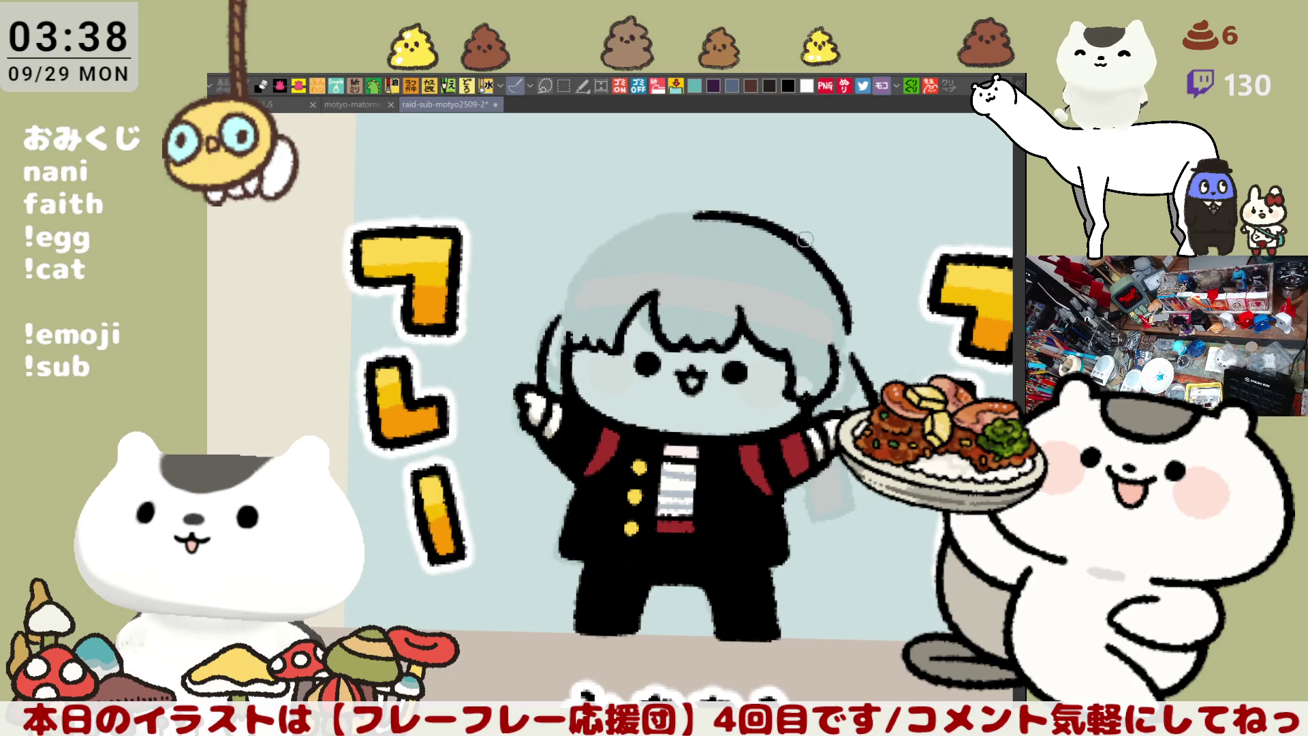
pyautogui.press('-')
pyautogui.press('-')
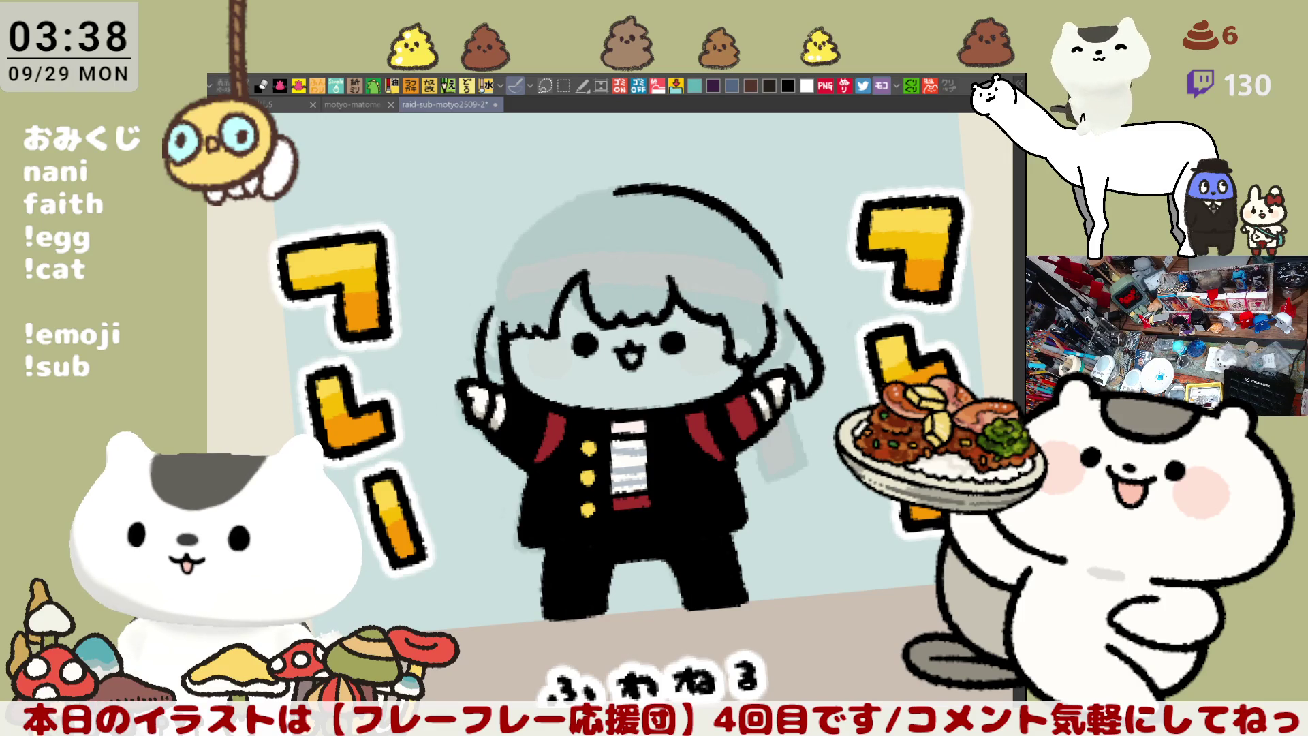
pyautogui.moveTo(605, 262); pyautogui.dragTo(670, 242)
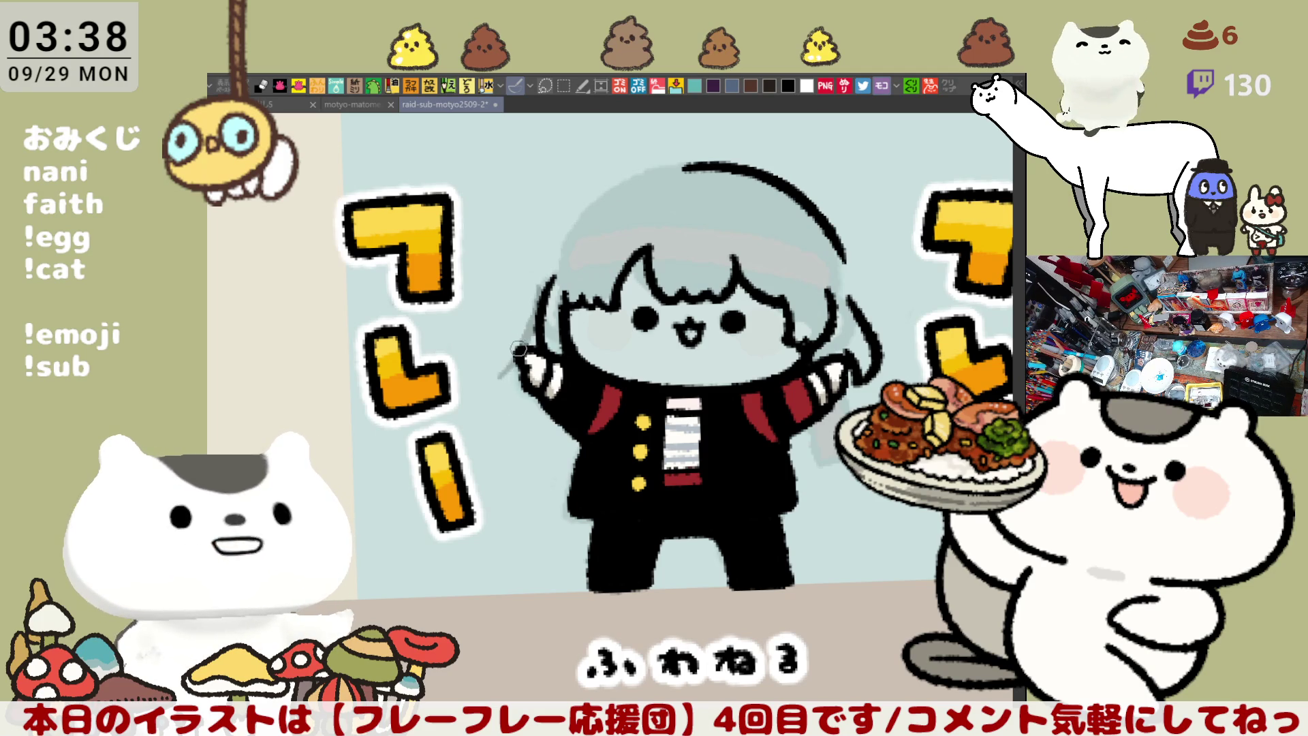
# Sketch faint grey hair strands beside the raised arm and down the body's left side
pyautogui.moveTo(539, 283)
pyautogui.mouseDown()
pyautogui.moveTo(515, 351)
pyautogui.moveTo(528, 464)
pyautogui.mouseUp()
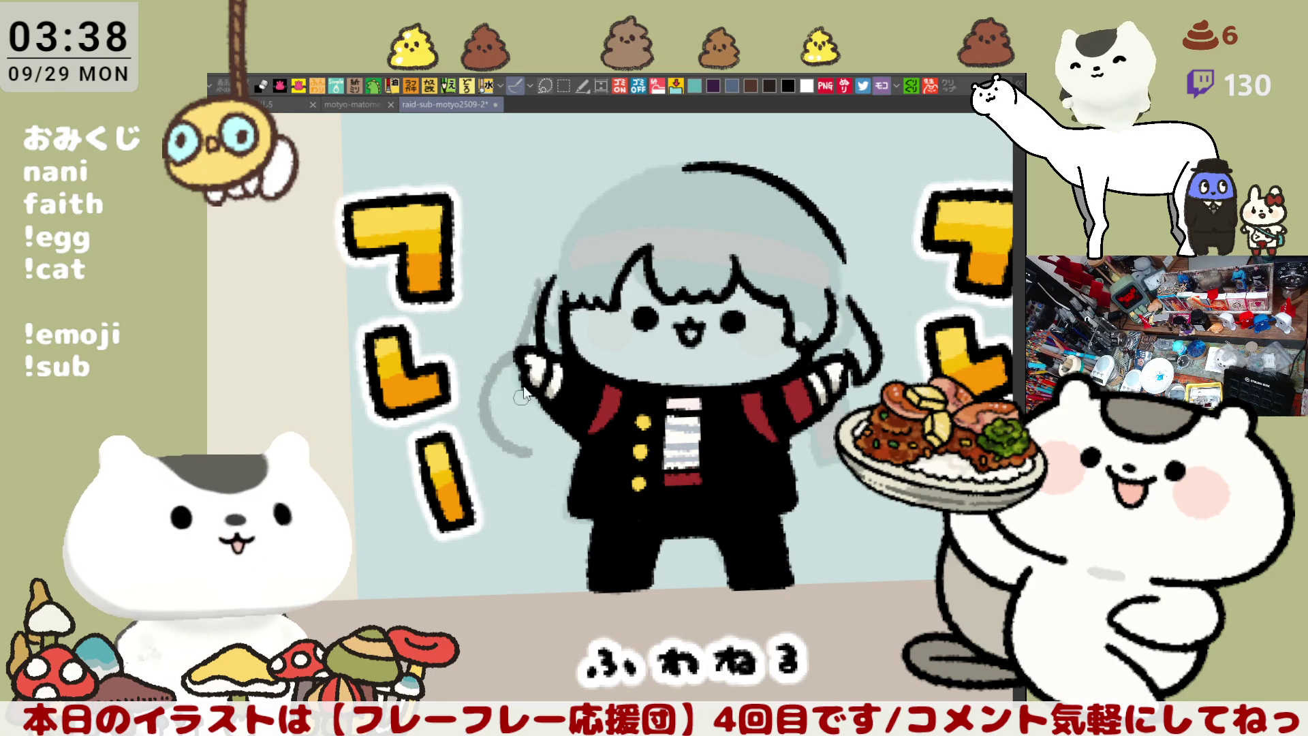
pyautogui.moveTo(485, 386)
pyautogui.mouseDown()
pyautogui.moveTo(519, 357)
pyautogui.moveTo(536, 461)
pyautogui.mouseUp()
pyautogui.hotkey('ctrl', 'z')
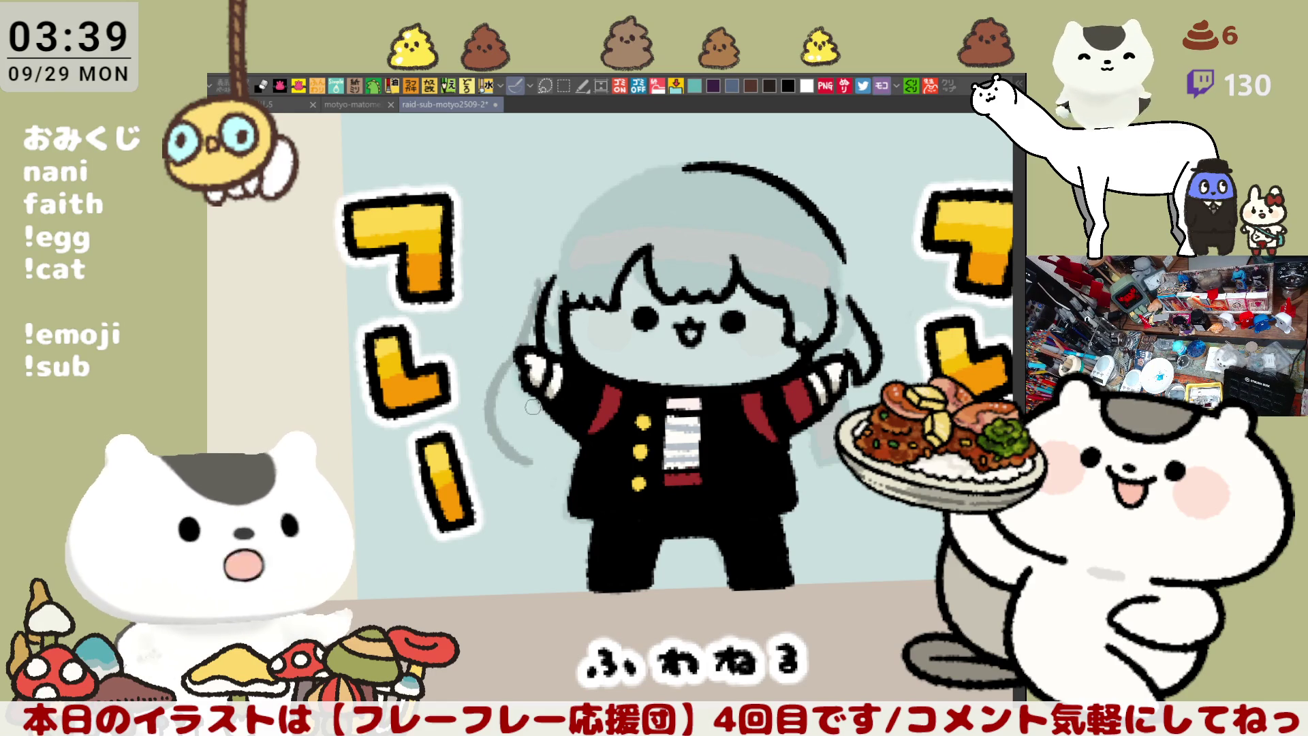
pyautogui.moveTo(548, 393)
pyautogui.mouseDown()
pyautogui.moveTo(538, 462)
pyautogui.moveTo(583, 461)
pyautogui.mouseUp()
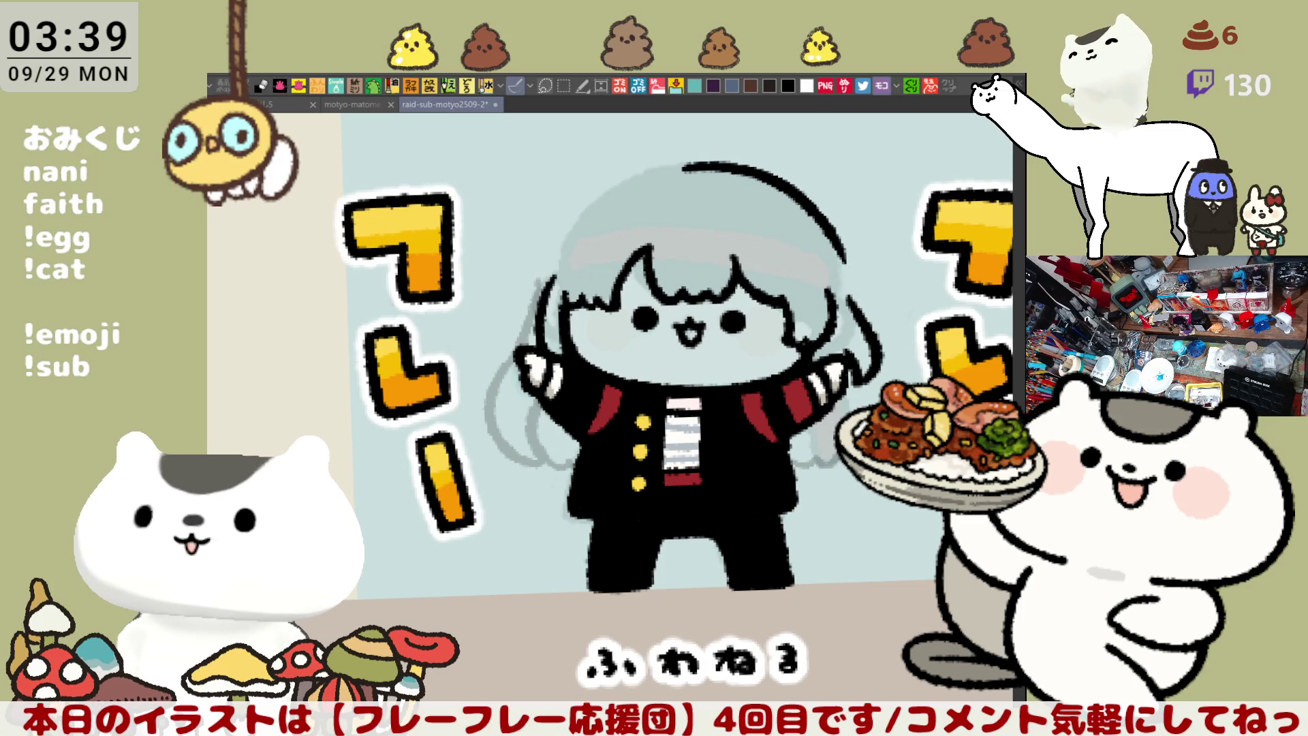
# Lasso around the top of the head, clear the selection, and flip the view horizontally
pyautogui.moveTo(677, 205)
pyautogui.mouseDown()
pyautogui.moveTo(644, 177)
pyautogui.moveTo(865, 297)
pyautogui.moveTo(612, 218)
pyautogui.mouseUp()
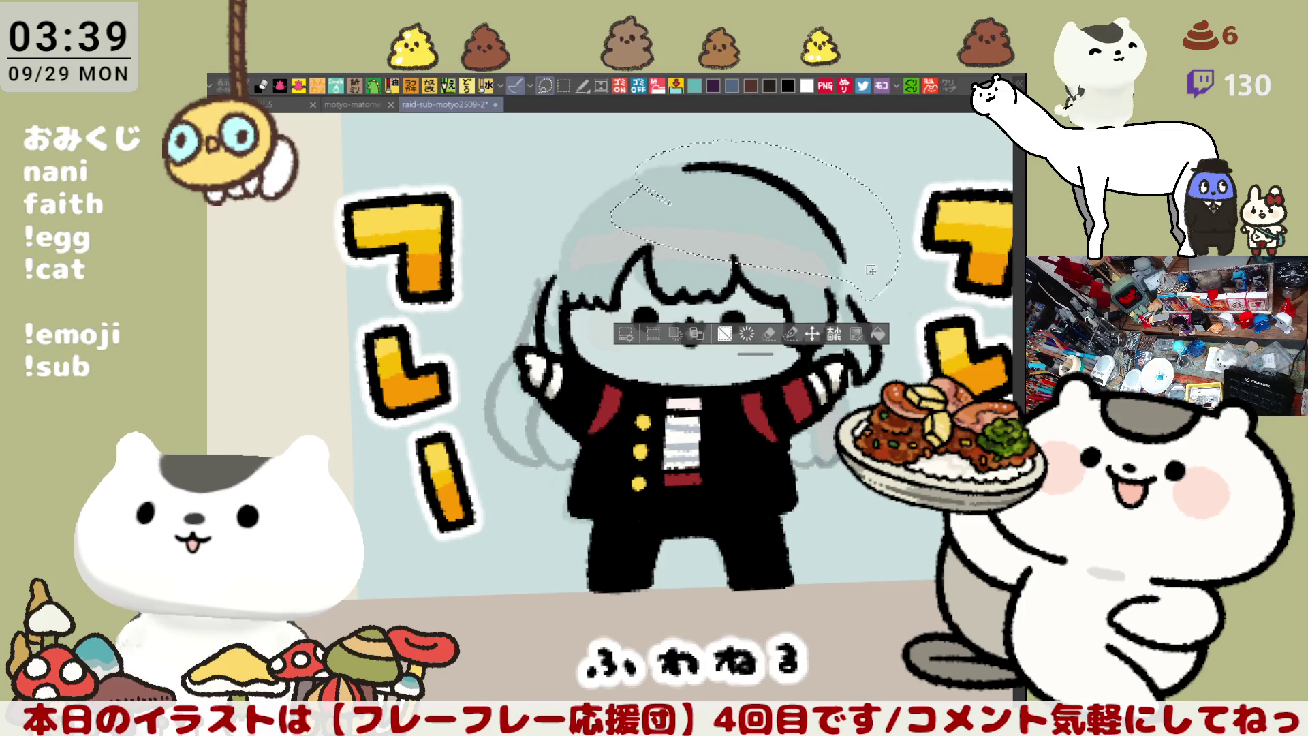
pyautogui.hotkey('ctrl', 'd')
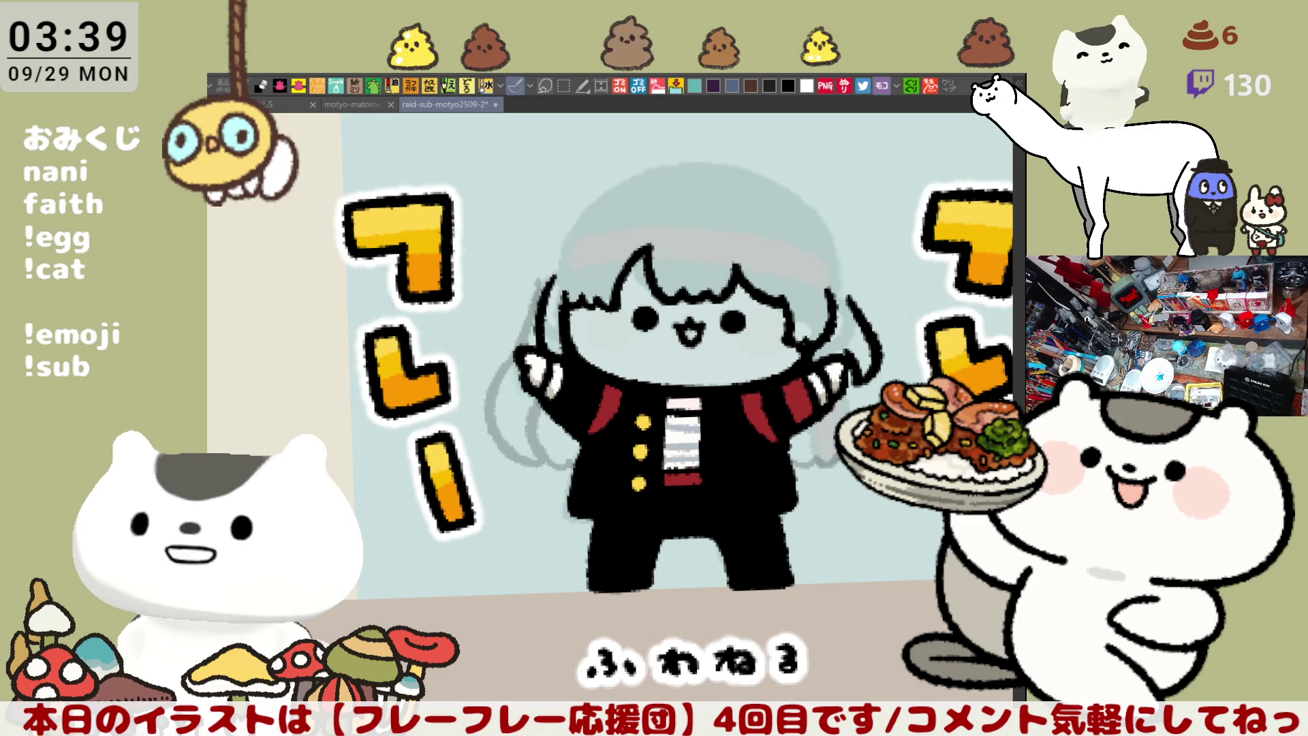
pyautogui.press('h')
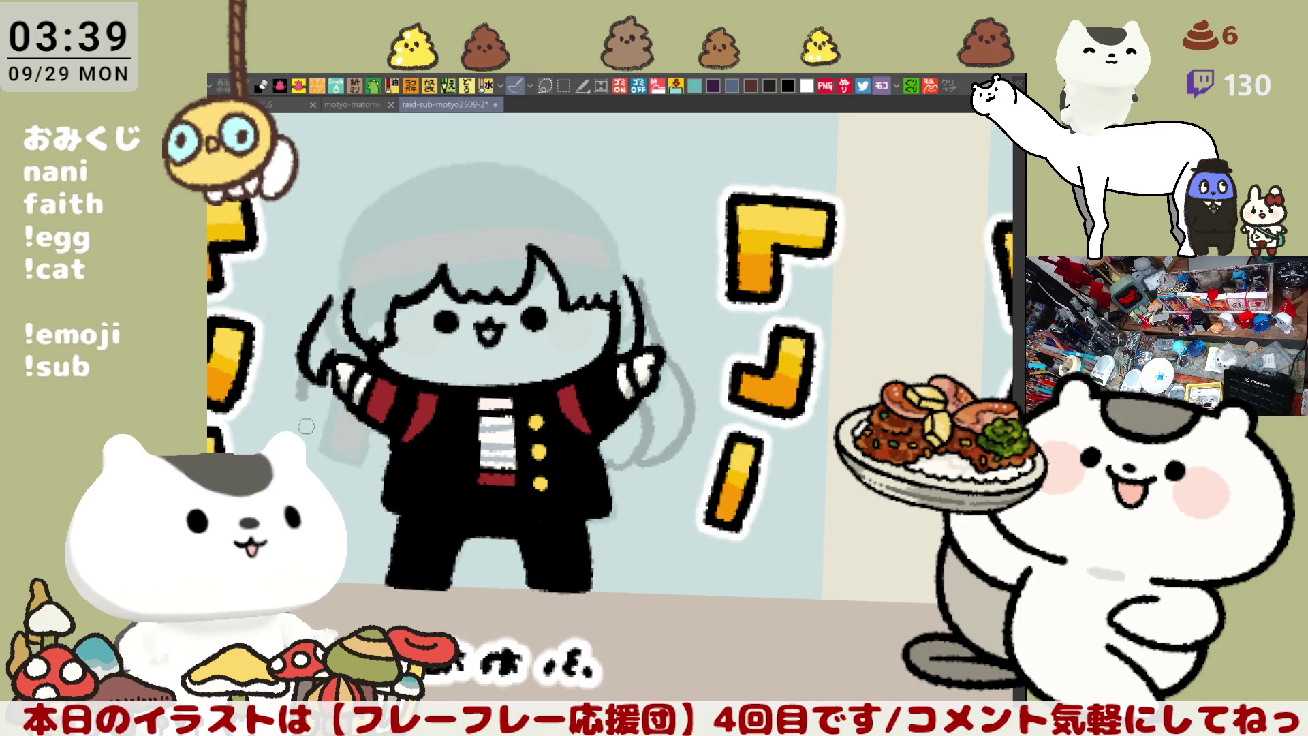
# Sketch a thinner grey hair strand beside the left arm
pyautogui.moveTo(310, 389); pyautogui.dragTo(360, 466)
pyautogui.hotkey('ctrl', 'z')
pyautogui.moveTo(314, 340); pyautogui.dragTo(327, 462)
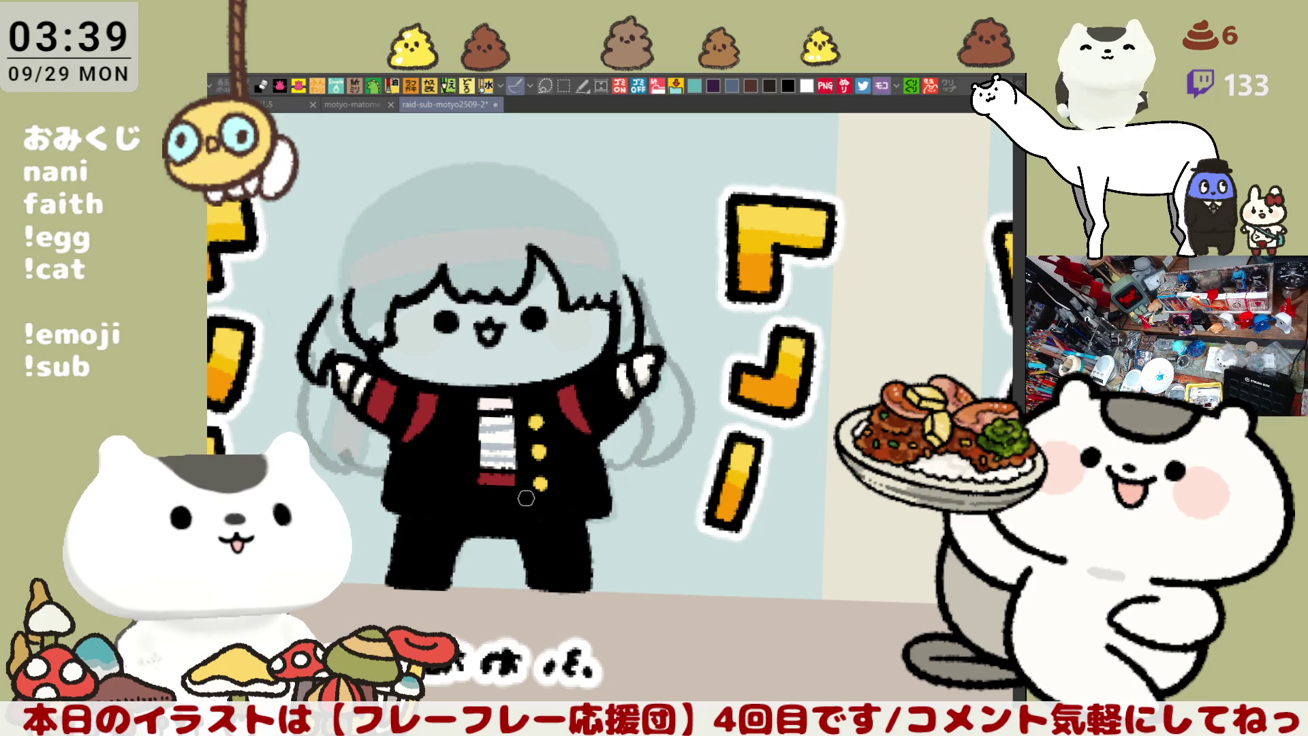
pyautogui.scroll(-2, 733, 368)
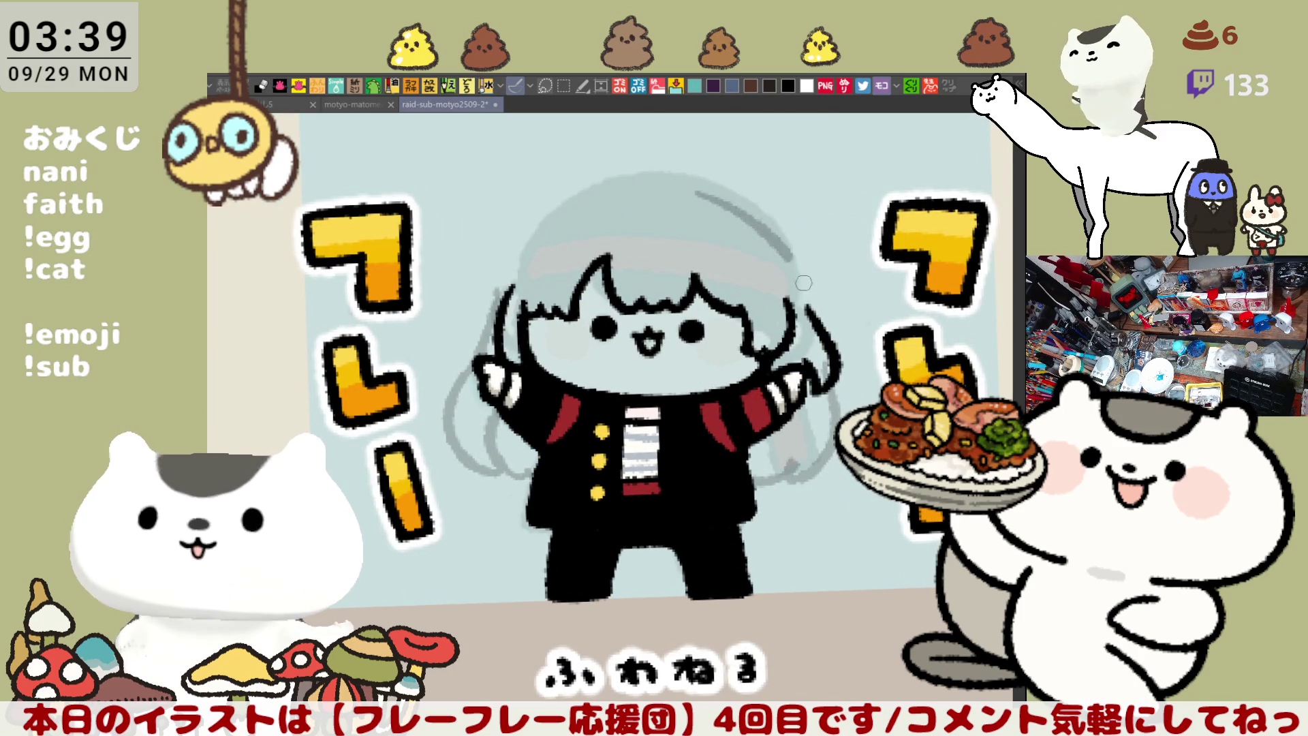
# Draw a grey arc along the top-right hair outline, then open the sumo wrestler's profile reference
pyautogui.moveTo(702, 182); pyautogui.dragTo(805, 298)
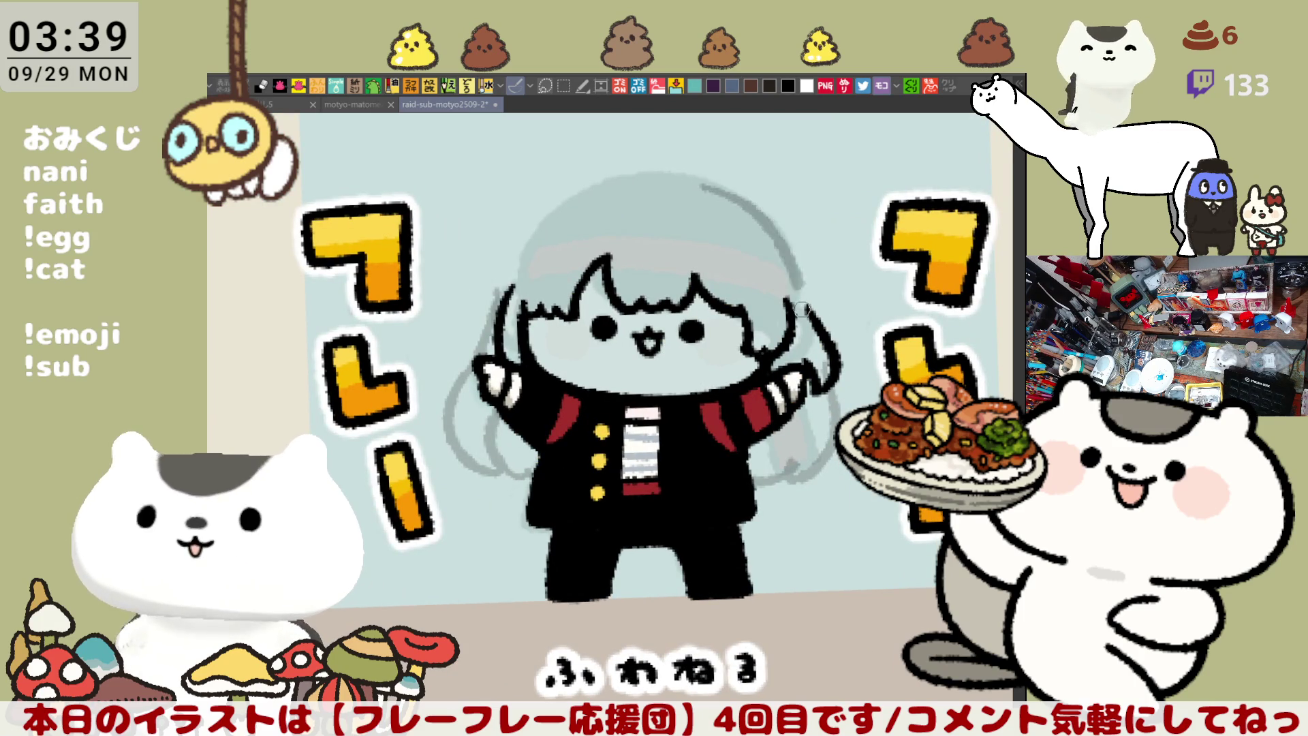
pyautogui.hotkey('ctrl', 'z')
pyautogui.moveTo(712, 194)
pyautogui.mouseDown()
pyautogui.moveTo(814, 310)
pyautogui.moveTo(729, 198)
pyautogui.moveTo(811, 307)
pyautogui.moveTo(759, 216)
pyautogui.moveTo(812, 308)
pyautogui.moveTo(701, 192)
pyautogui.moveTo(817, 303)
pyautogui.mouseUp()
pyautogui.hotkey('ctrl', 'z')
pyautogui.hotkey('ctrl', 'z')
pyautogui.hotkey('ctrl', 'z')
pyautogui.hotkey('ctrl', 'z')
pyautogui.moveTo(689, 193); pyautogui.dragTo(777, 235)
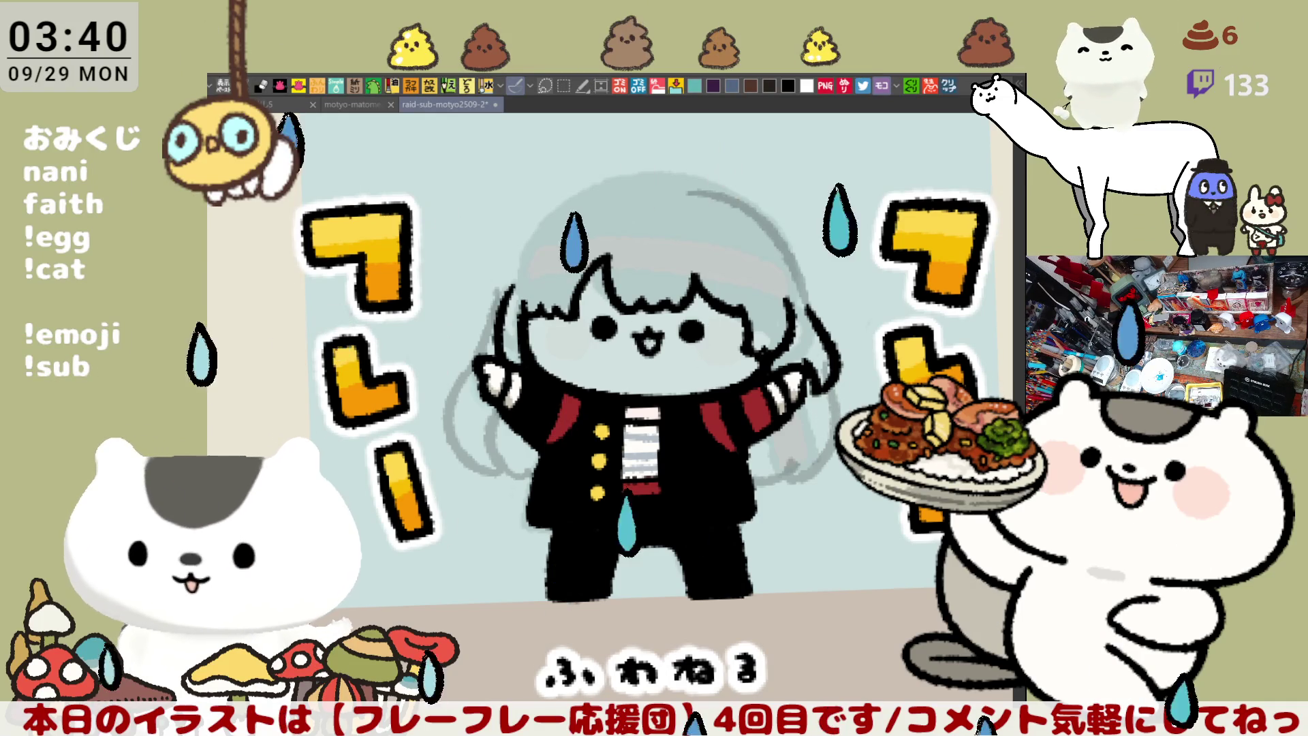
pyautogui.click(950, 87)
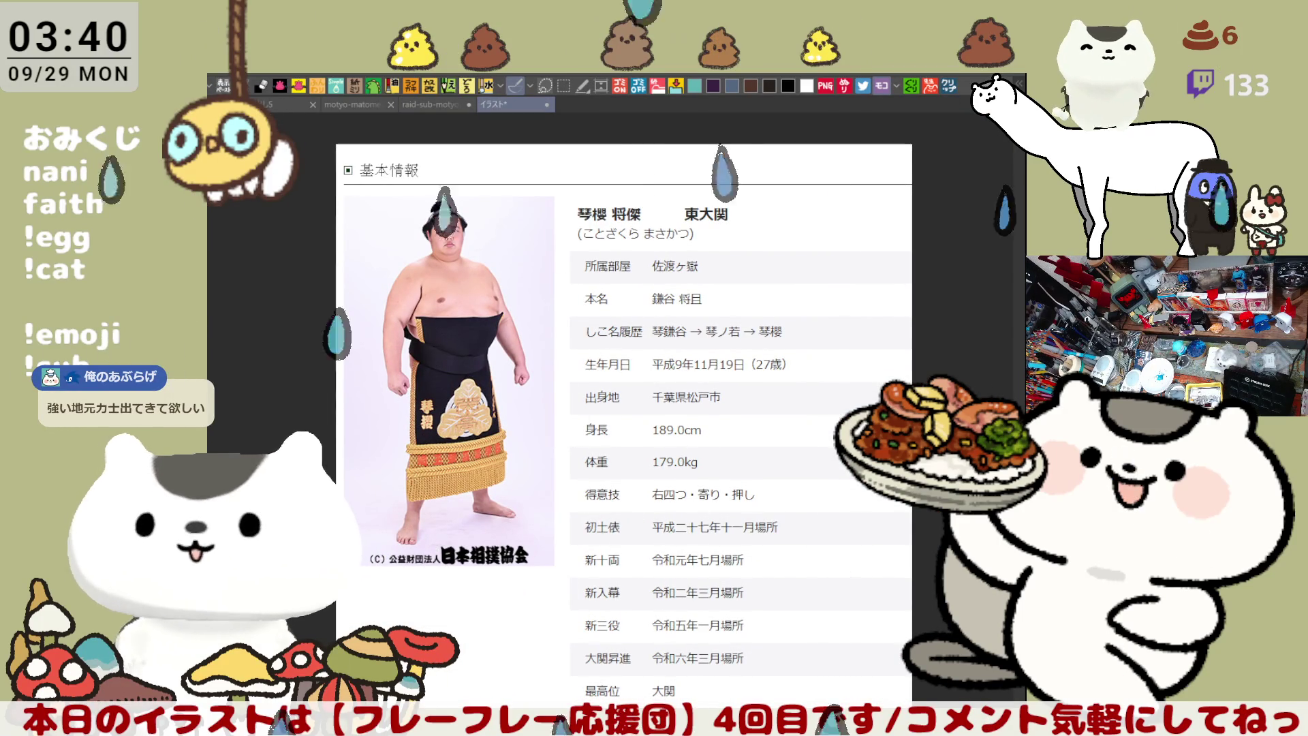
# Paste the 力士アンケート screenshot and zoom and pan through answers like 焼肉, 睡眠 and ONE PIECE
pyautogui.hotkey('ctrl', 'v')
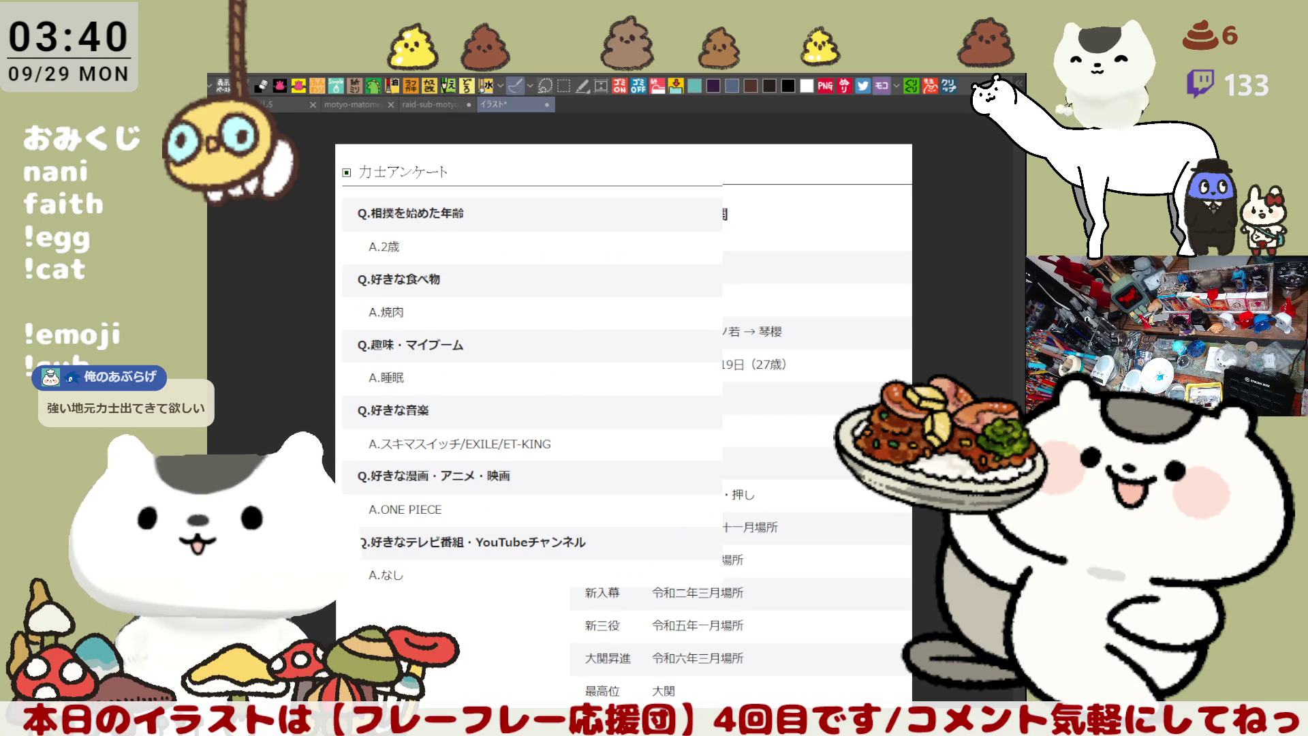
pyautogui.scroll(4, 578, 446)
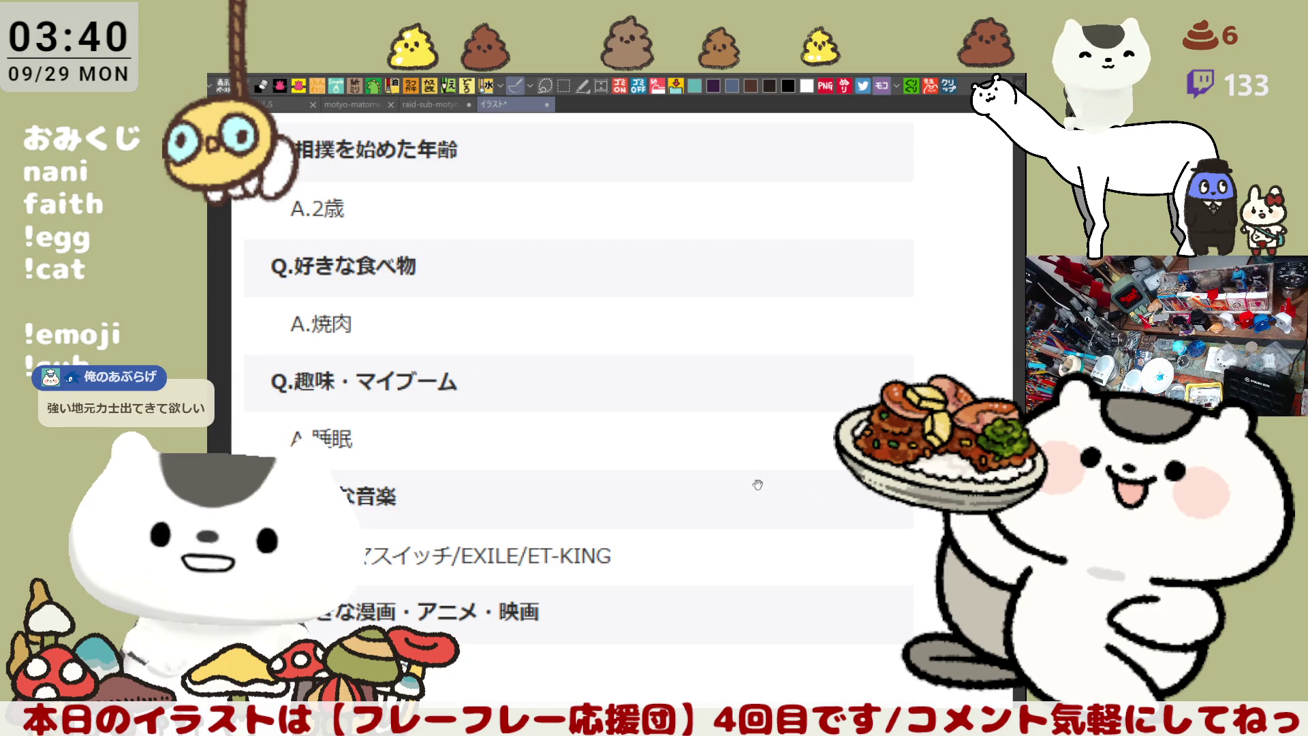
pyautogui.moveTo(757, 485); pyautogui.dragTo(804, 554)
pyautogui.moveTo(593, 399); pyautogui.dragTo(607, 430)
pyautogui.scroll(1, 362, 422)
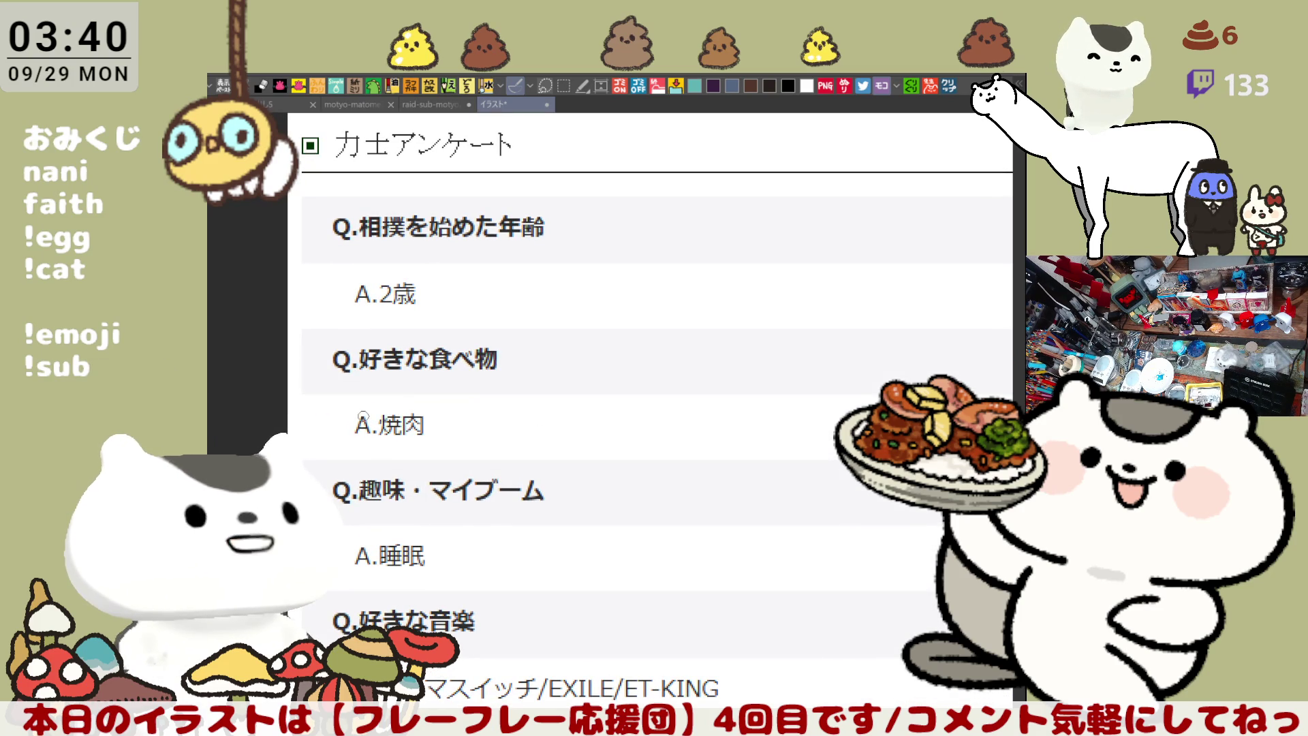
pyautogui.moveTo(363, 416); pyautogui.dragTo(486, 319)
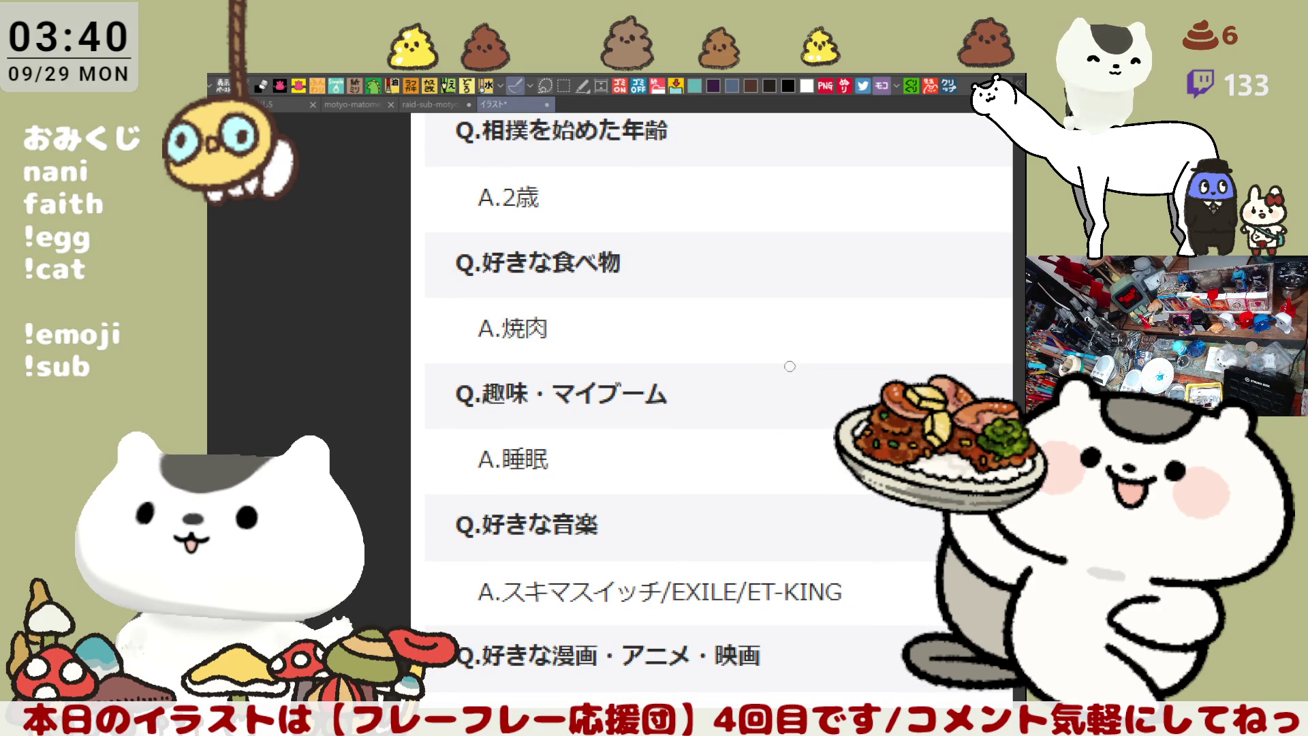
pyautogui.scroll(-3, 730, 470)
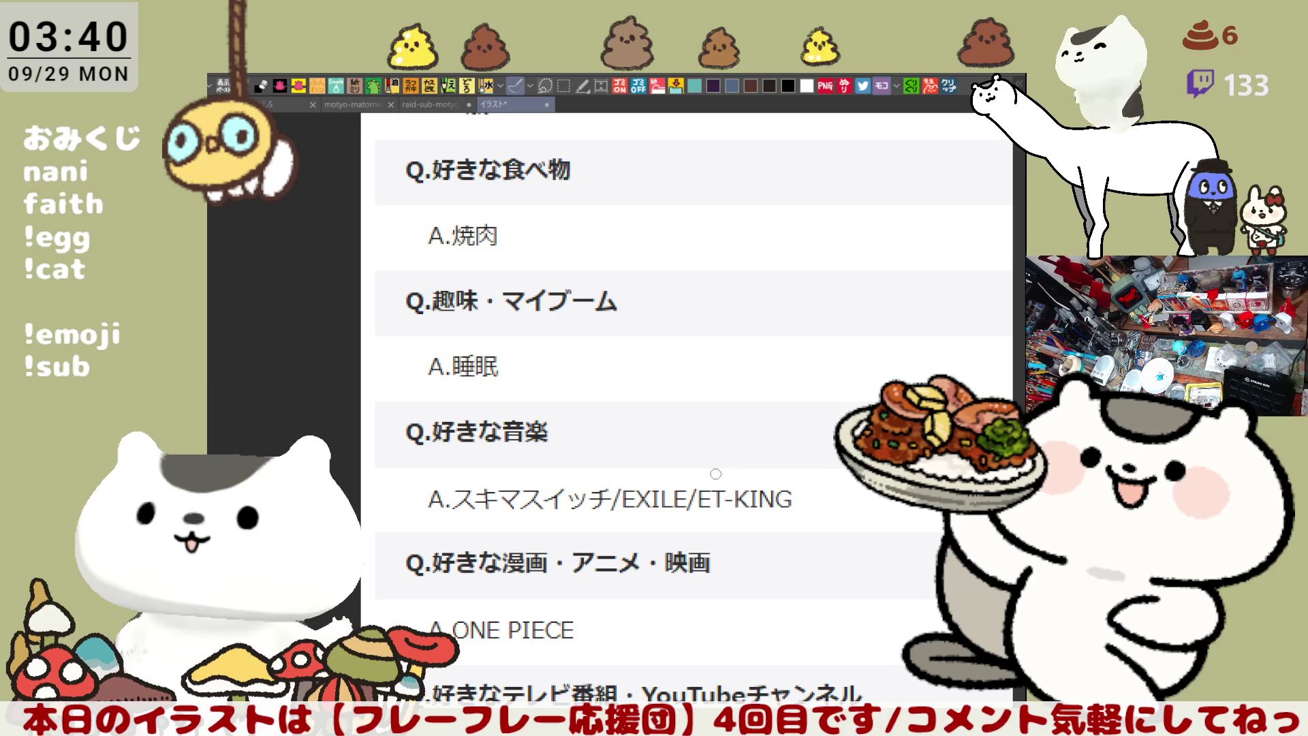
pyautogui.scroll(1, 589, 508)
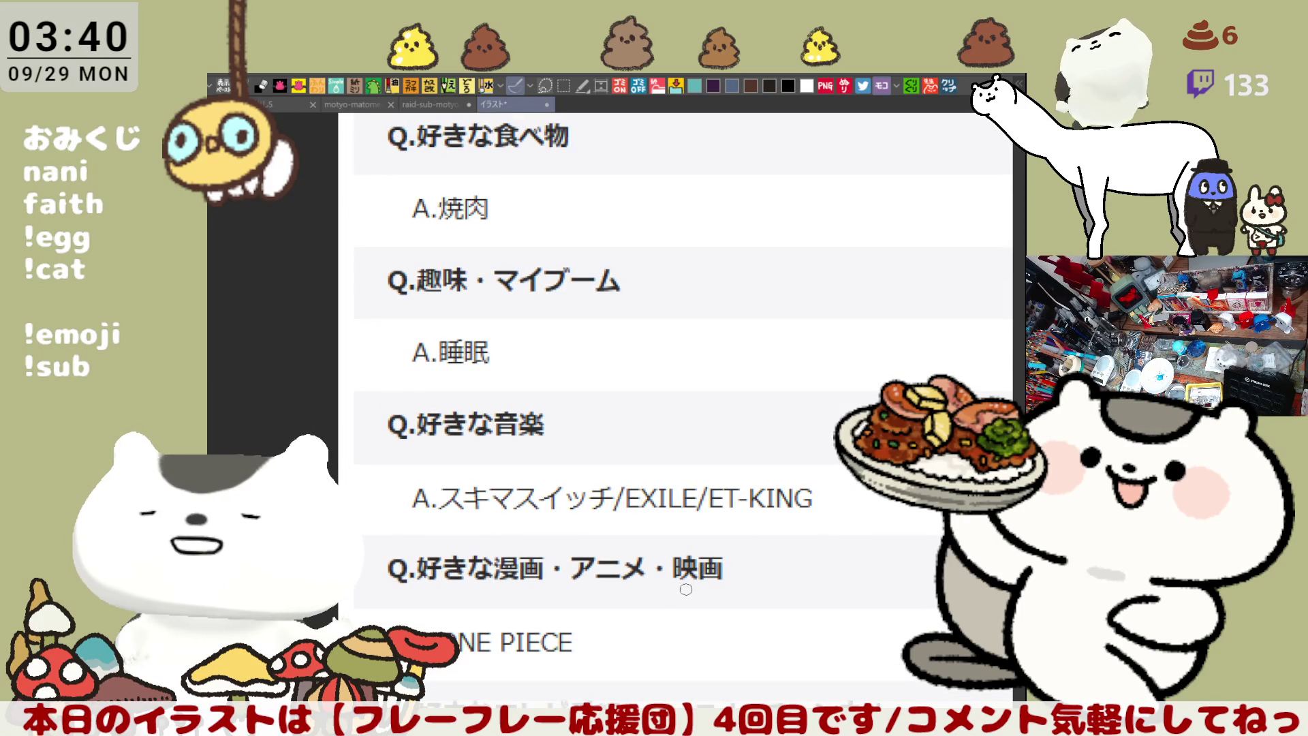
pyautogui.moveTo(694, 597); pyautogui.dragTo(683, 559)
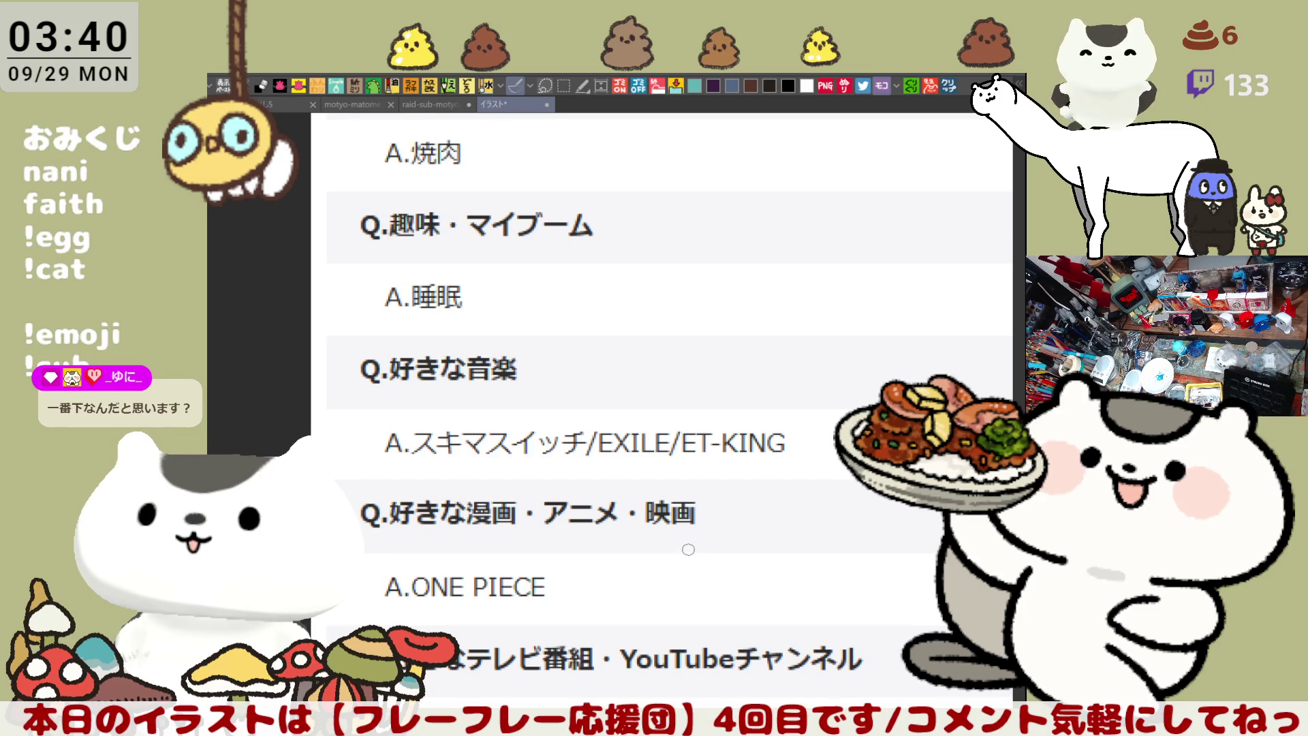
pyautogui.moveTo(708, 642); pyautogui.dragTo(667, 547)
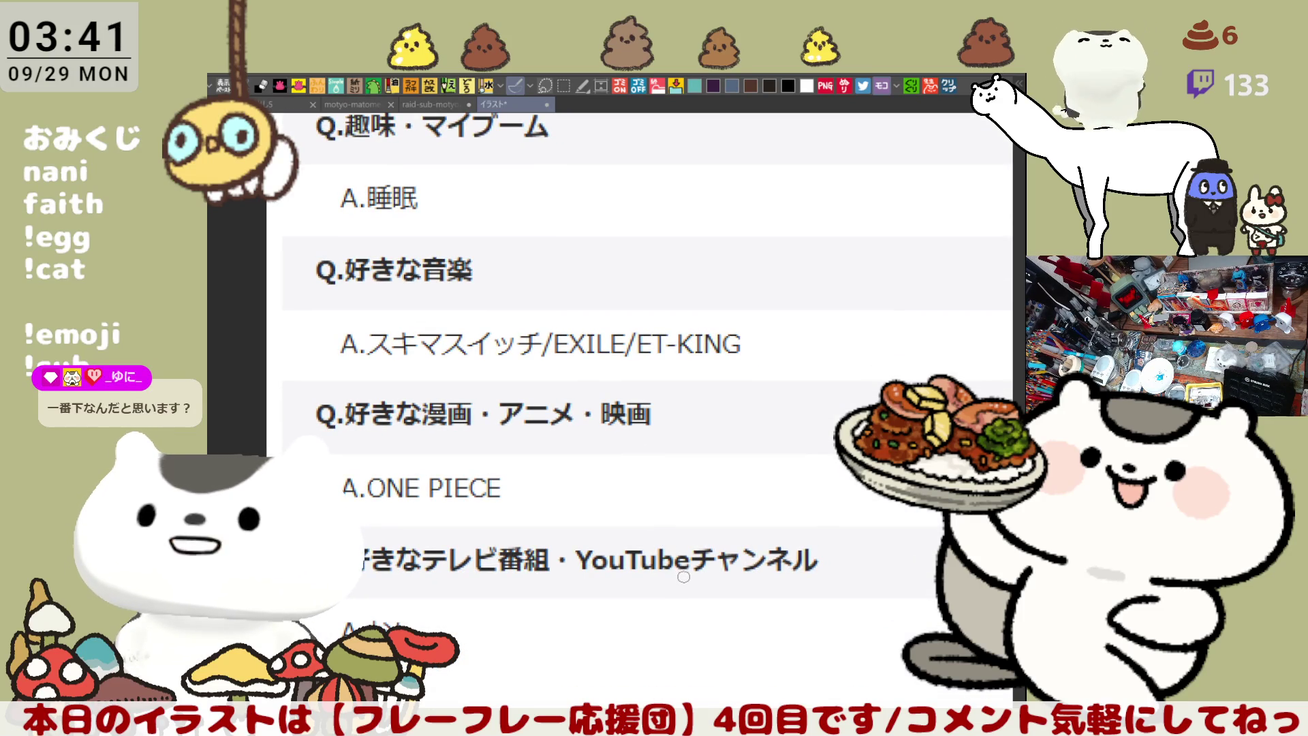
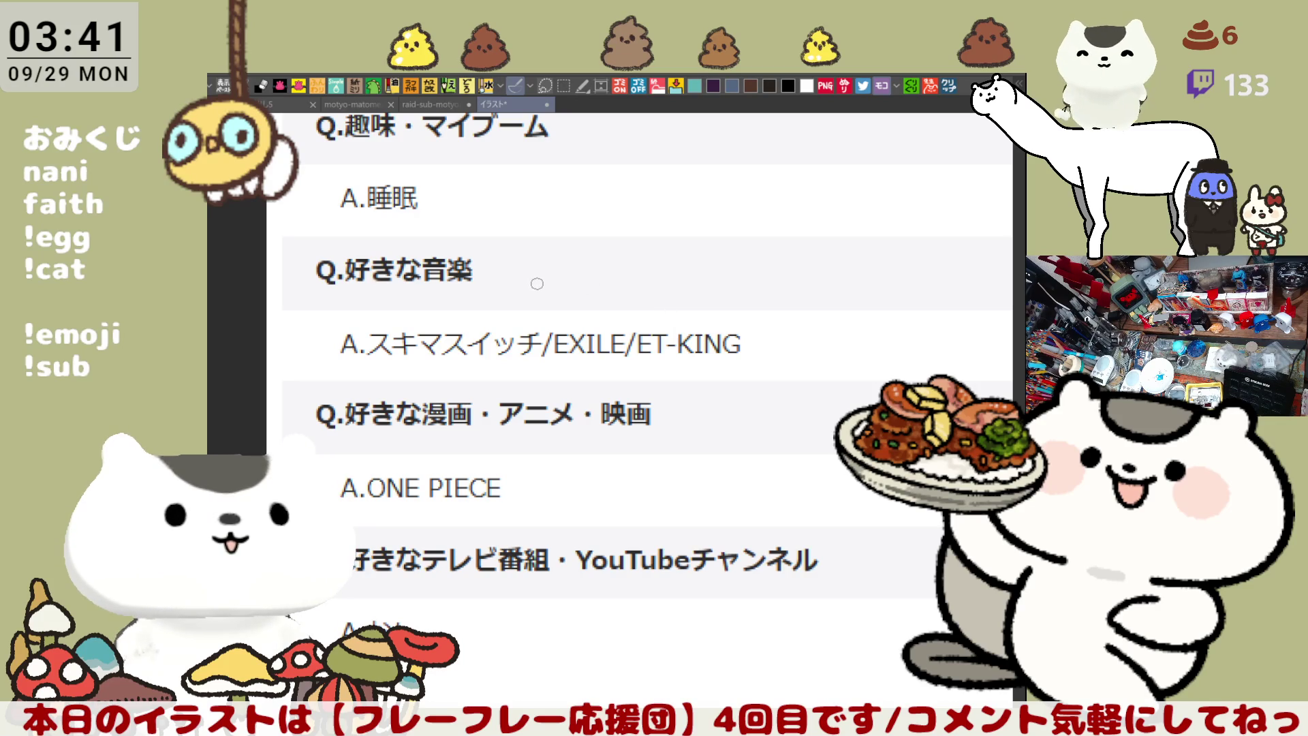
# Back on the raid-sub-motyo2509-2 illustration, darken the outline along the top and right of the hair, undoing a stray stroke
pyautogui.click(446, 104)
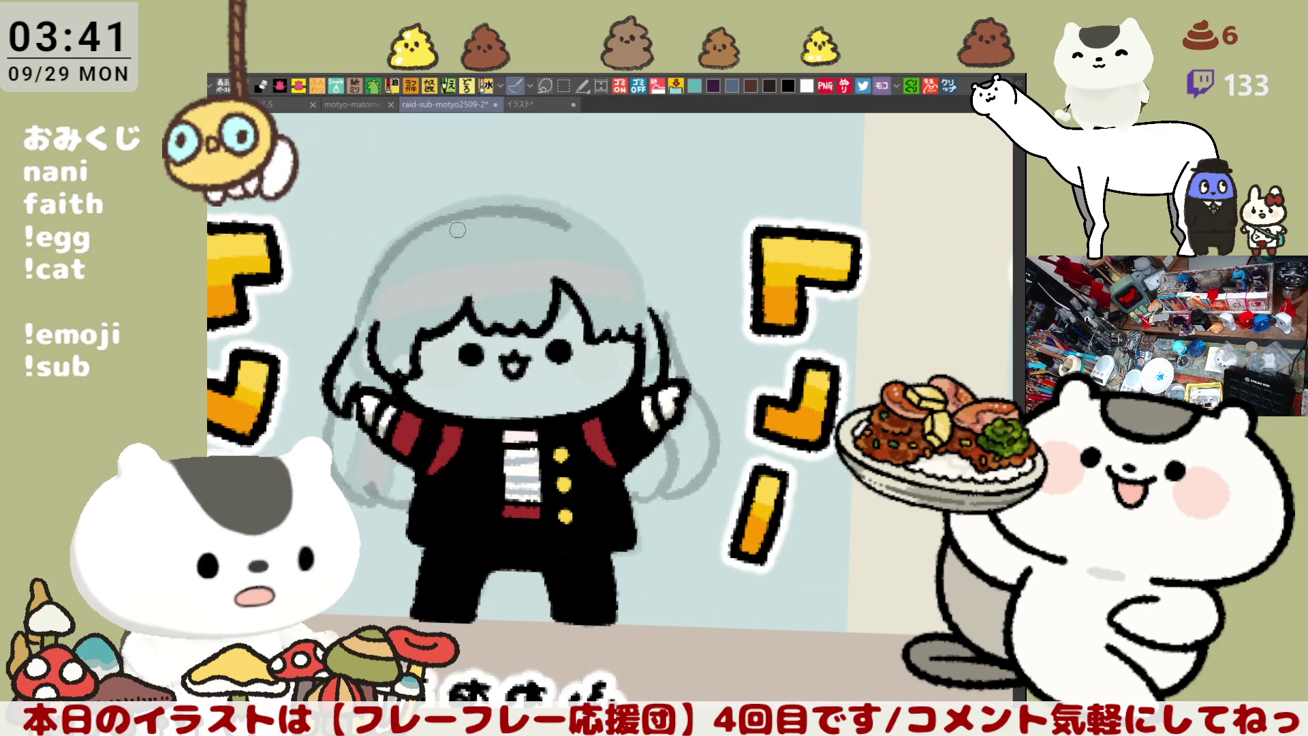
pyautogui.moveTo(436, 222)
pyautogui.mouseDown()
pyautogui.moveTo(536, 200)
pyautogui.moveTo(627, 258)
pyautogui.moveTo(603, 236)
pyautogui.moveTo(665, 303)
pyautogui.mouseUp()
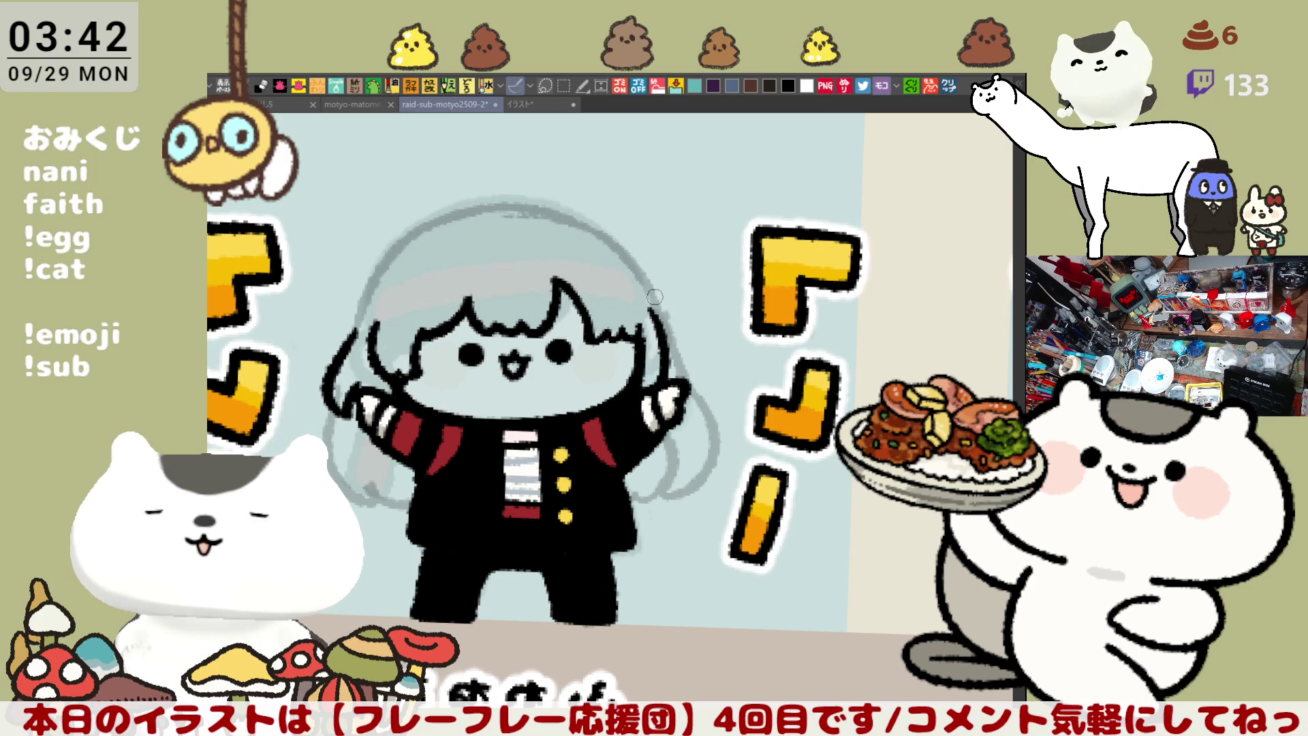
pyautogui.moveTo(658, 458); pyautogui.dragTo(781, 454)
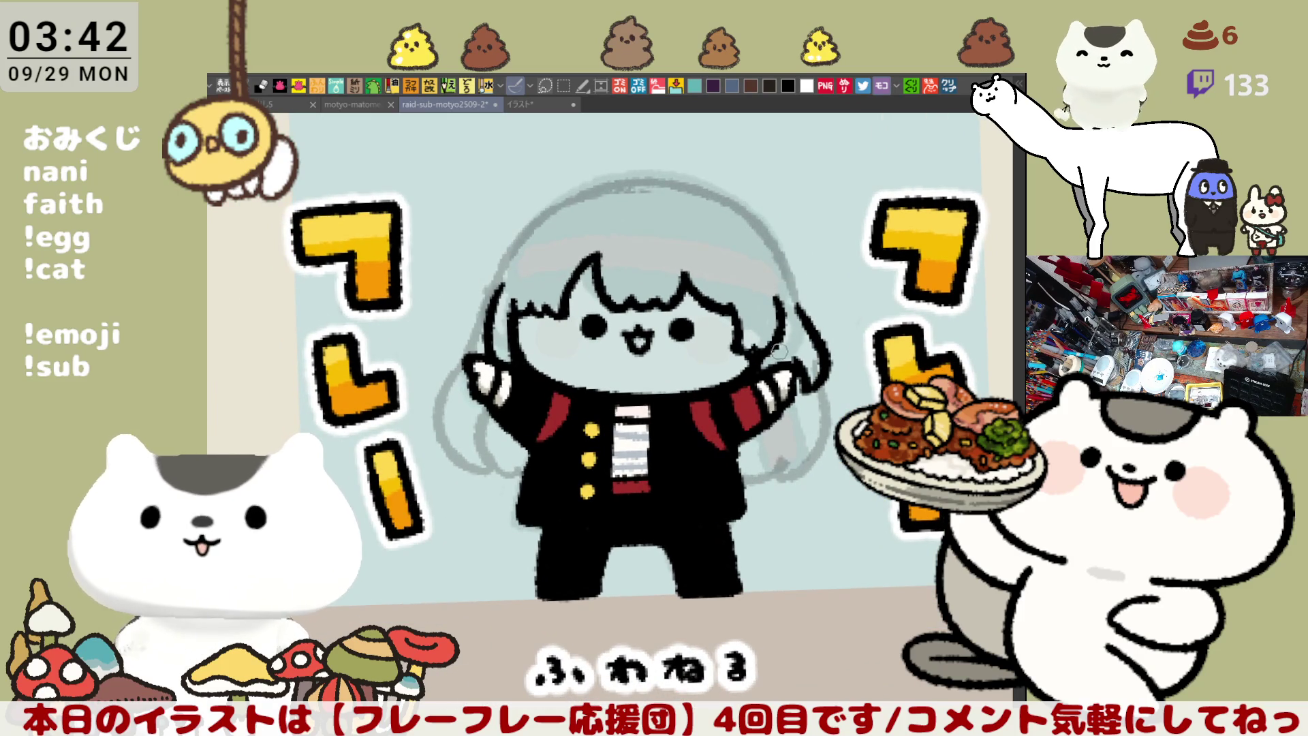
pyautogui.moveTo(794, 293)
pyautogui.mouseDown()
pyautogui.moveTo(813, 326)
pyautogui.moveTo(794, 351)
pyautogui.moveTo(811, 375)
pyautogui.moveTo(790, 354)
pyautogui.moveTo(807, 395)
pyautogui.mouseUp()
pyautogui.hotkey('ctrl', 'z')
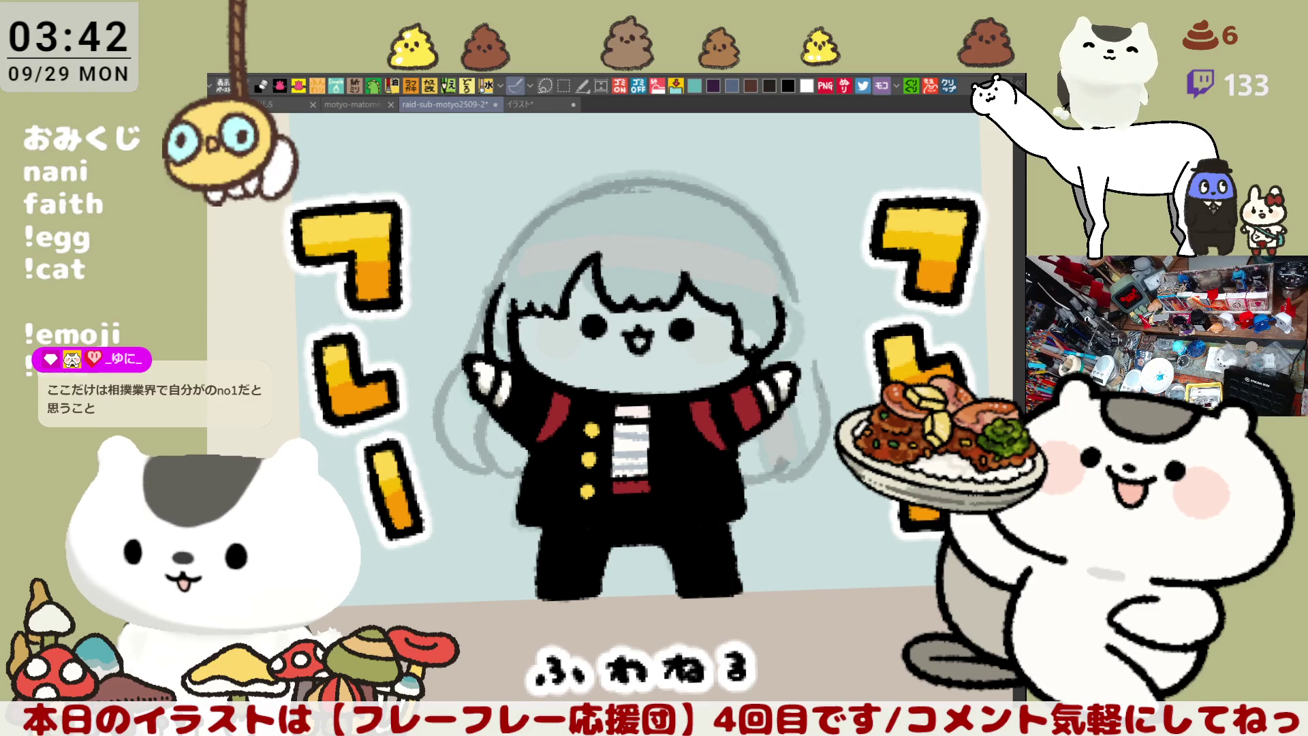
pyautogui.scroll(-2, 823, 320)
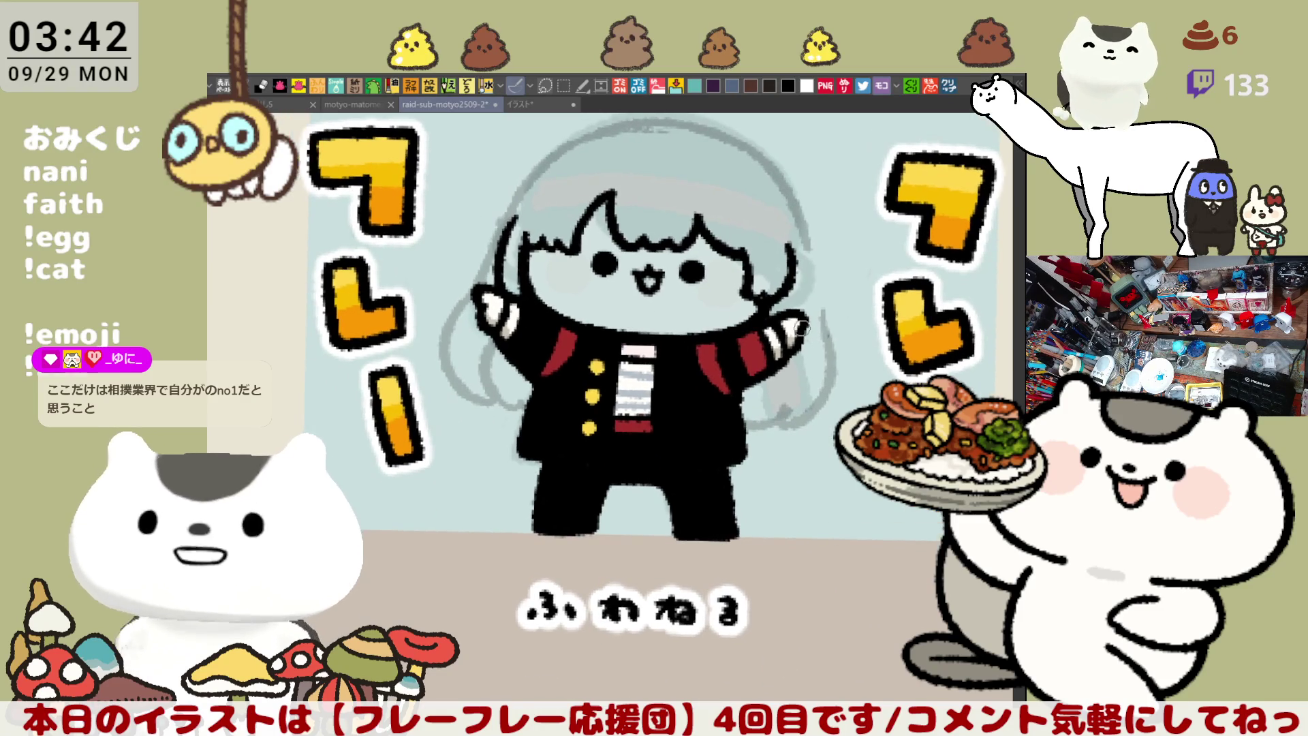
pyautogui.scroll(3, 823, 321)
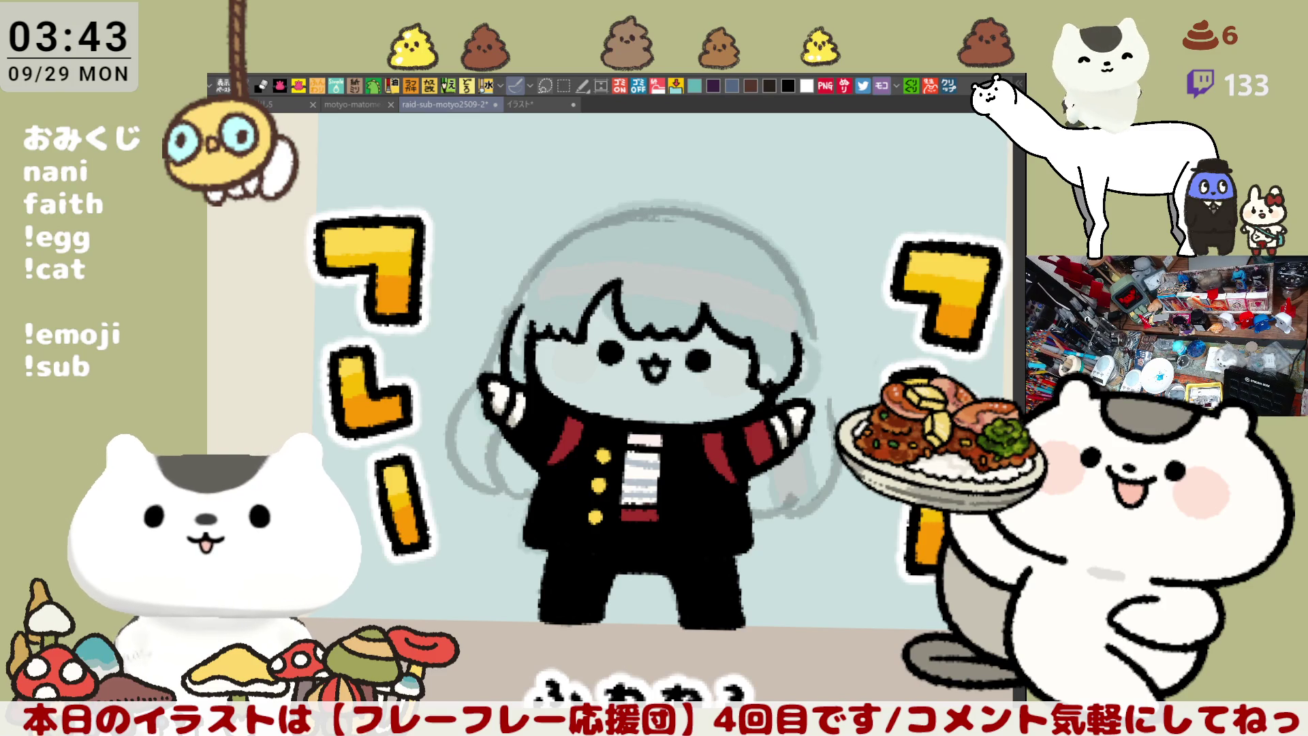
# Read the イラスト2 Q&A page, then close イラスト2 and イラスト to return to the illustration
pyautogui.click(949, 86)
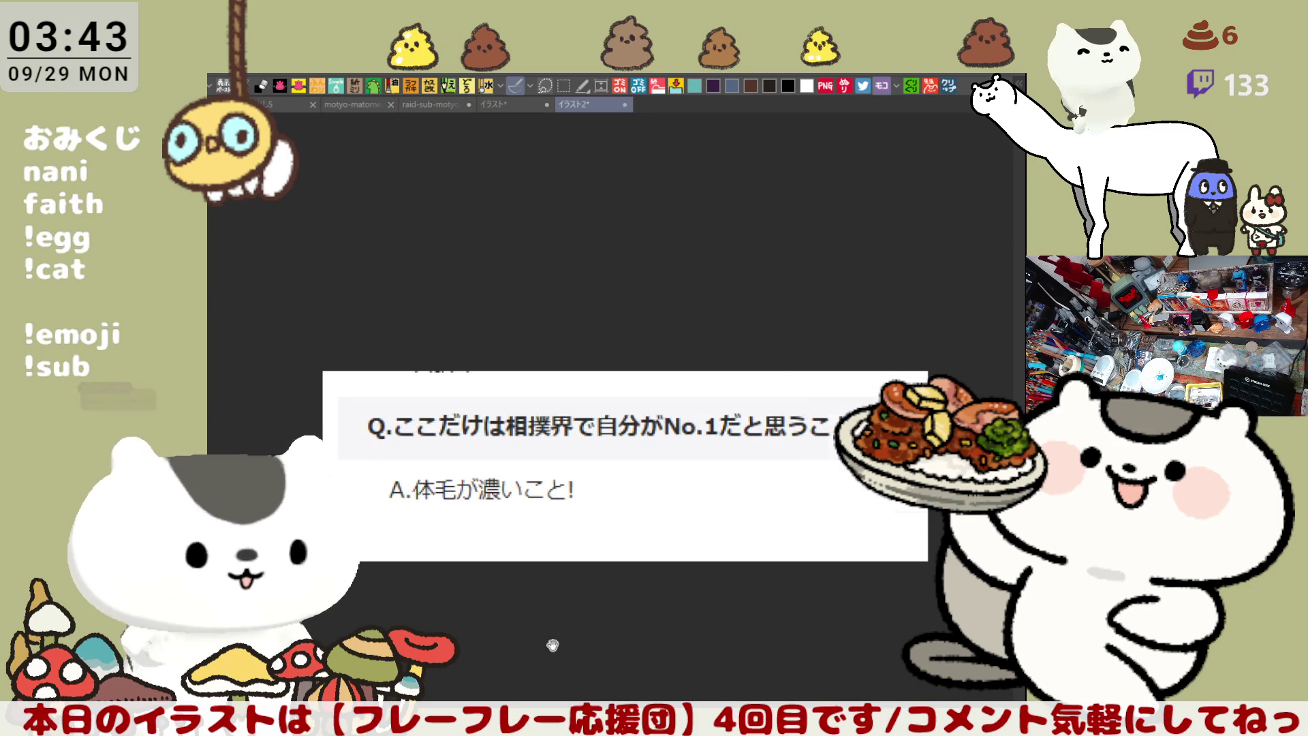
pyautogui.scroll(-2, 549, 639)
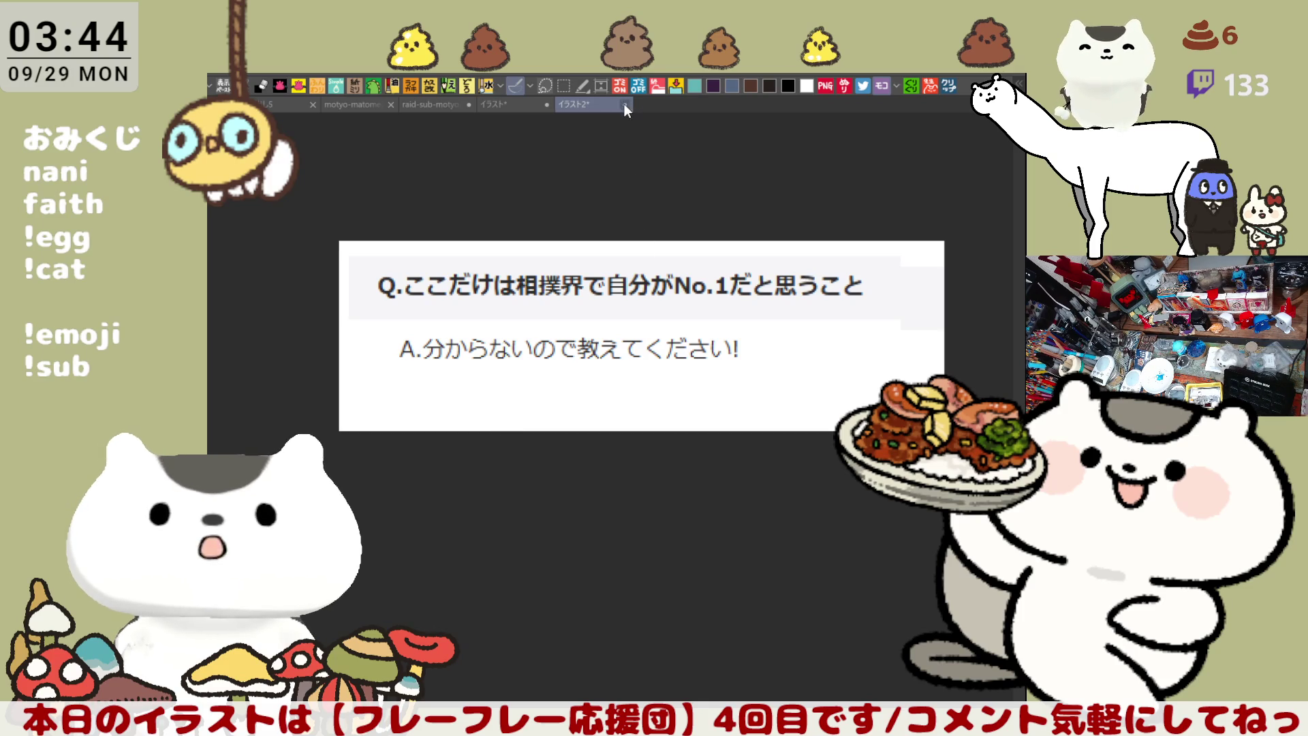
pyautogui.hotkey('ctrl', 'w')
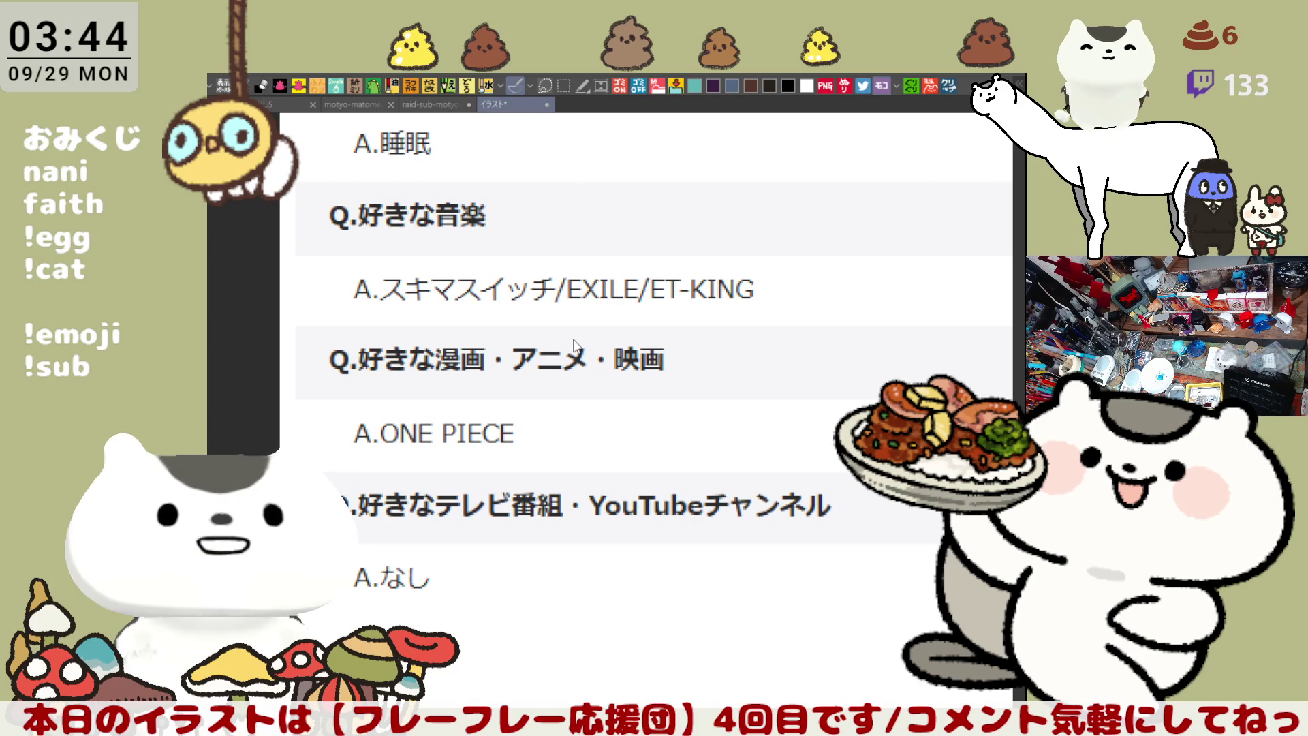
pyautogui.hotkey('ctrl', 'w')
pyautogui.moveTo(619, 494); pyautogui.dragTo(593, 417)
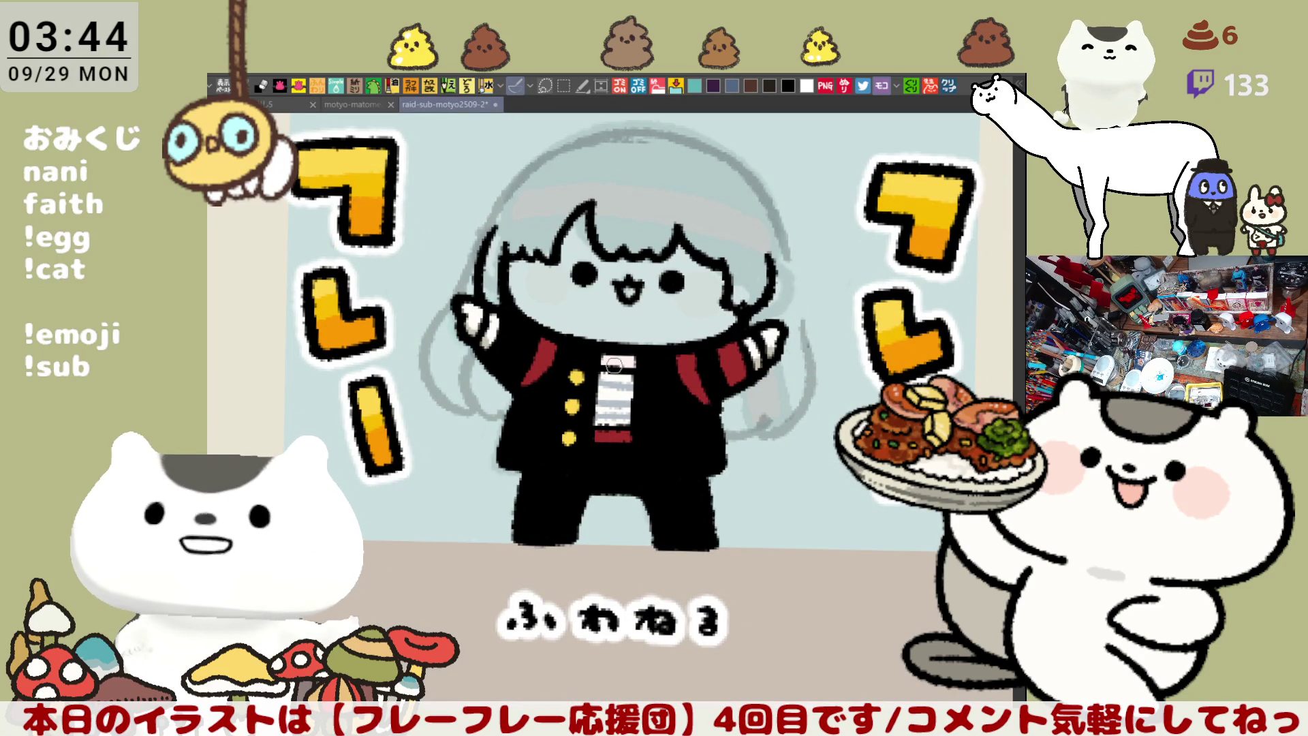
# With the view flipped, erase the old grey sketch beside the arm and retry the hanging hair line
pyautogui.press('h')
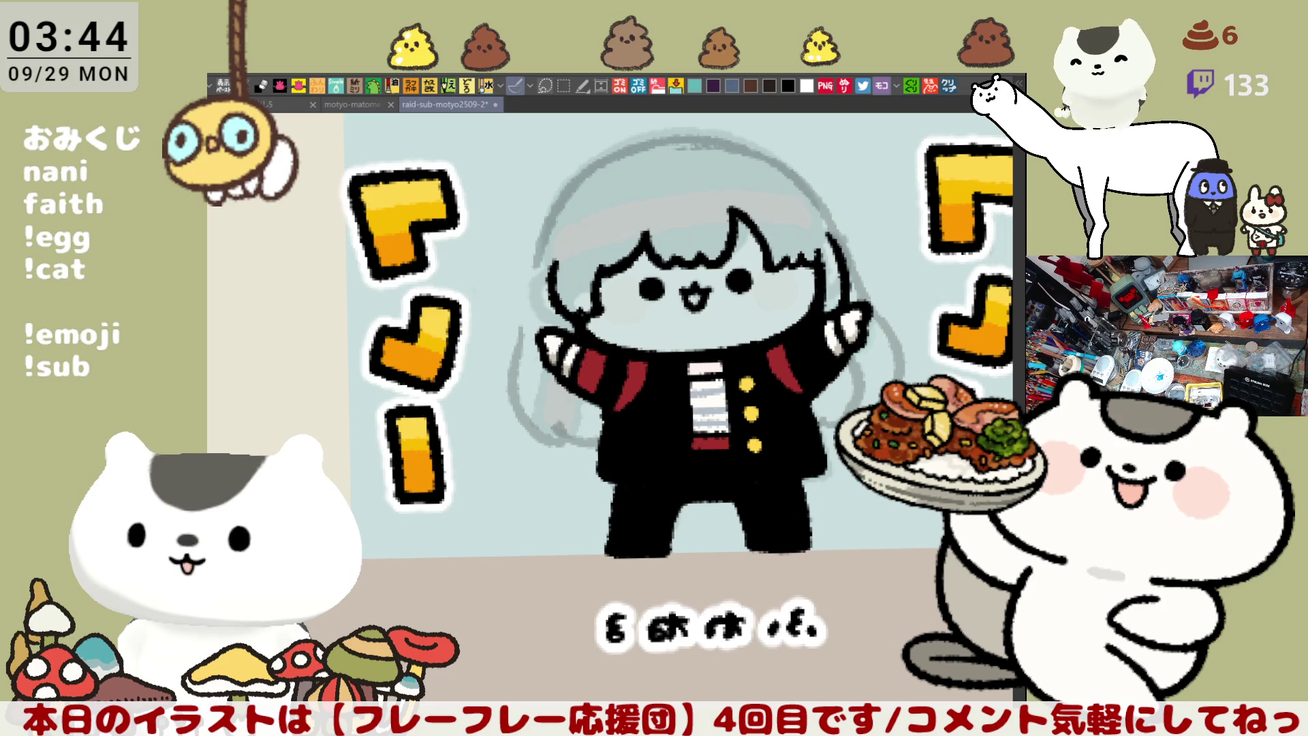
pyautogui.moveTo(515, 331); pyautogui.dragTo(518, 419)
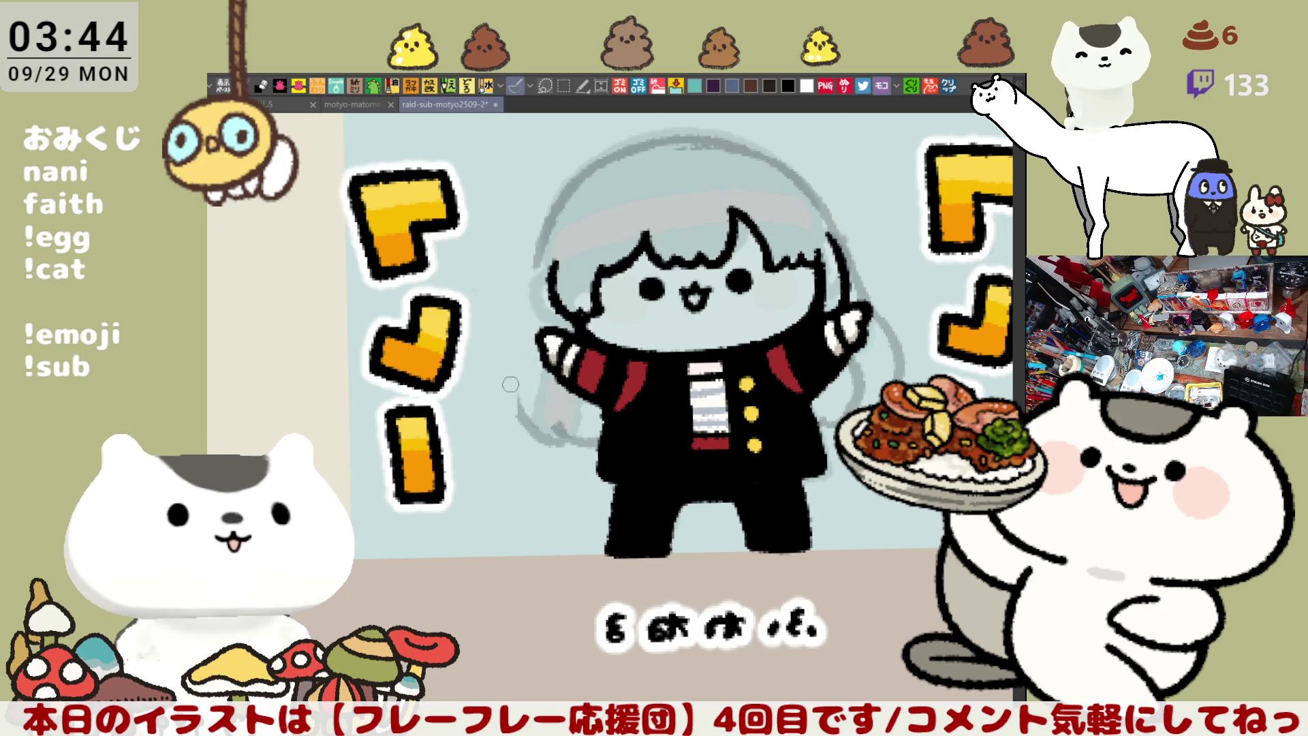
pyautogui.moveTo(534, 319)
pyautogui.mouseDown()
pyautogui.moveTo(521, 419)
pyautogui.moveTo(603, 436)
pyautogui.moveTo(605, 414)
pyautogui.mouseUp()
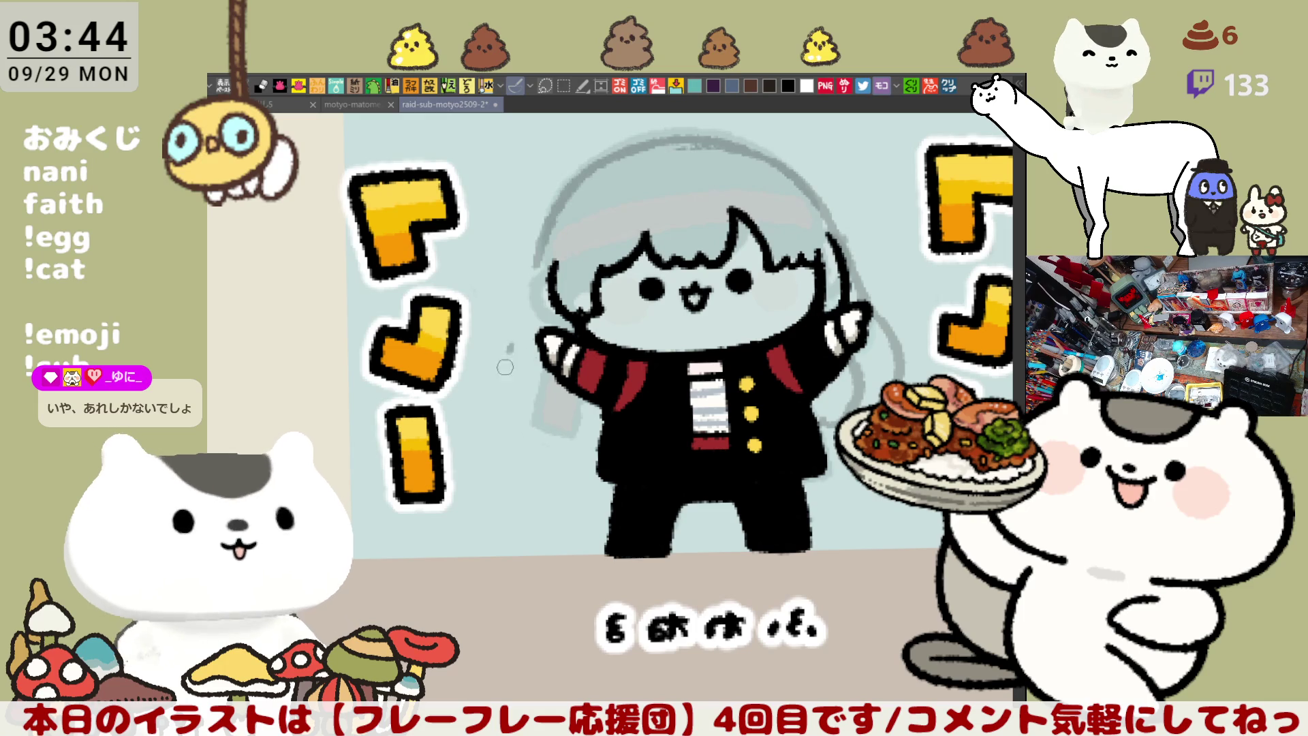
pyautogui.moveTo(524, 368)
pyautogui.mouseDown()
pyautogui.moveTo(538, 429)
pyautogui.moveTo(556, 415)
pyautogui.moveTo(599, 427)
pyautogui.moveTo(555, 422)
pyautogui.moveTo(606, 450)
pyautogui.moveTo(561, 419)
pyautogui.moveTo(598, 431)
pyautogui.mouseUp()
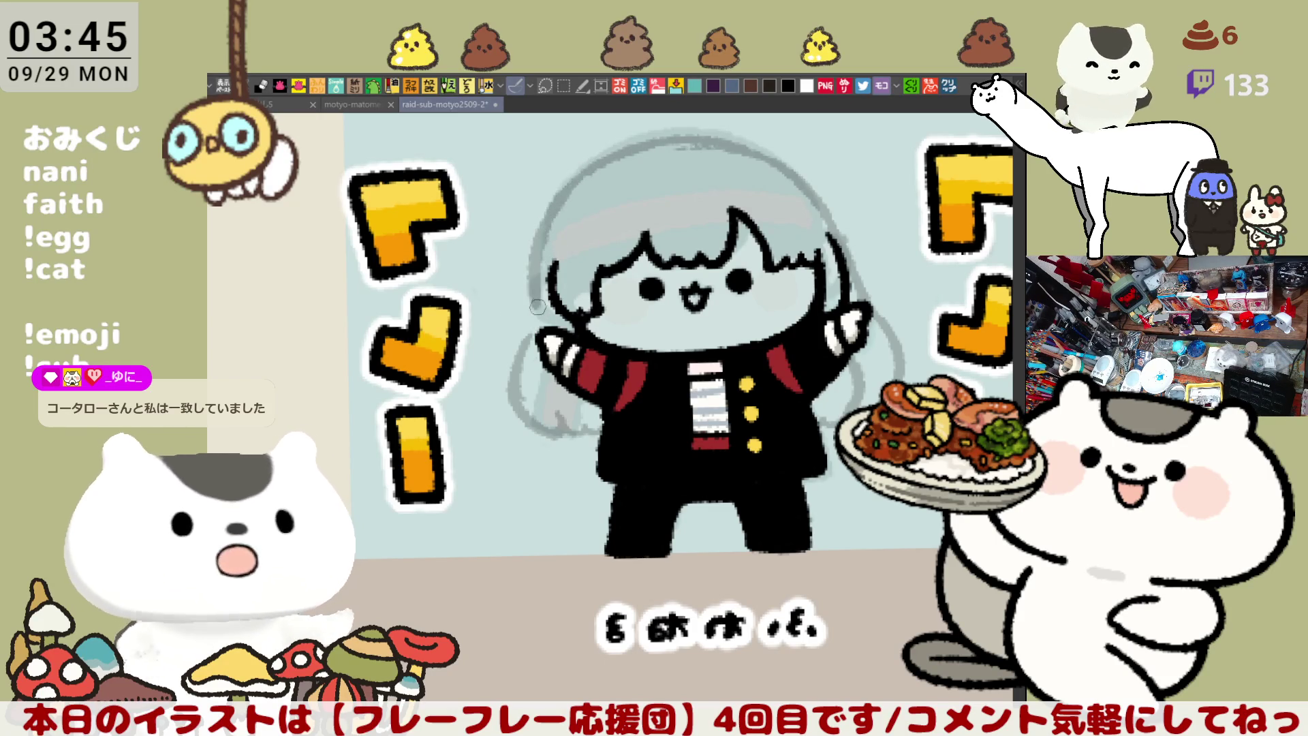
pyautogui.hotkey('ctrl', 'z')
pyautogui.moveTo(579, 174); pyautogui.dragTo(540, 329)
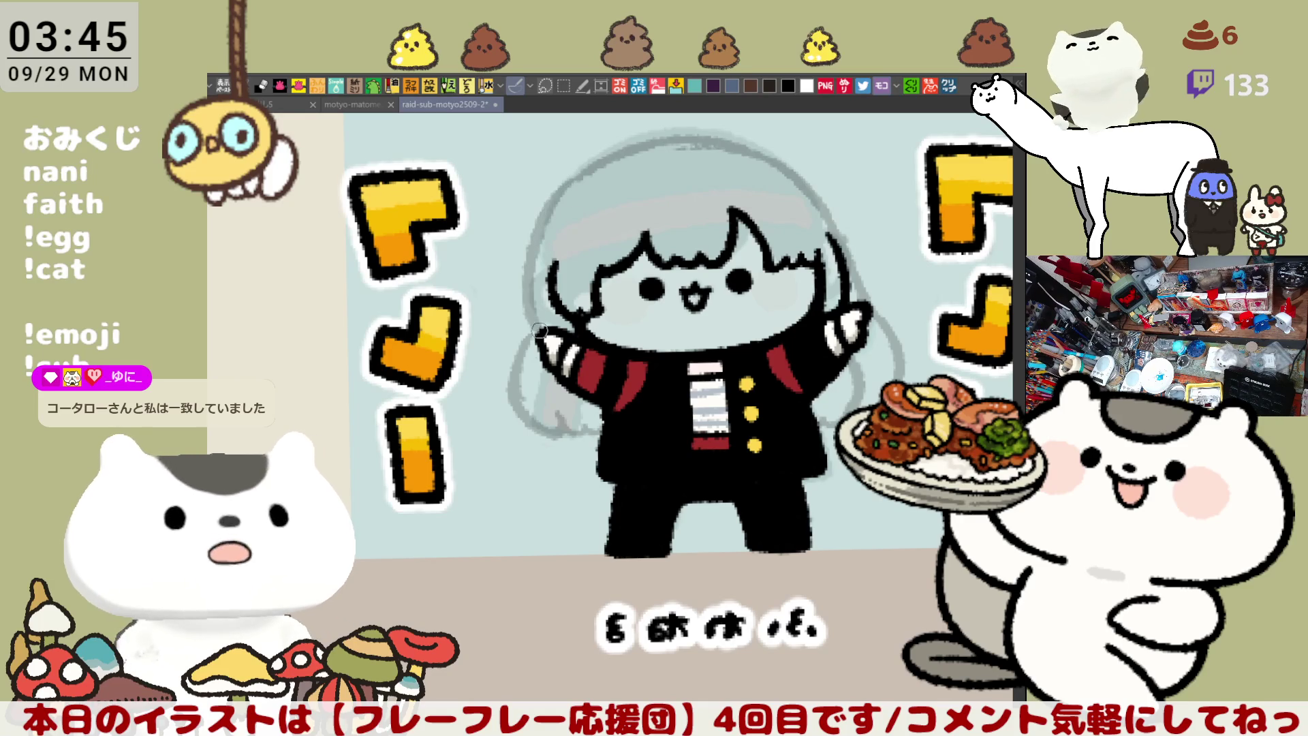
pyautogui.hotkey('ctrl', 'z')
pyautogui.moveTo(572, 184)
pyautogui.mouseDown()
pyautogui.moveTo(535, 239)
pyautogui.moveTo(530, 349)
pyautogui.mouseUp()
pyautogui.hotkey('ctrl', 'z')
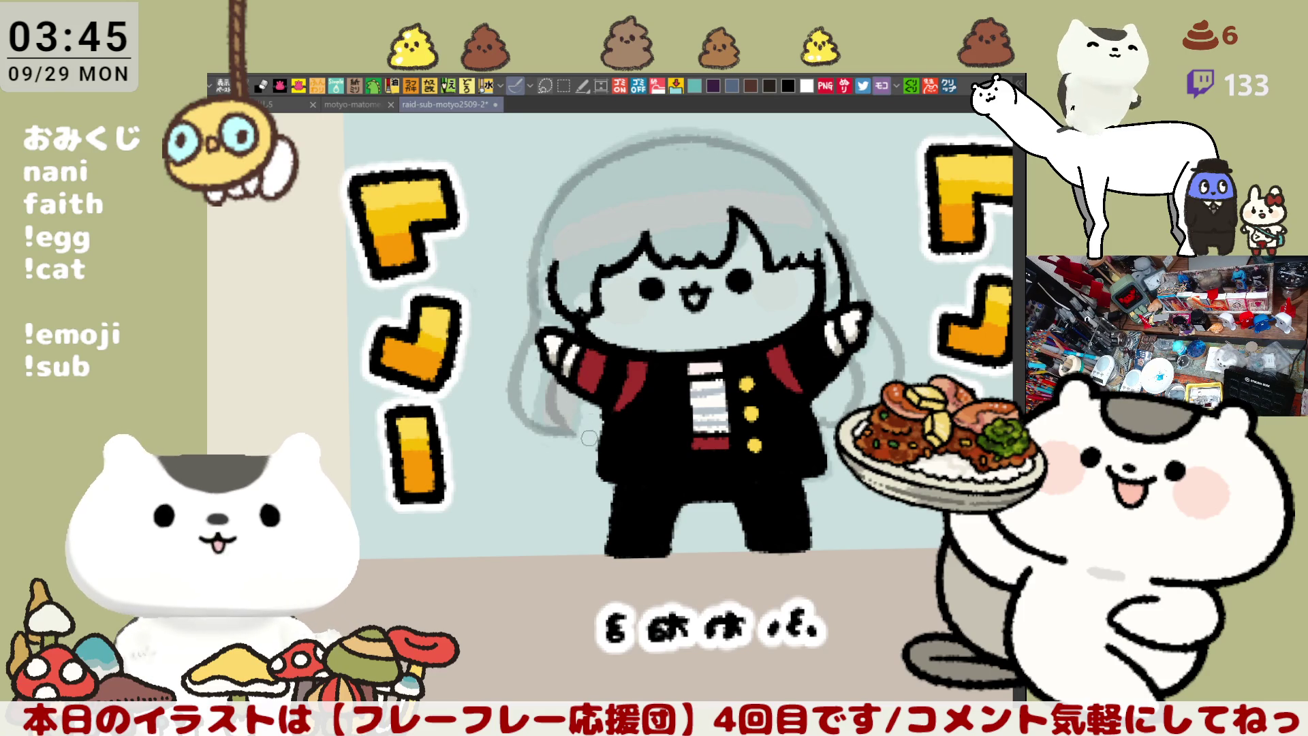
# Retry the tip of the hanging hair strand in grey pencil several times
pyautogui.moveTo(516, 395); pyautogui.dragTo(553, 447)
pyautogui.hotkey('ctrl', 'z')
pyautogui.moveTo(516, 395); pyautogui.dragTo(565, 440)
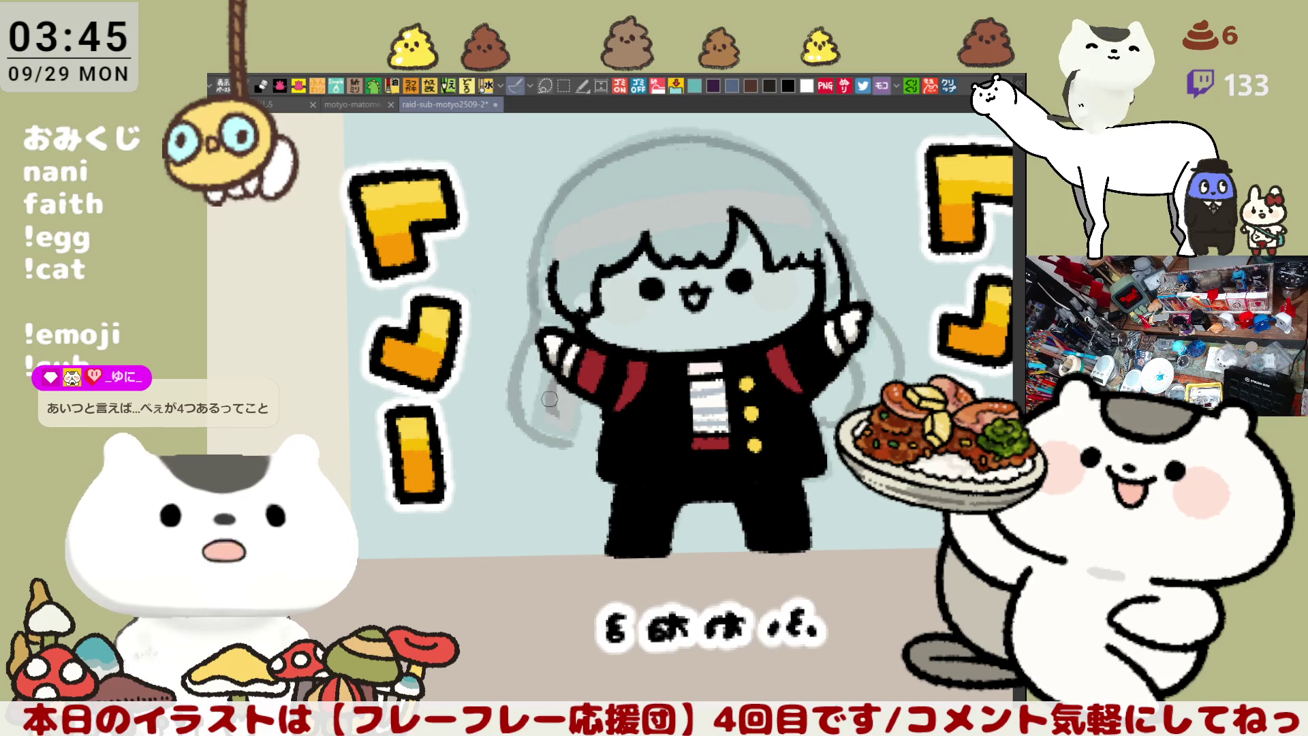
pyautogui.hotkey('ctrl', 'z')
pyautogui.moveTo(552, 415); pyautogui.dragTo(574, 429)
pyautogui.hotkey('ctrl', 'z')
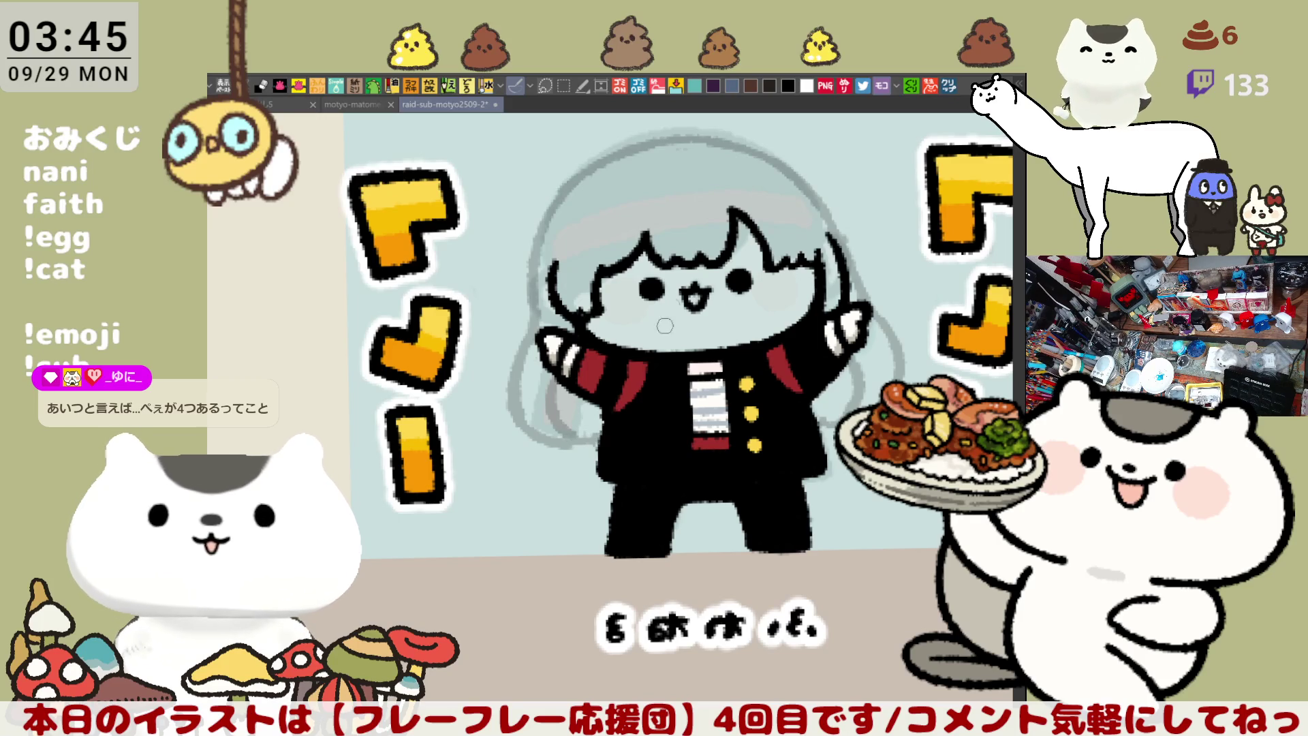
# Sketch a grey hair bun loop with an inner curl on the left of the head
pyautogui.moveTo(645, 300); pyautogui.dragTo(711, 366)
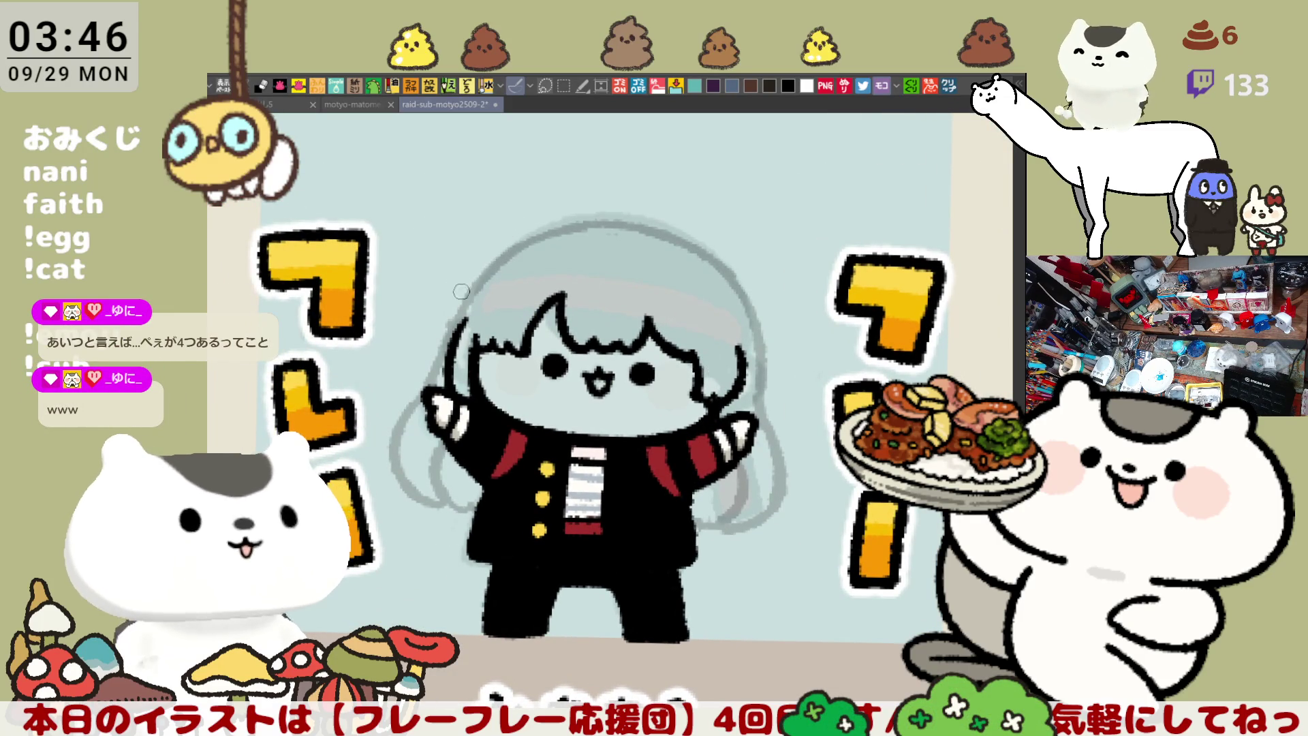
pyautogui.moveTo(460, 300)
pyautogui.mouseDown()
pyautogui.moveTo(472, 217)
pyautogui.moveTo(537, 239)
pyautogui.mouseUp()
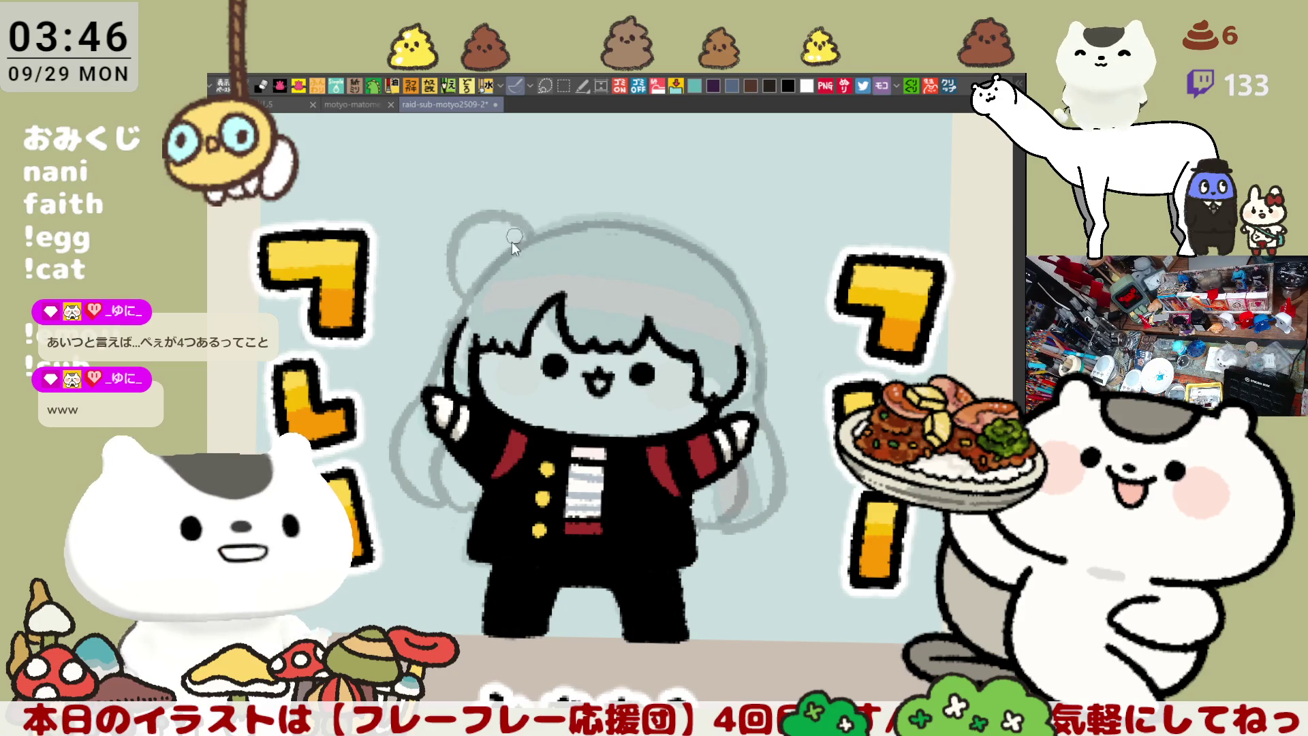
pyautogui.hotkey('ctrl', 'z')
pyautogui.moveTo(452, 293); pyautogui.dragTo(530, 233)
pyautogui.hotkey('ctrl', 'z')
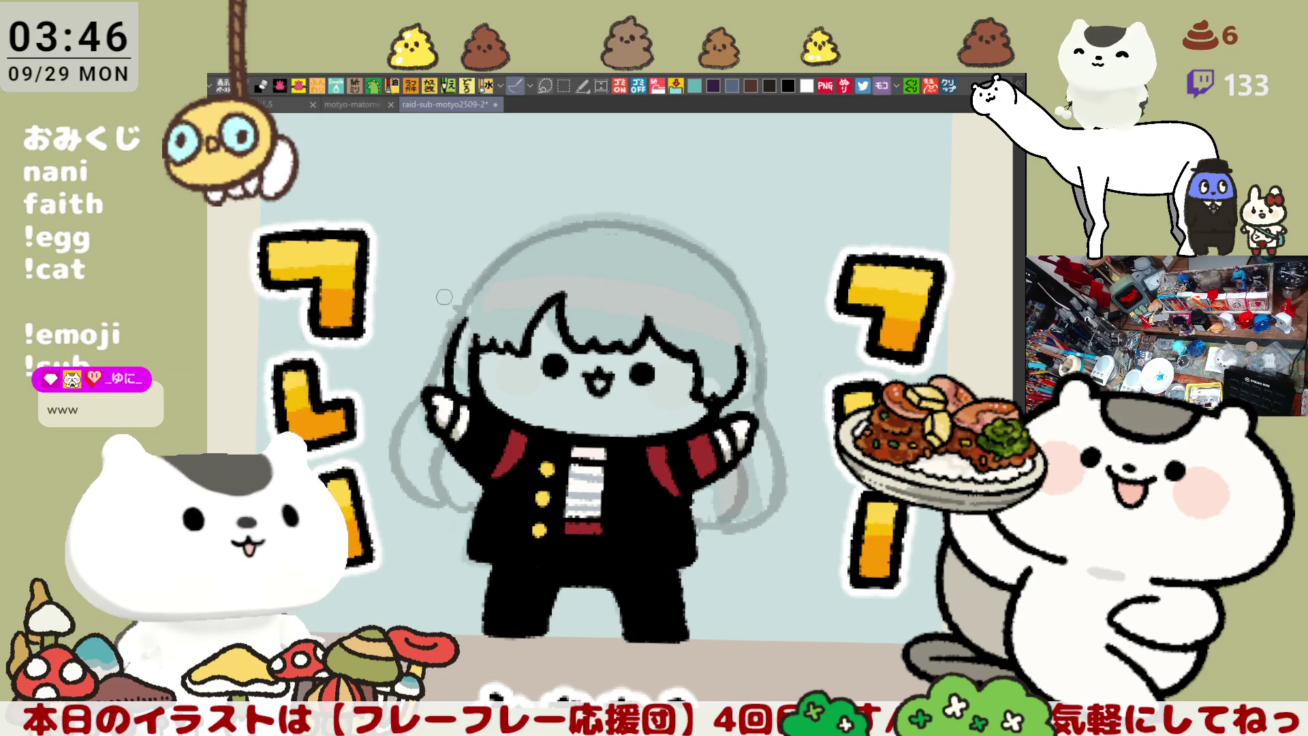
pyautogui.moveTo(453, 303); pyautogui.dragTo(524, 225)
pyautogui.hotkey('ctrl', 'z')
pyautogui.moveTo(462, 300)
pyautogui.mouseDown()
pyautogui.moveTo(466, 225)
pyautogui.moveTo(522, 220)
pyautogui.mouseUp()
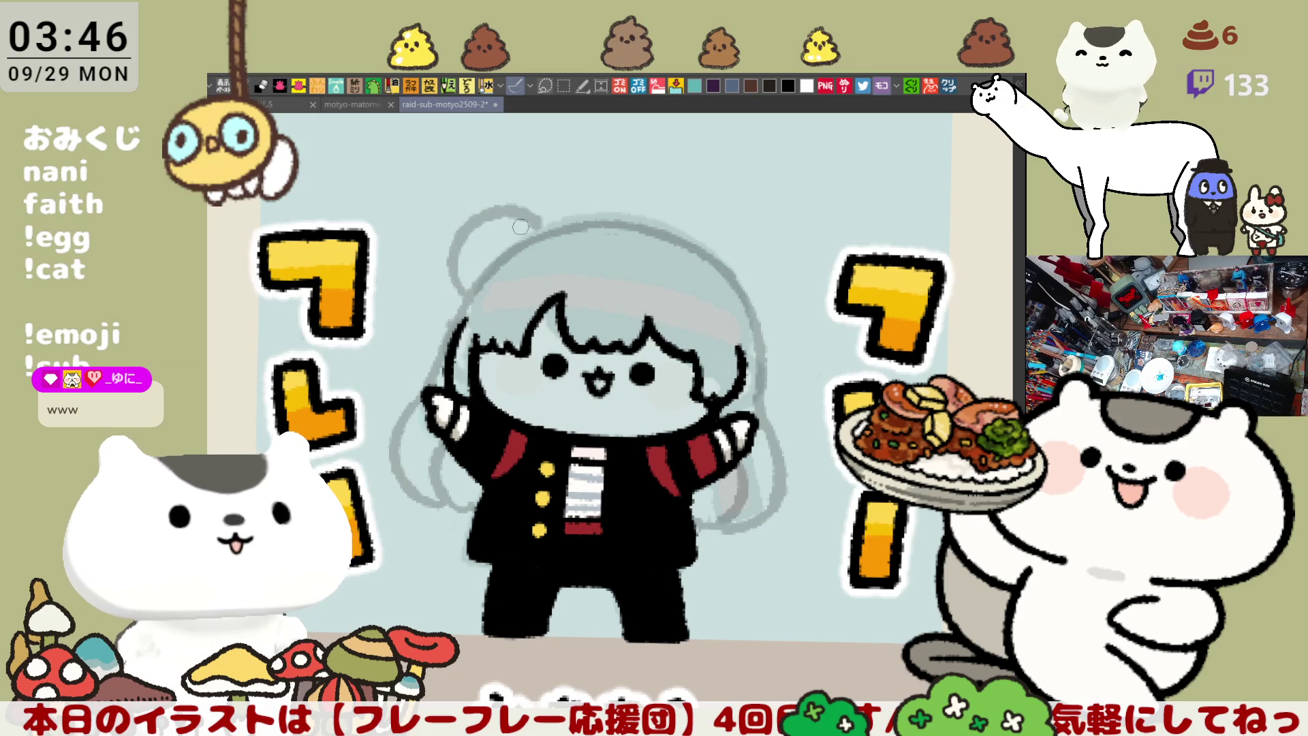
pyautogui.moveTo(477, 291)
pyautogui.mouseDown()
pyautogui.moveTo(455, 286)
pyautogui.moveTo(547, 222)
pyautogui.mouseUp()
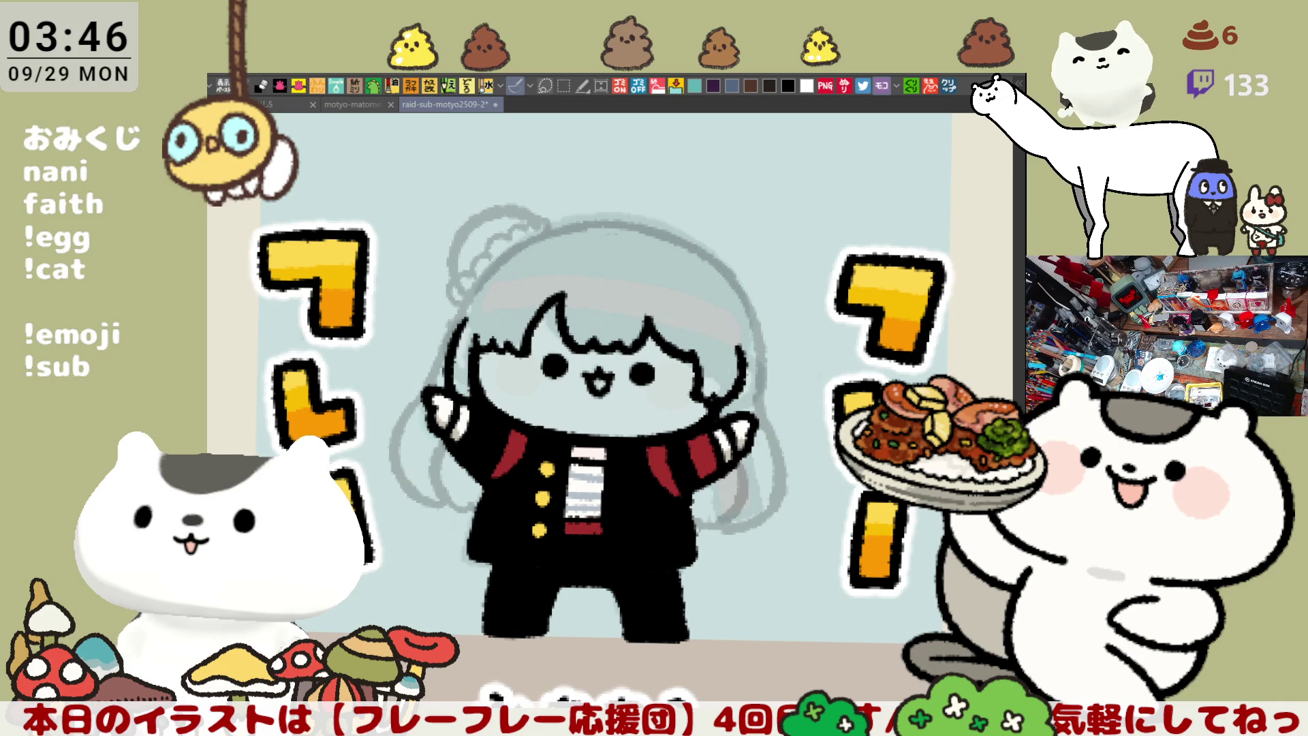
# Sketch a second grey hair bun arc on the right of the head, retrying until it fits
pyautogui.press('h')
pyautogui.press('^')
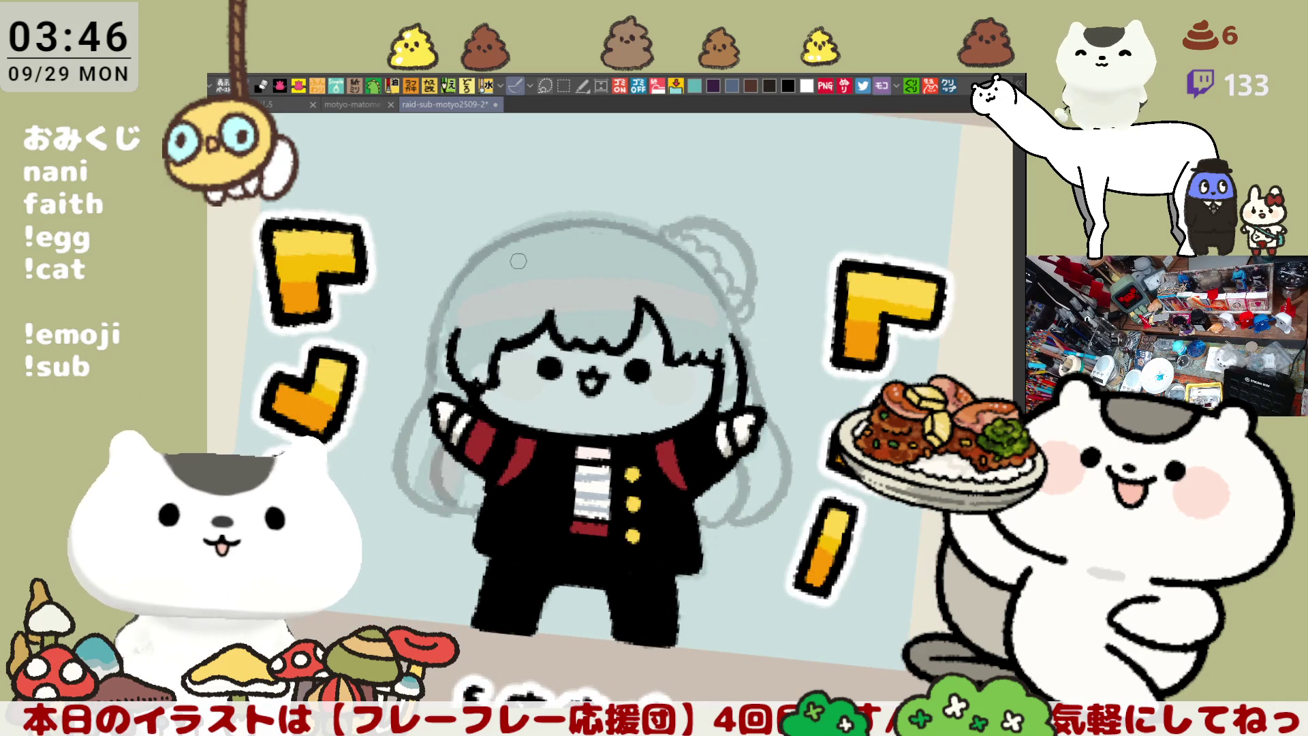
pyautogui.press('h')
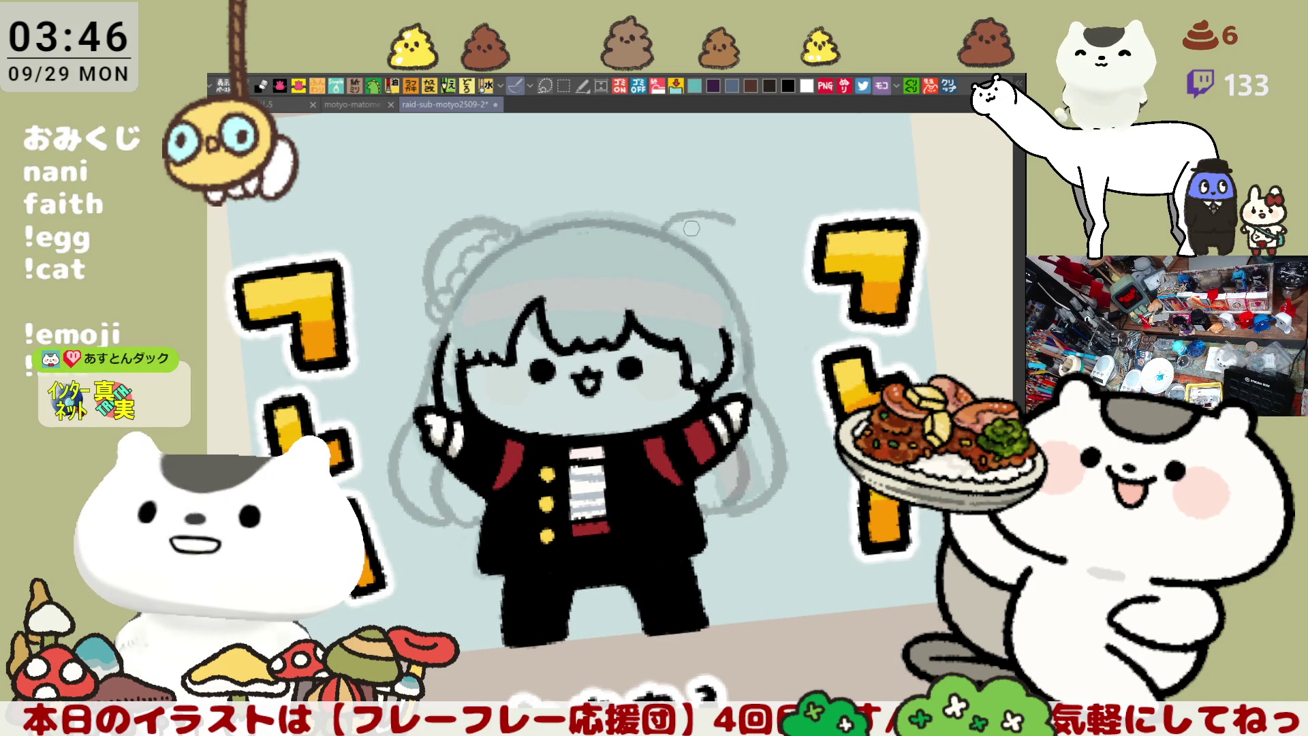
pyautogui.moveTo(658, 225); pyautogui.dragTo(748, 289)
pyautogui.hotkey('ctrl', 'z')
pyautogui.moveTo(656, 228)
pyautogui.mouseDown()
pyautogui.moveTo(702, 217)
pyautogui.moveTo(746, 300)
pyautogui.mouseUp()
pyautogui.hotkey('ctrl', 'z')
pyautogui.moveTo(653, 235)
pyautogui.mouseDown()
pyautogui.moveTo(702, 217)
pyautogui.moveTo(742, 296)
pyautogui.mouseUp()
pyautogui.hotkey('ctrl', 'z')
pyautogui.moveTo(654, 239); pyautogui.dragTo(740, 297)
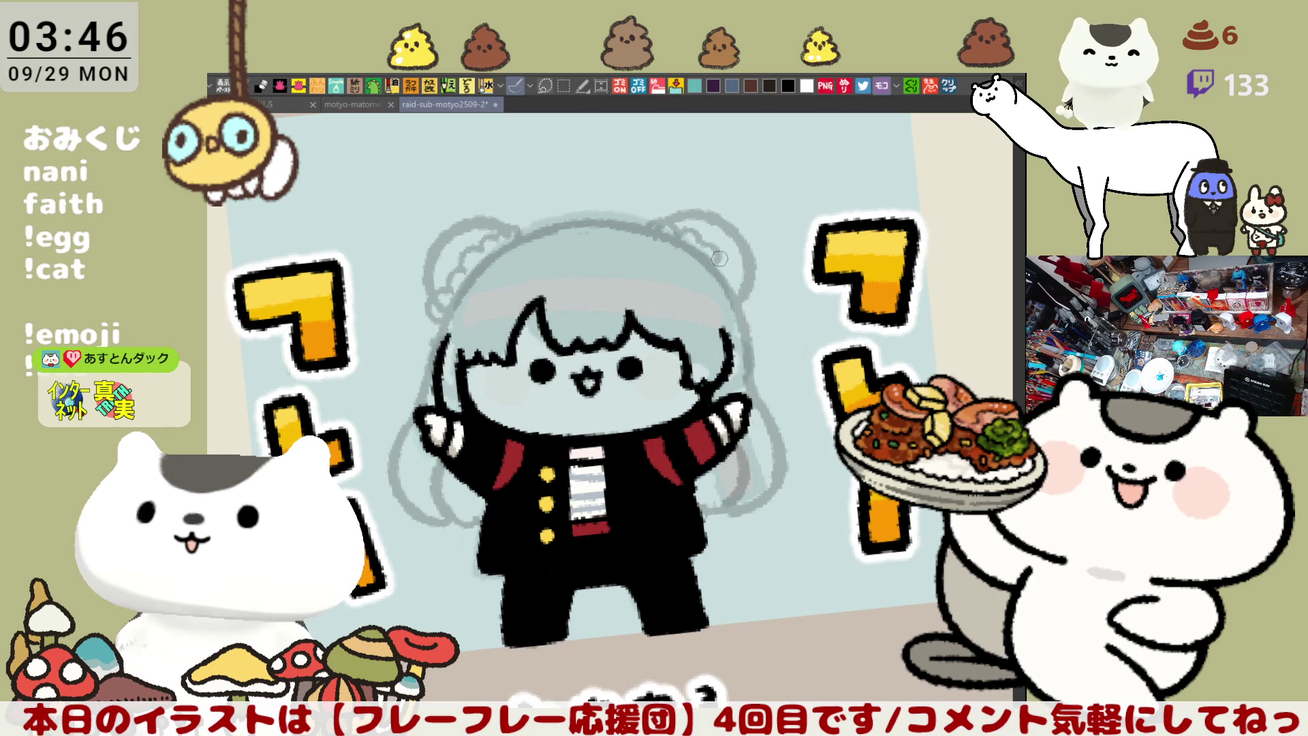
# Redraw the grey hair outline running down the girl's left side
pyautogui.hotkey('ctrl', '0')
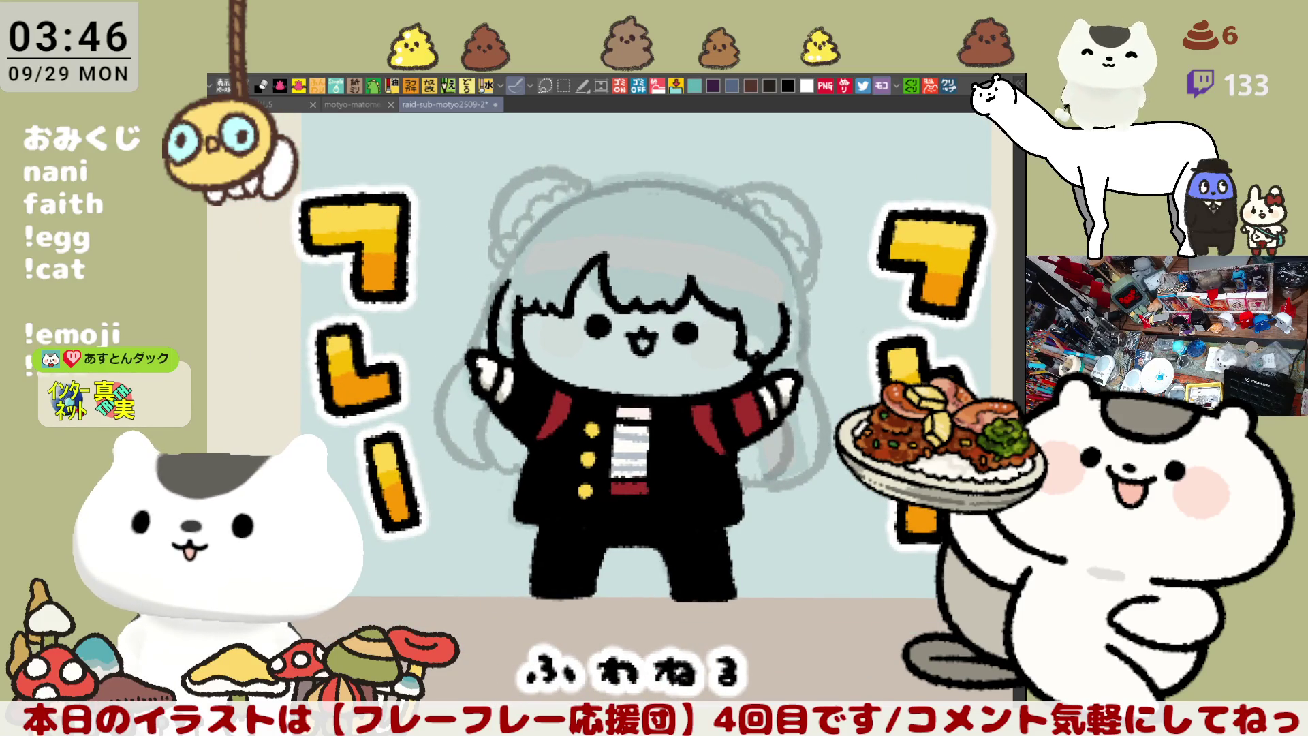
pyautogui.moveTo(759, 500); pyautogui.dragTo(794, 489)
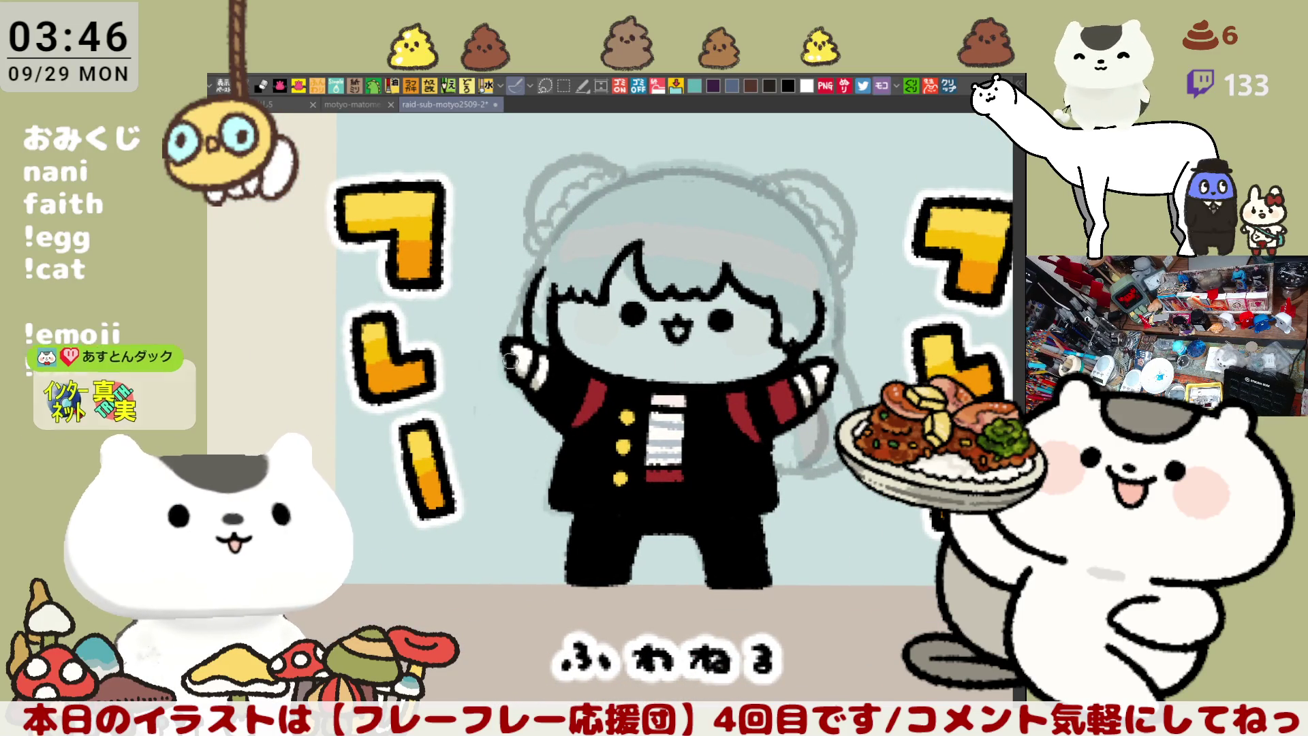
pyautogui.moveTo(506, 339); pyautogui.dragTo(522, 448)
pyautogui.hotkey('ctrl', 'z')
pyautogui.moveTo(508, 335); pyautogui.dragTo(521, 451)
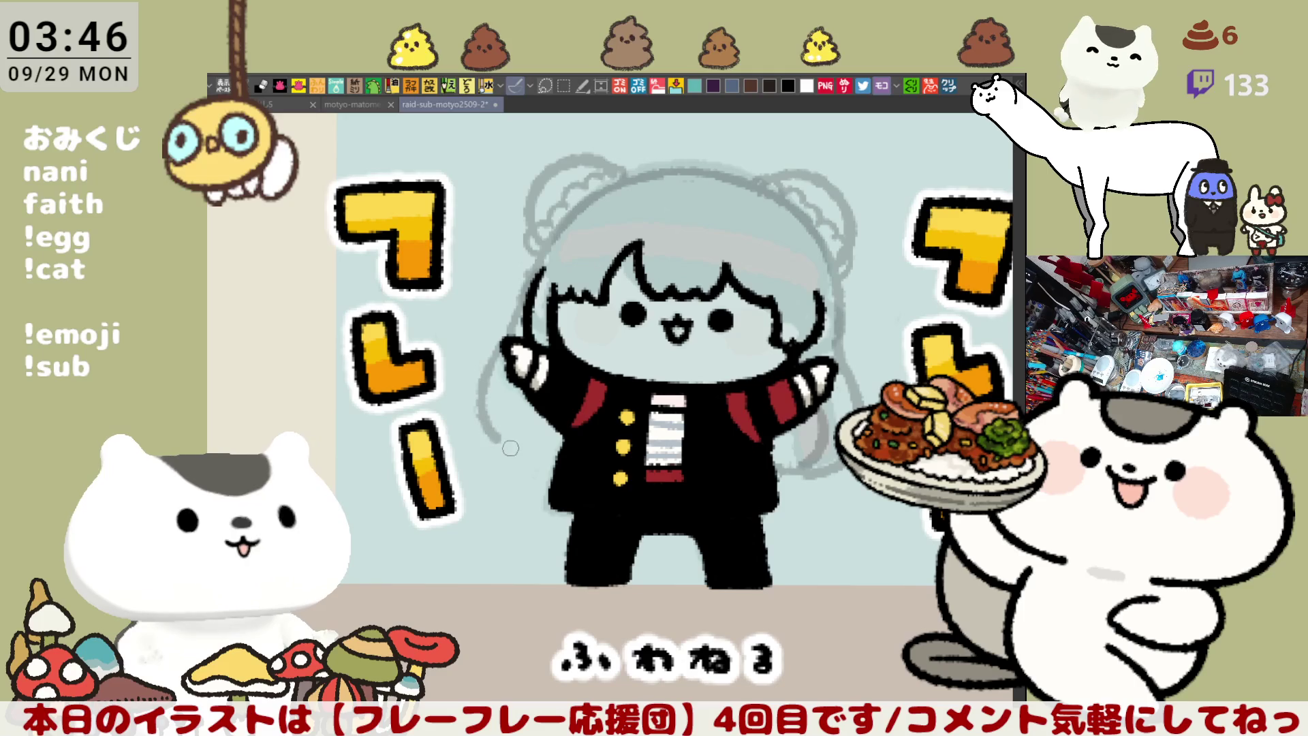
pyautogui.moveTo(514, 399); pyautogui.dragTo(525, 453)
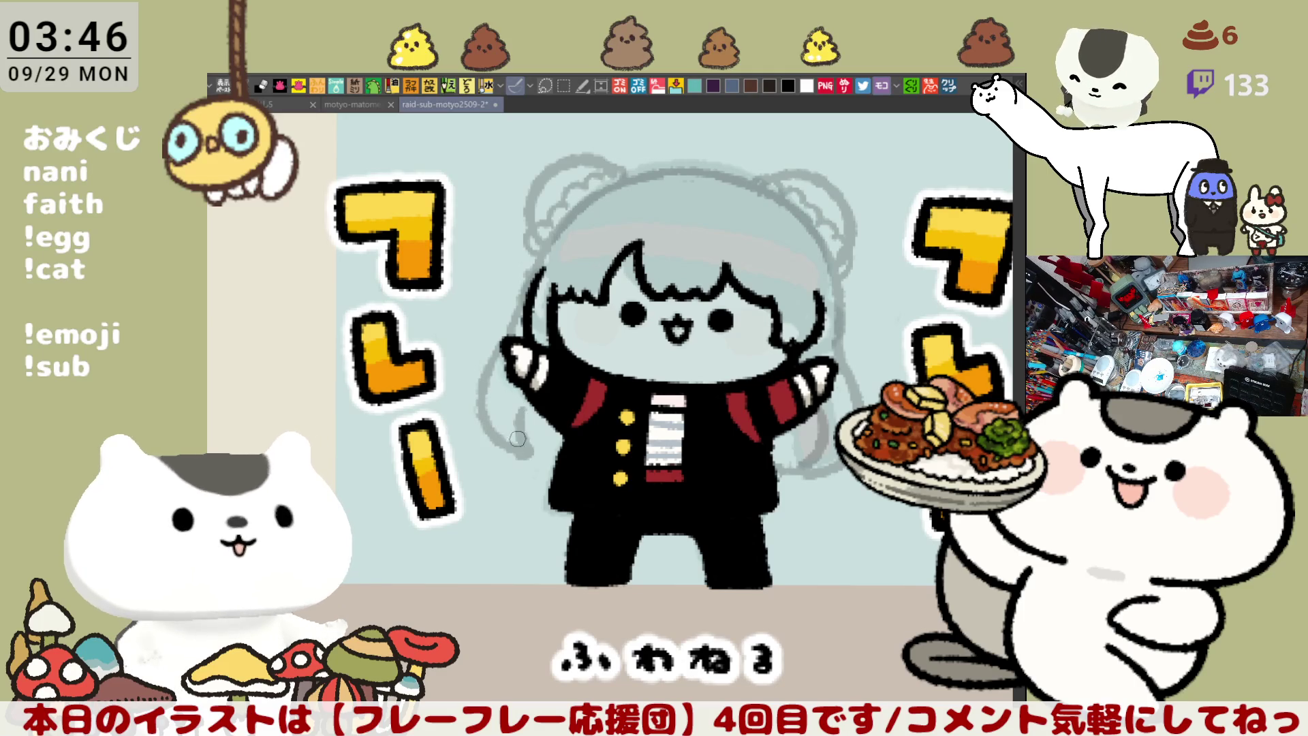
pyautogui.press('-')
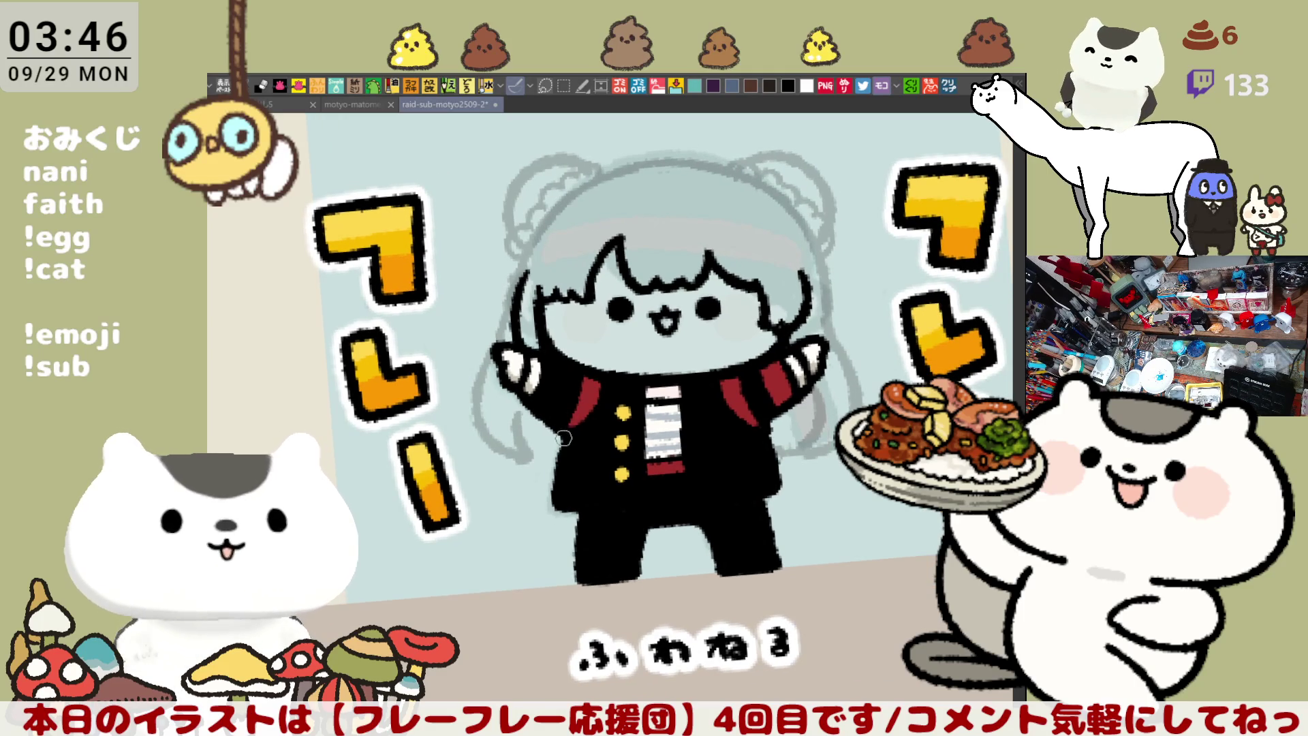
pyautogui.moveTo(523, 441); pyautogui.dragTo(559, 451)
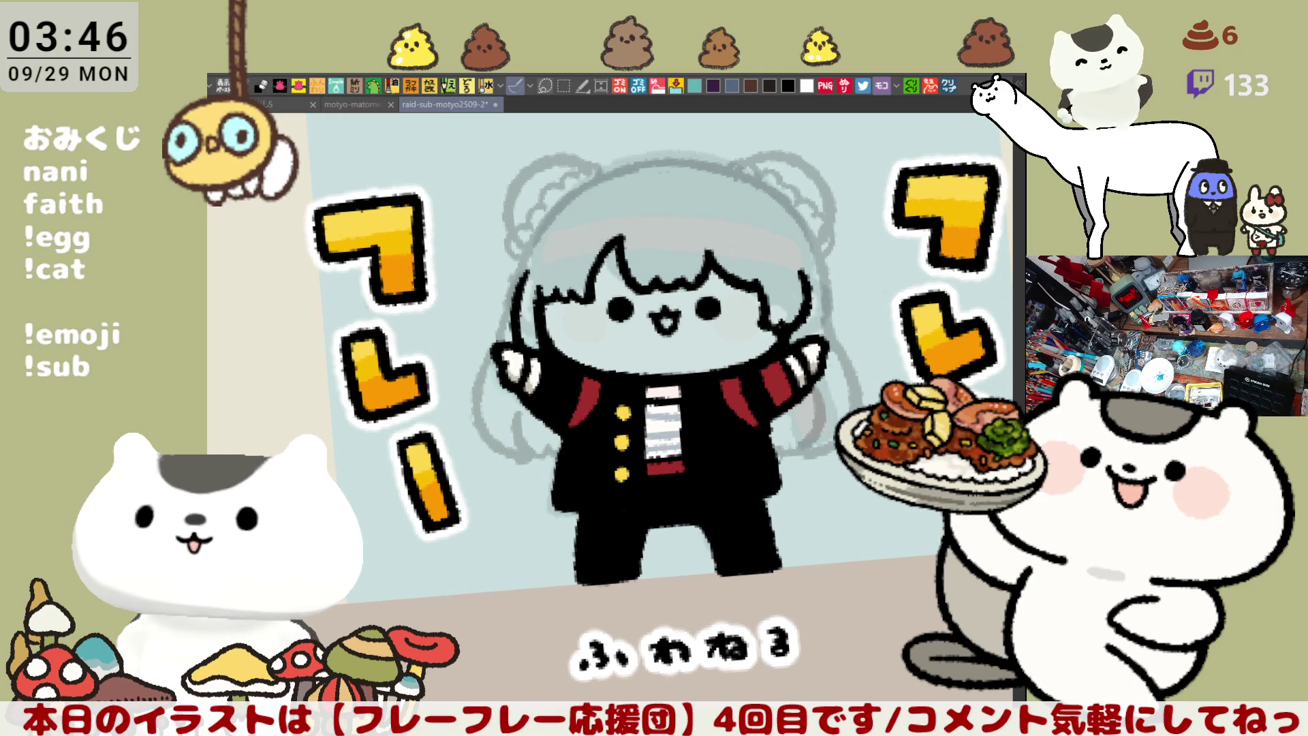
pyautogui.moveTo(739, 422); pyautogui.dragTo(788, 442)
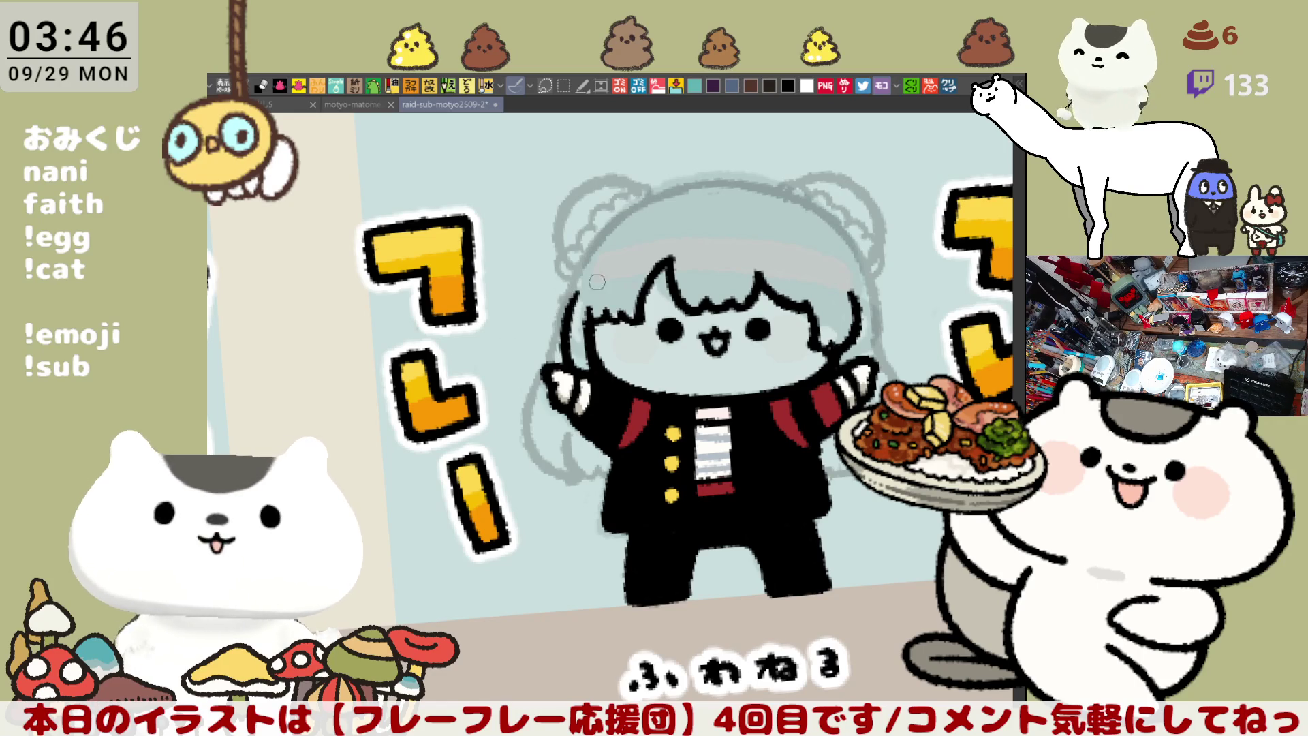
# Erase the old black hair line left of the face and redraw it with the pen
pyautogui.moveTo(584, 292); pyautogui.dragTo(571, 356)
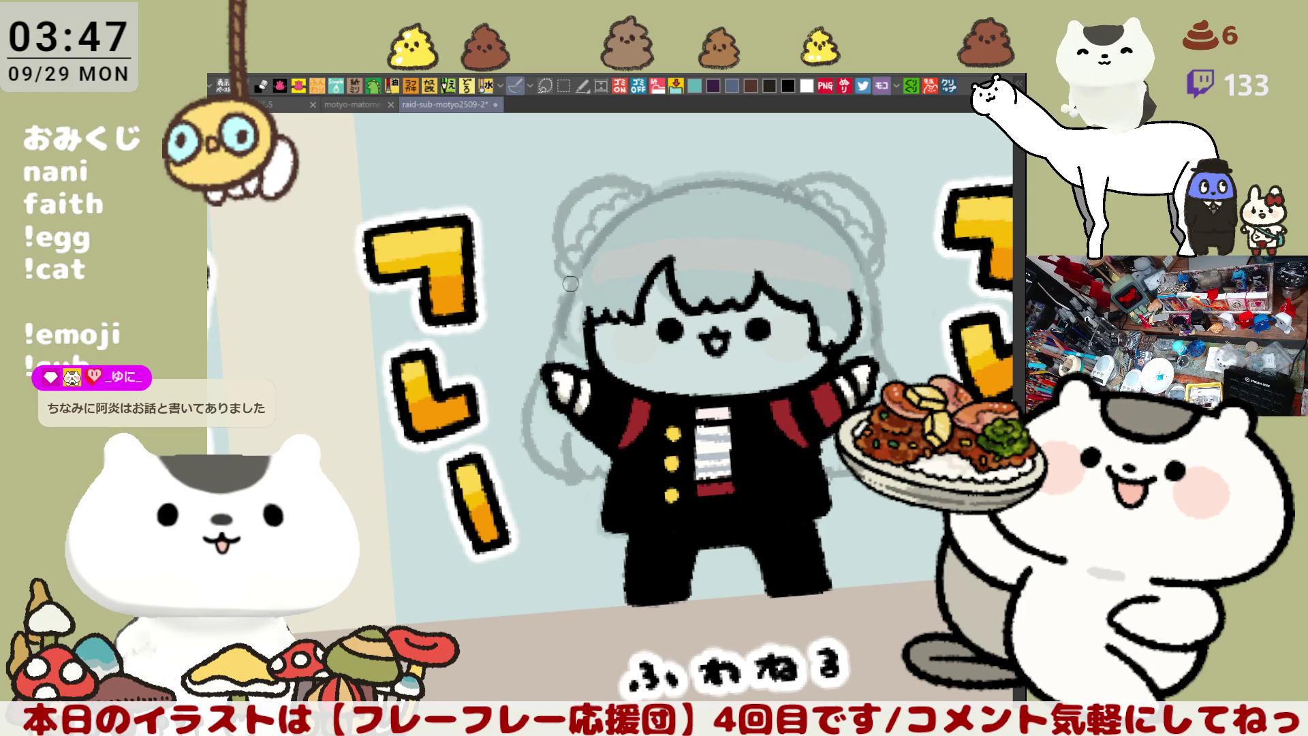
pyautogui.moveTo(573, 269)
pyautogui.mouseDown()
pyautogui.moveTo(554, 329)
pyautogui.moveTo(578, 360)
pyautogui.mouseUp()
pyautogui.hotkey('ctrl', 'z')
pyautogui.moveTo(572, 267); pyautogui.dragTo(579, 351)
pyautogui.hotkey('ctrl', 'z')
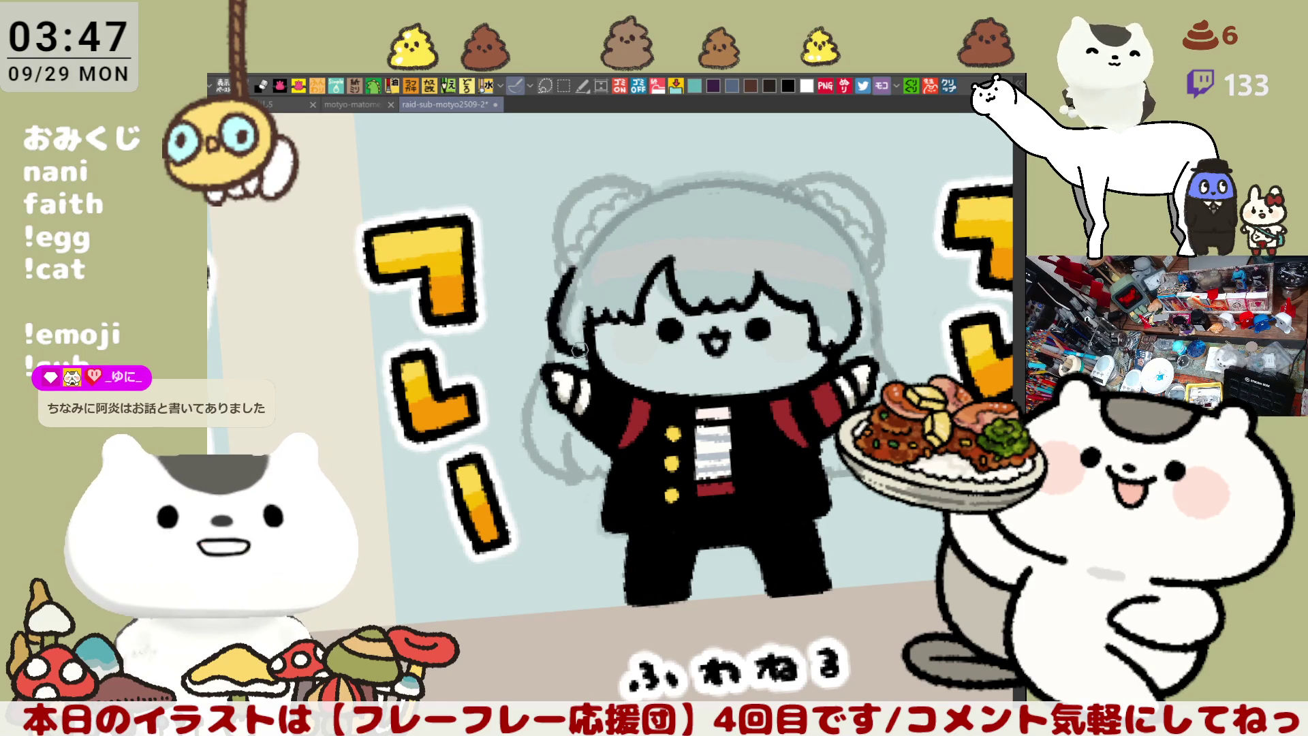
pyautogui.hotkey('ctrl', 'z')
pyautogui.moveTo(572, 267)
pyautogui.mouseDown()
pyautogui.moveTo(554, 322)
pyautogui.moveTo(578, 354)
pyautogui.mouseUp()
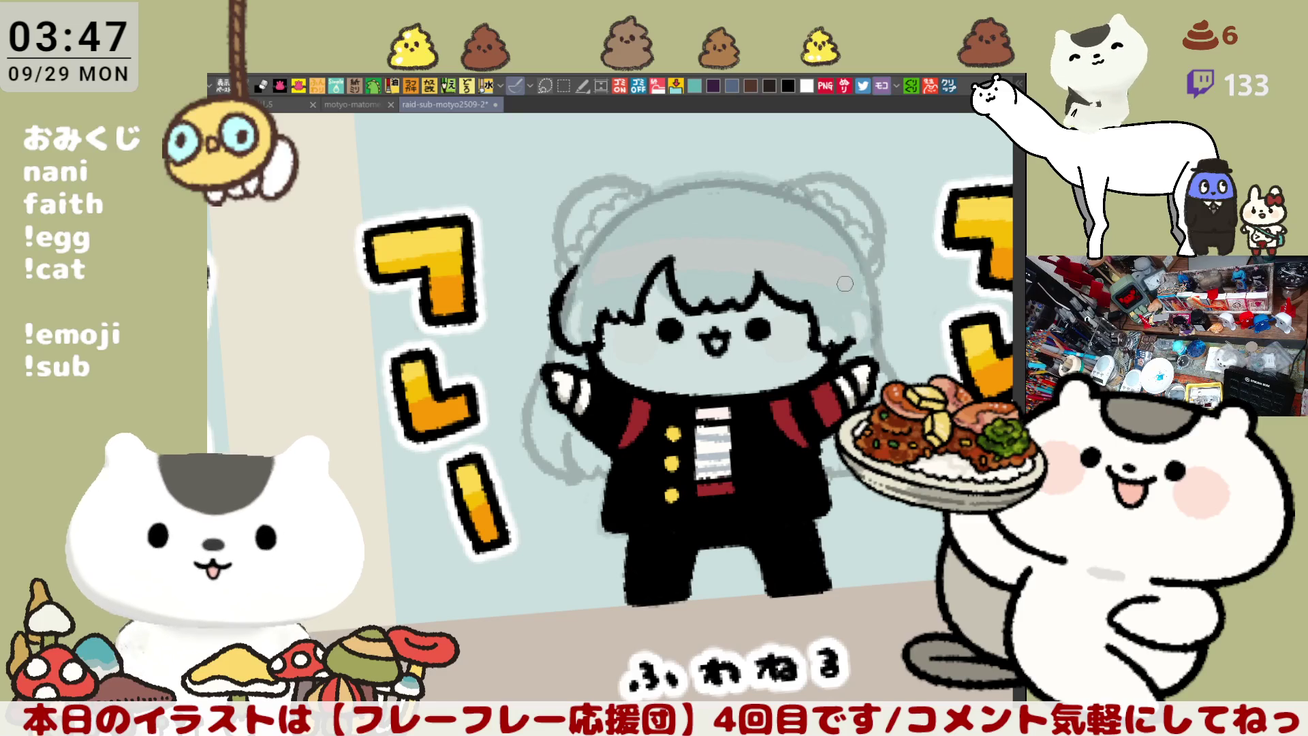
# Ink the hair's right-edge outline, then retry the left outline beside the face
pyautogui.moveTo(847, 285); pyautogui.dragTo(855, 341)
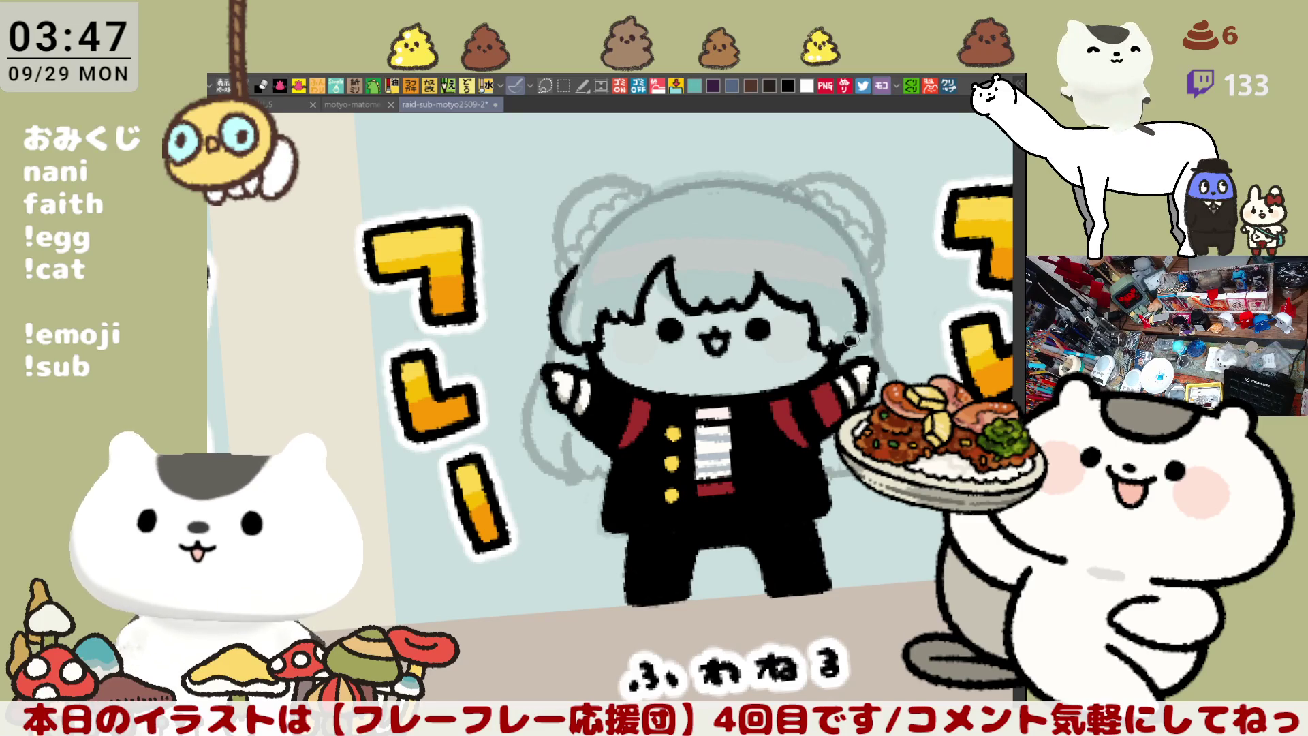
pyautogui.hotkey('ctrl', 'z')
pyautogui.hotkey('ctrl', 'z')
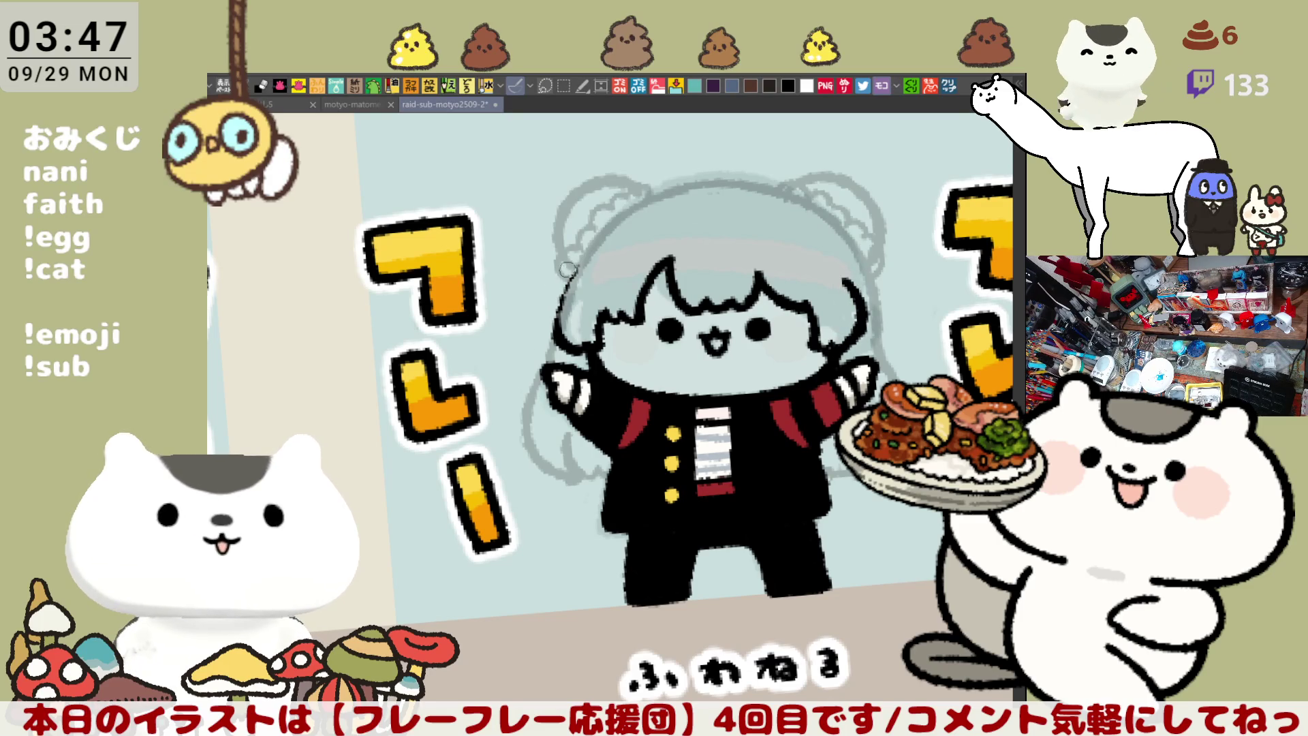
pyautogui.moveTo(582, 268); pyautogui.dragTo(559, 341)
pyautogui.hotkey('ctrl', 'z')
pyautogui.moveTo(580, 272); pyautogui.dragTo(559, 344)
pyautogui.hotkey('ctrl', 'z')
pyautogui.moveTo(580, 278); pyautogui.dragTo(559, 340)
pyautogui.hotkey('ctrl', 'z')
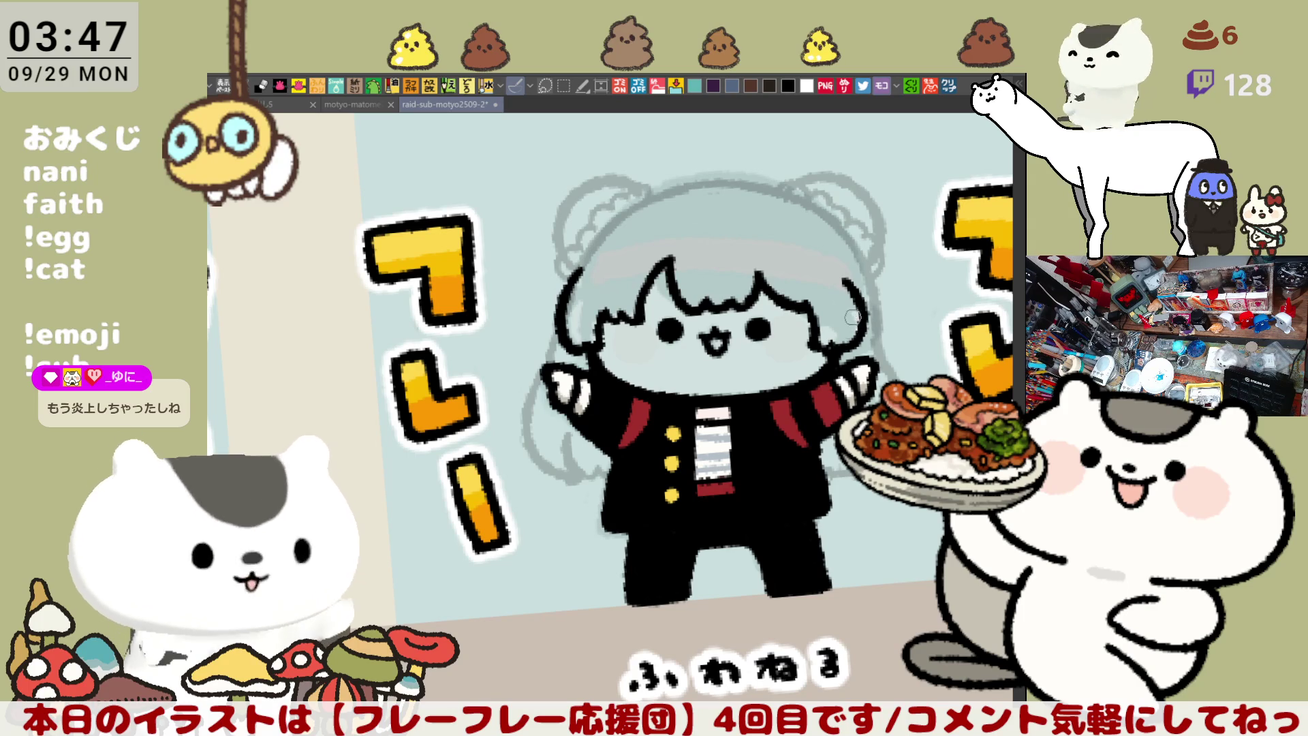
pyautogui.scroll(-2, 855, 330)
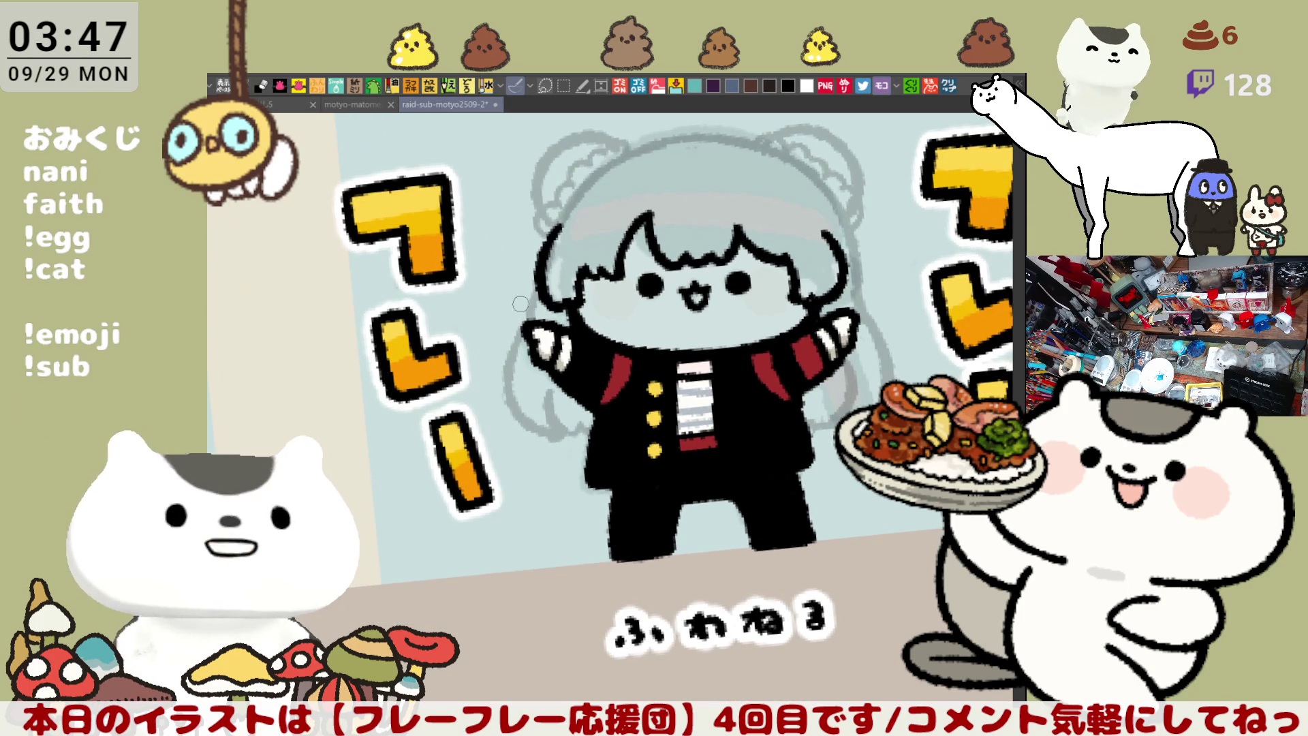
# On the flipped view, ink the left hair outline down toward the arm and darken the nearby area
pyautogui.moveTo(539, 282)
pyautogui.mouseDown()
pyautogui.moveTo(522, 330)
pyautogui.moveTo(527, 364)
pyautogui.moveTo(513, 355)
pyautogui.moveTo(536, 399)
pyautogui.mouseUp()
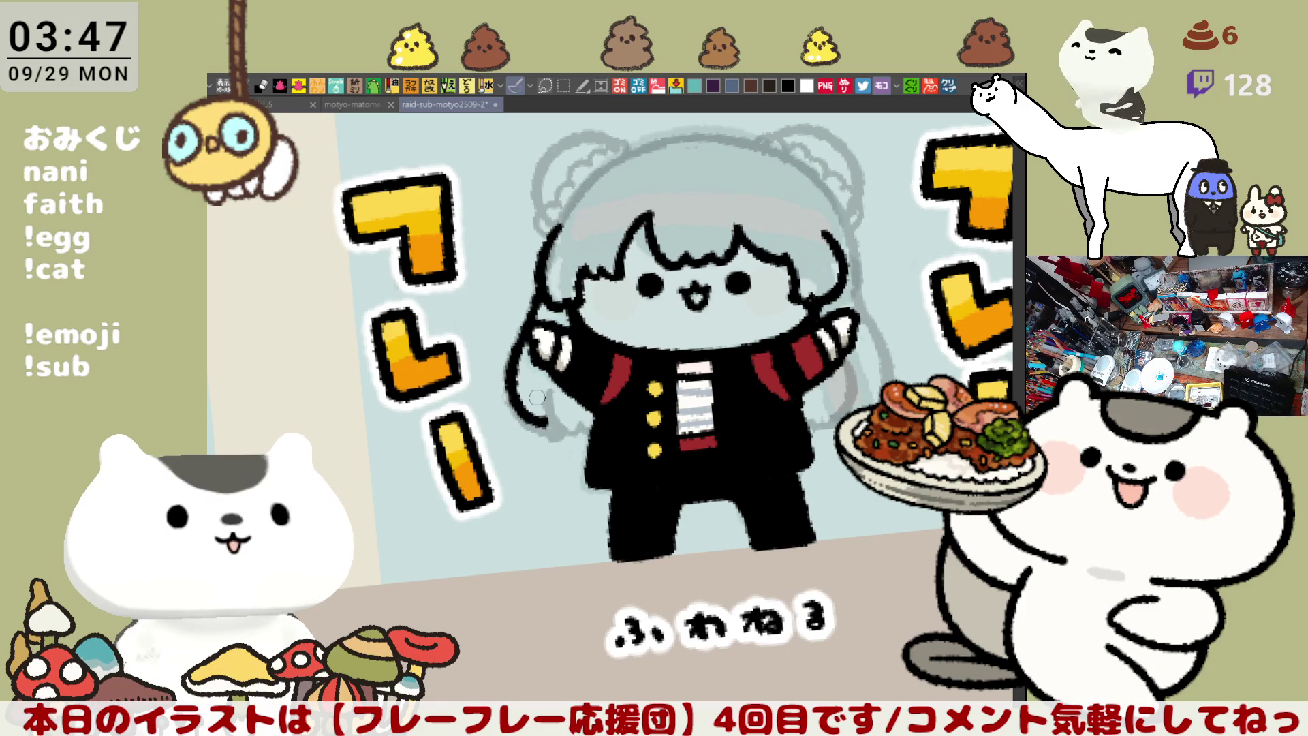
pyautogui.press('-')
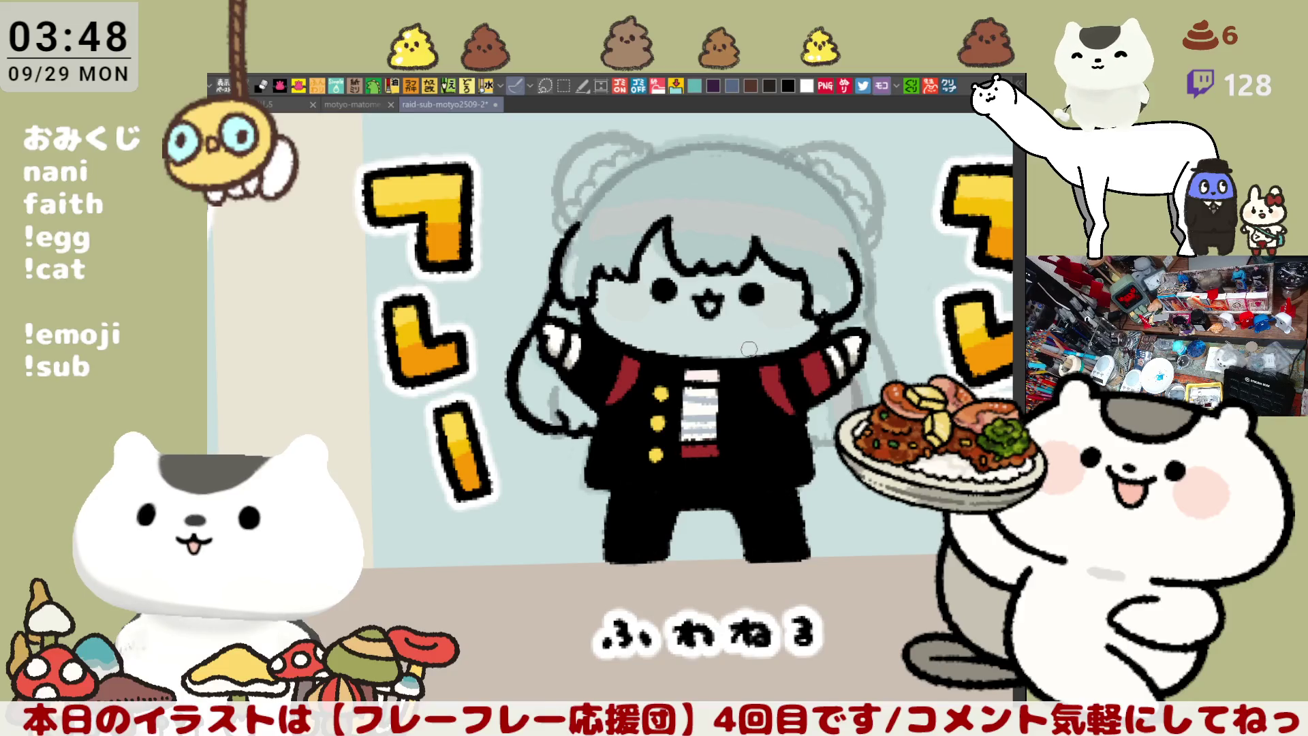
pyautogui.press('h')
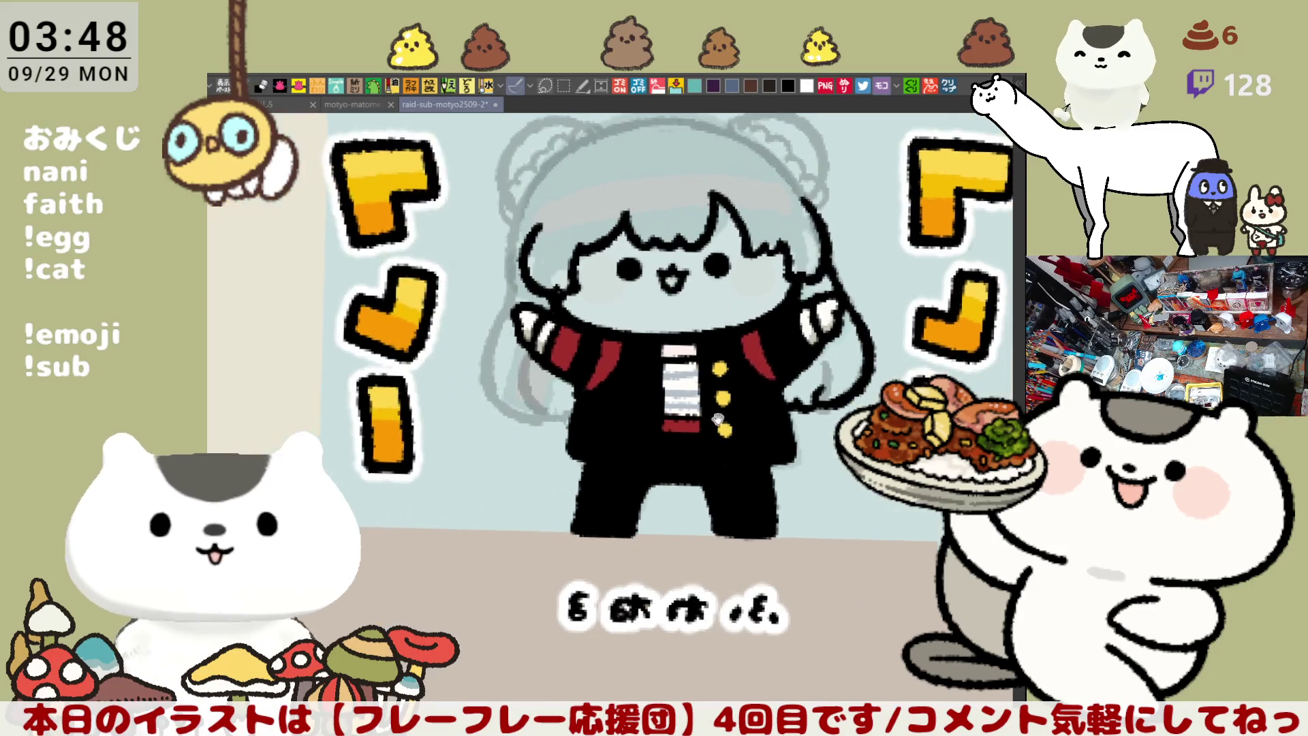
pyautogui.moveTo(487, 315)
pyautogui.mouseDown()
pyautogui.moveTo(473, 383)
pyautogui.moveTo(535, 431)
pyautogui.mouseUp()
pyautogui.hotkey('ctrl', 'z')
pyautogui.moveTo(485, 317); pyautogui.dragTo(538, 423)
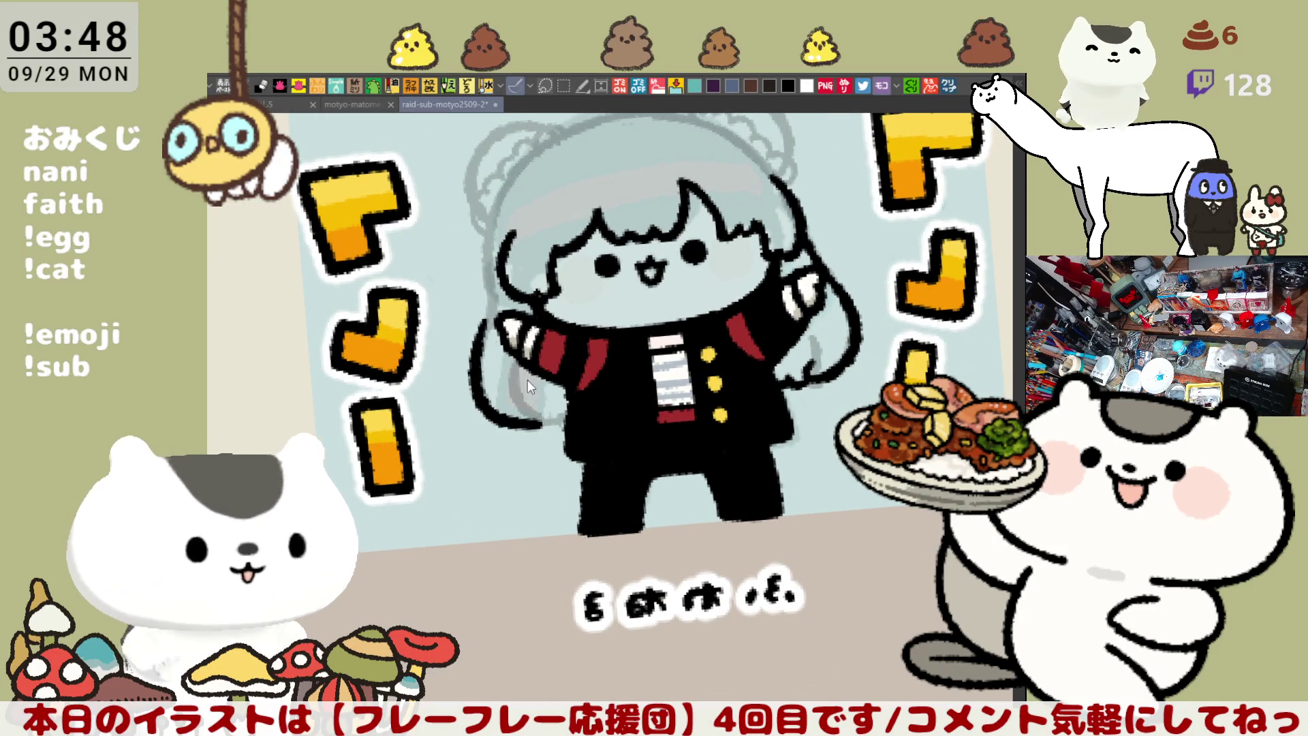
pyautogui.hotkey('ctrl', 'z')
pyautogui.moveTo(485, 321); pyautogui.dragTo(537, 423)
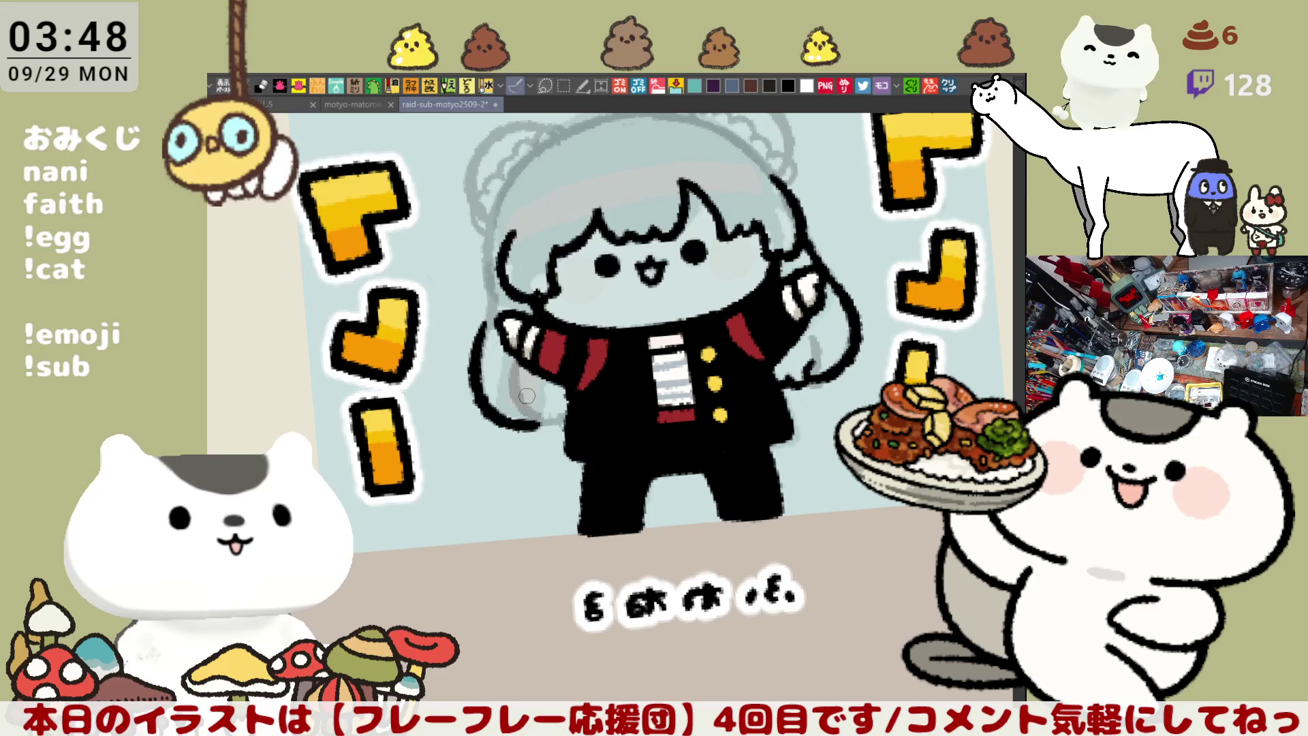
pyautogui.hotkey('ctrl', 'z')
pyautogui.moveTo(483, 319)
pyautogui.mouseDown()
pyautogui.moveTo(474, 395)
pyautogui.moveTo(556, 436)
pyautogui.mouseUp()
pyautogui.hotkey('ctrl', 'z')
pyautogui.moveTo(478, 330); pyautogui.dragTo(544, 425)
pyautogui.hotkey('ctrl', 'z')
pyautogui.moveTo(483, 319)
pyautogui.mouseDown()
pyautogui.moveTo(479, 344)
pyautogui.moveTo(543, 423)
pyautogui.mouseUp()
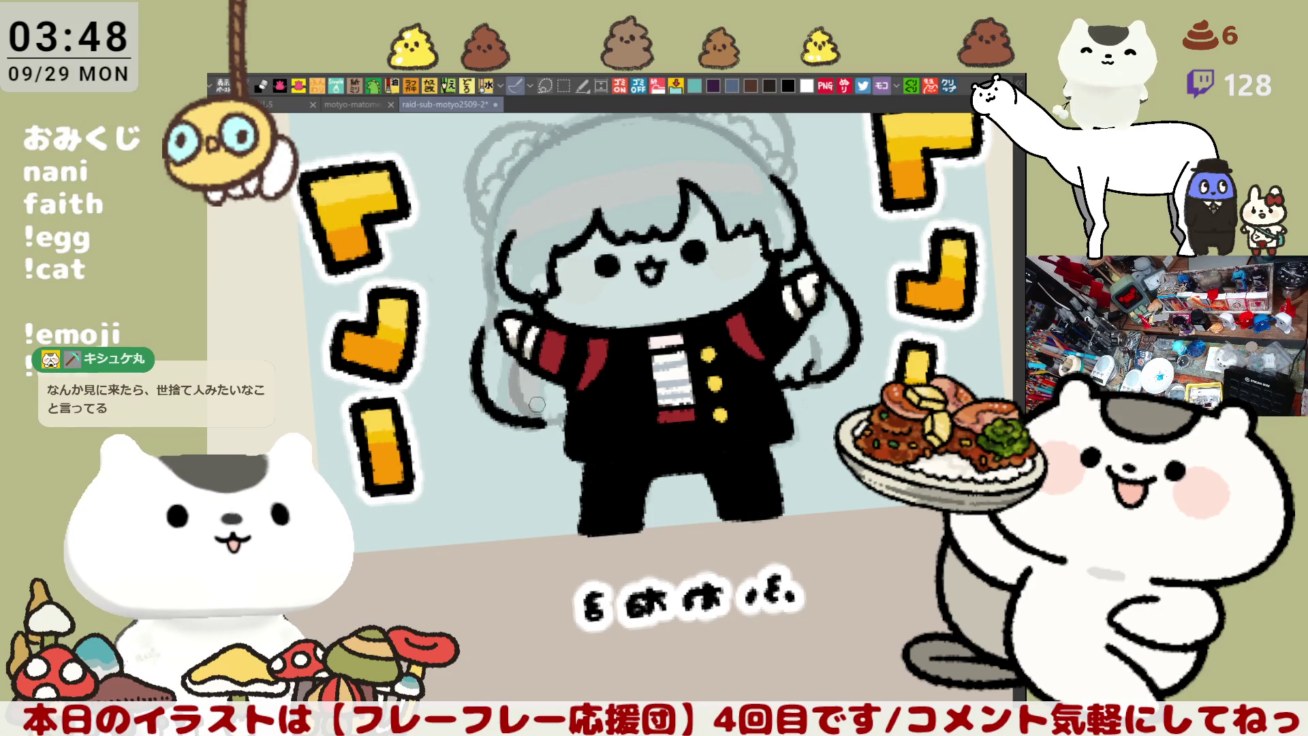
pyautogui.moveTo(527, 375); pyautogui.dragTo(548, 414)
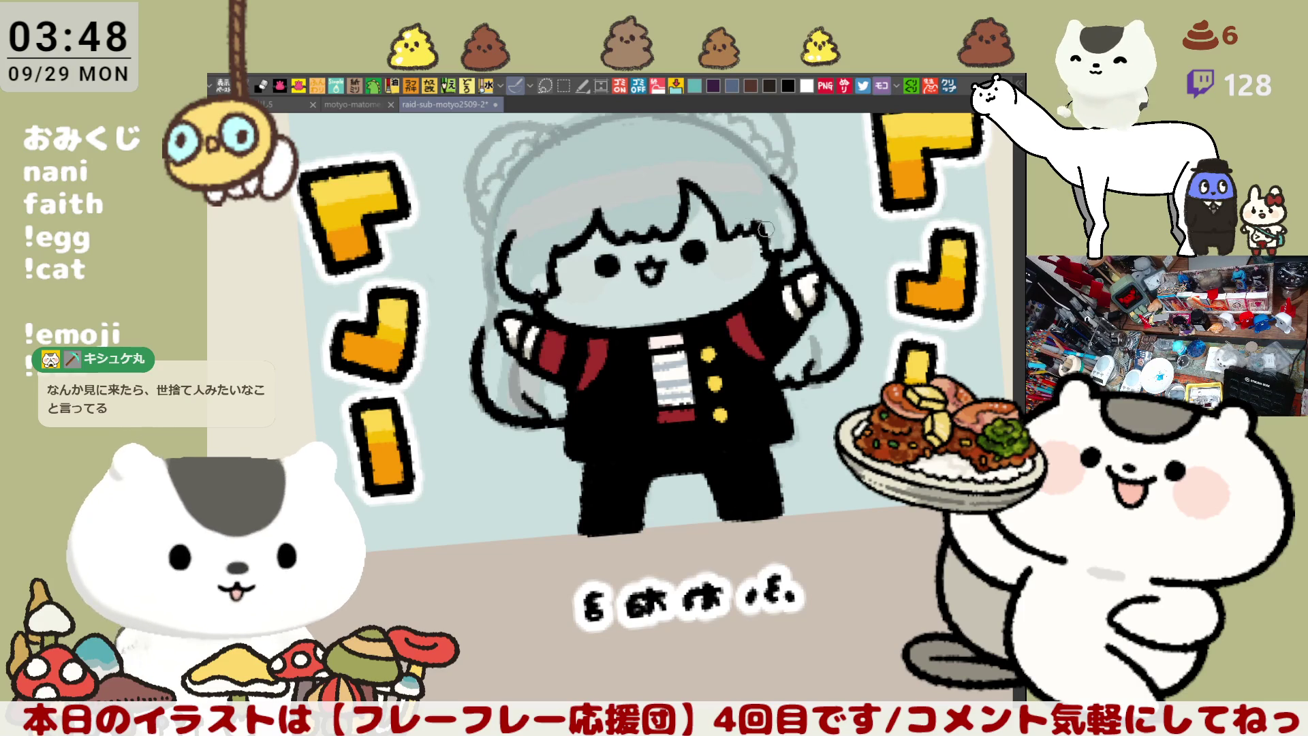
# Draw a long black outline down the upper left edge of the hair
pyautogui.moveTo(761, 245); pyautogui.dragTo(855, 272)
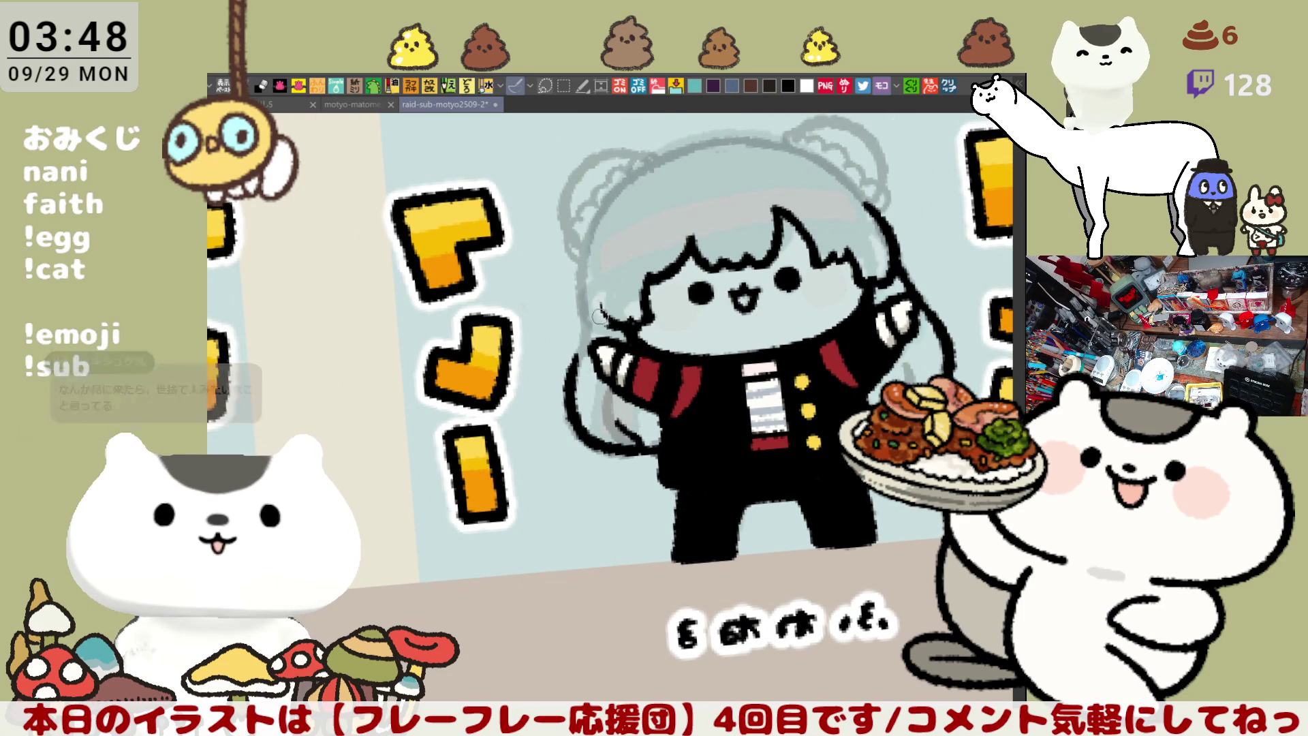
pyautogui.moveTo(612, 251); pyautogui.dragTo(604, 324)
pyautogui.hotkey('ctrl', 'z')
pyautogui.moveTo(608, 267); pyautogui.dragTo(605, 326)
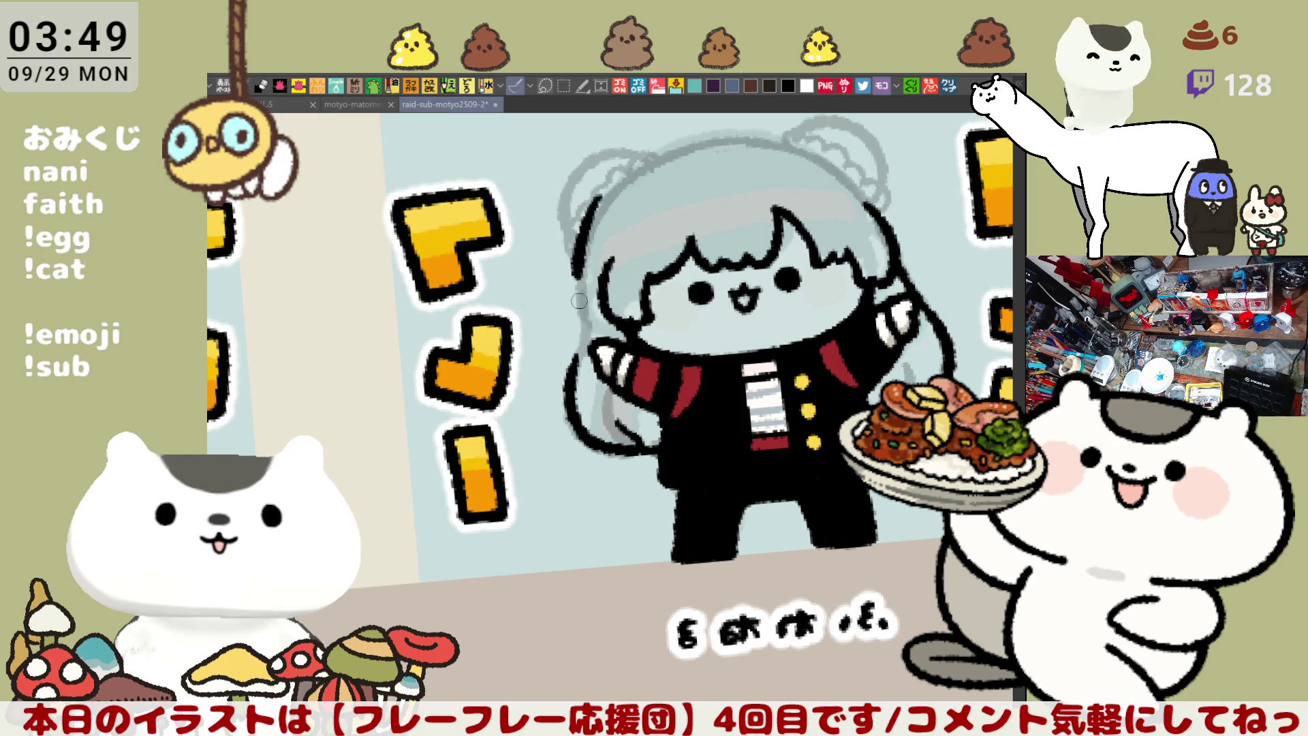
pyautogui.moveTo(609, 193); pyautogui.dragTo(590, 327)
pyautogui.hotkey('ctrl', 'z')
pyautogui.moveTo(601, 204); pyautogui.dragTo(587, 327)
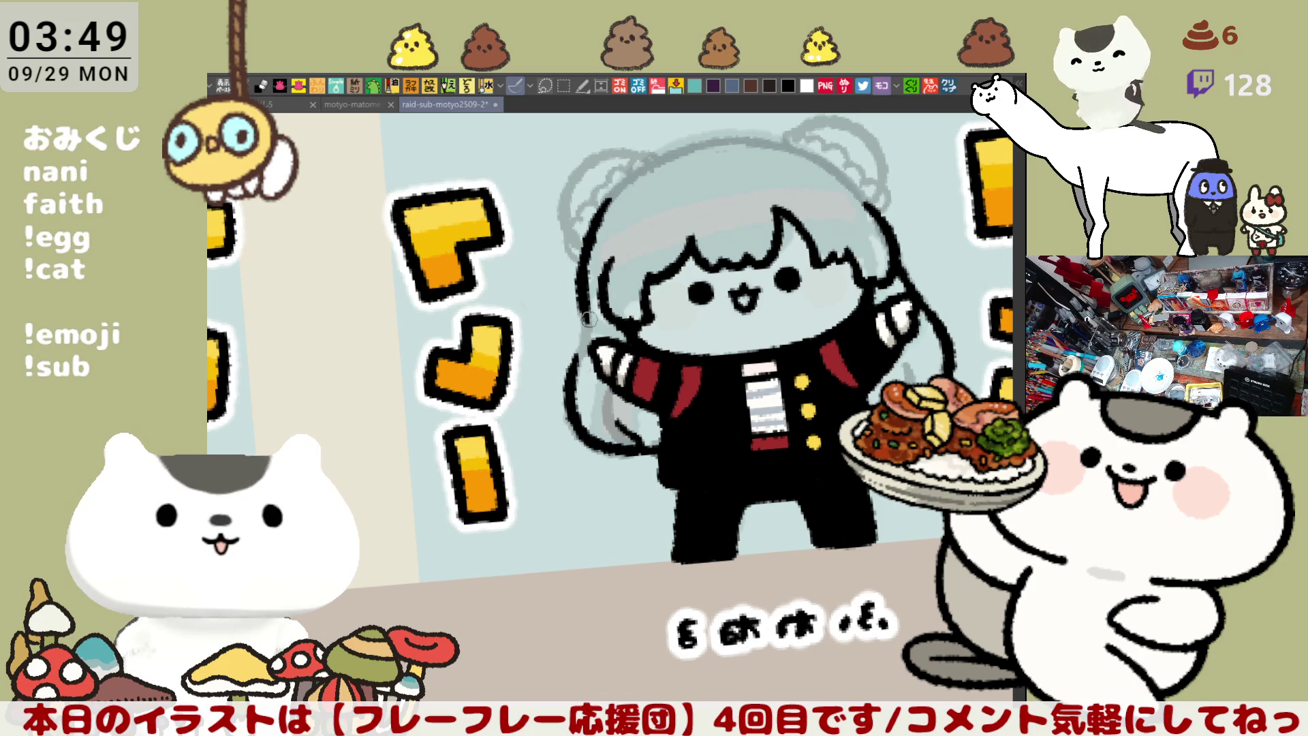
# Save the cheer-squad illustration file with Ctrl+S
pyautogui.hotkey('ctrl', 's')
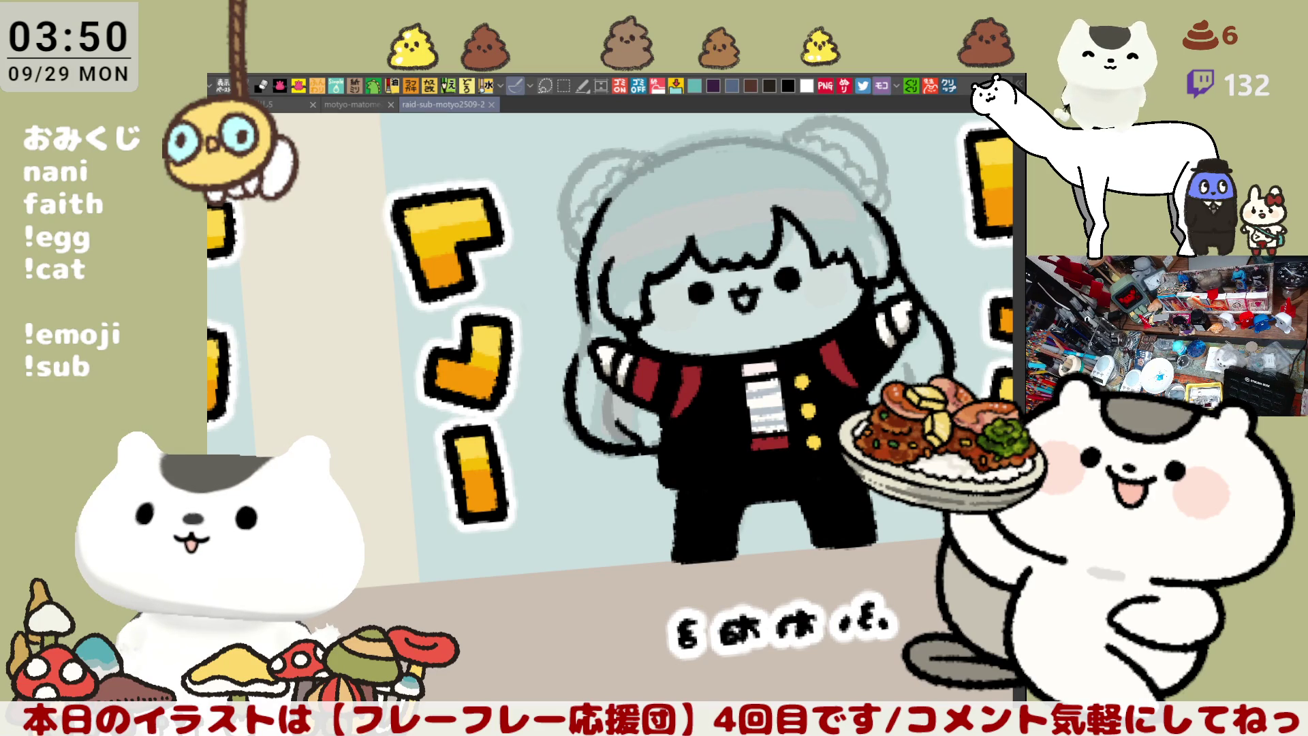
pyautogui.moveTo(702, 431); pyautogui.dragTo(625, 442)
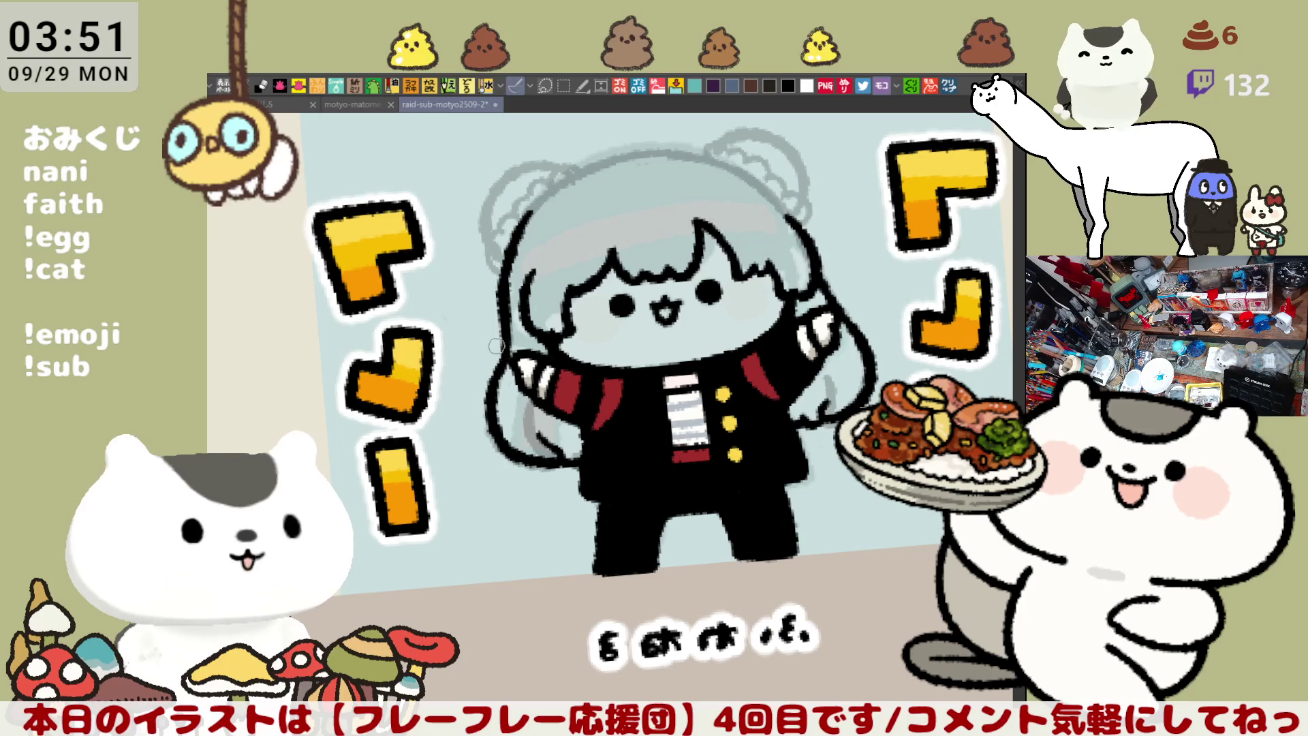
# Ink the top-right curve of the head and retry the head-top outline
pyautogui.moveTo(677, 192); pyautogui.dragTo(757, 263)
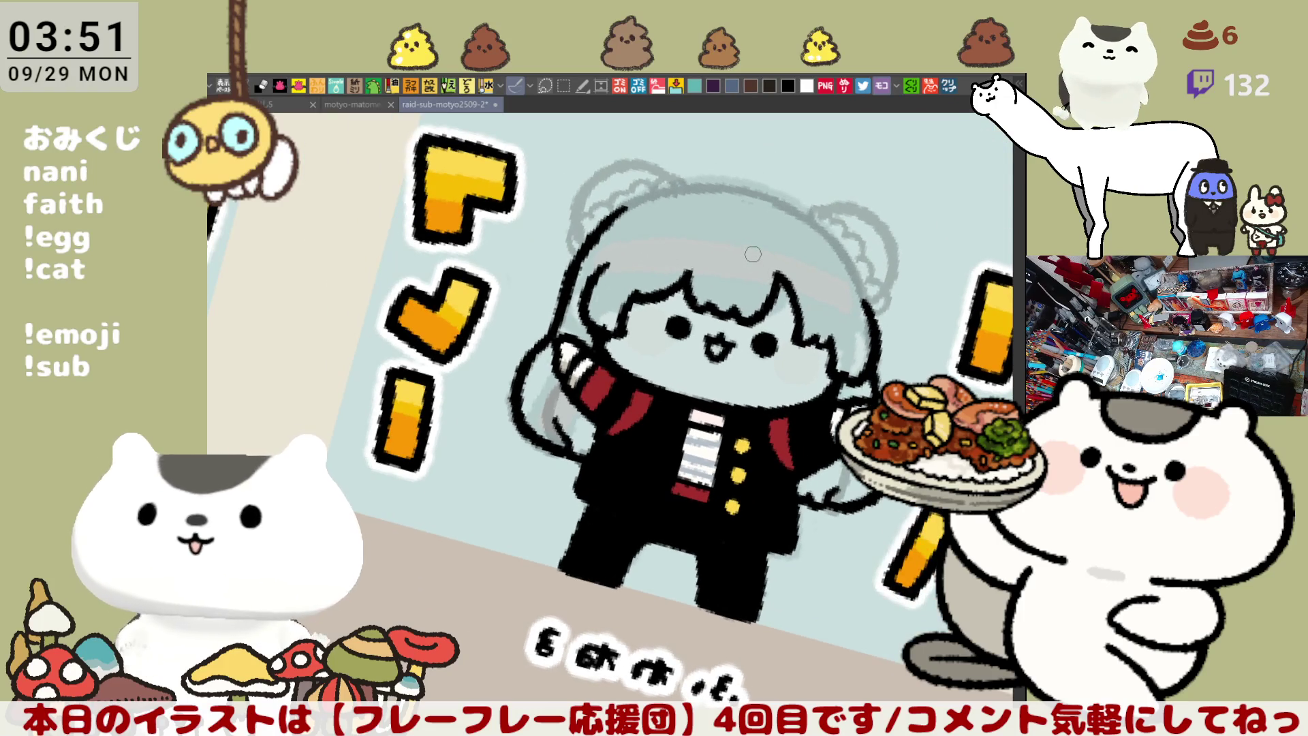
pyautogui.hotkey('ctrl', '0')
pyautogui.hotkey('ctrl', '+')
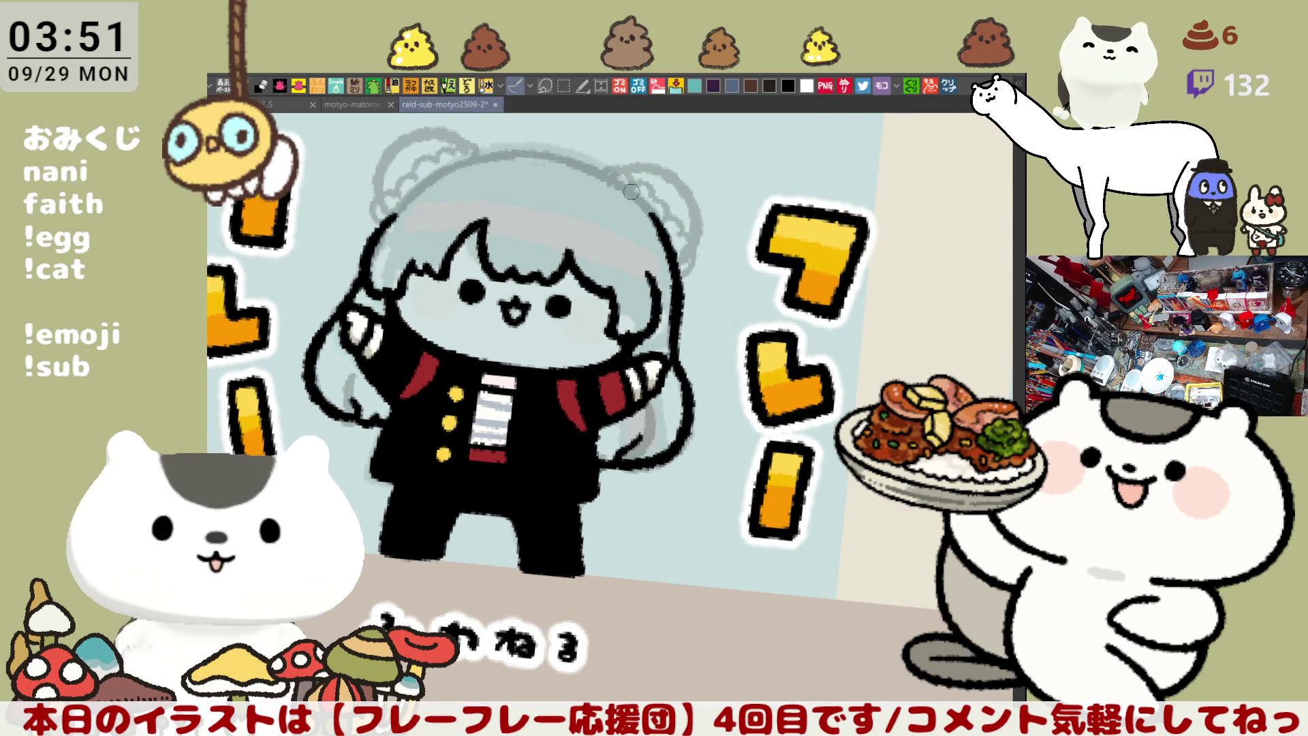
pyautogui.moveTo(573, 163); pyautogui.dragTo(659, 235)
pyautogui.moveTo(490, 150); pyautogui.dragTo(560, 151)
pyautogui.hotkey('ctrl', 'z')
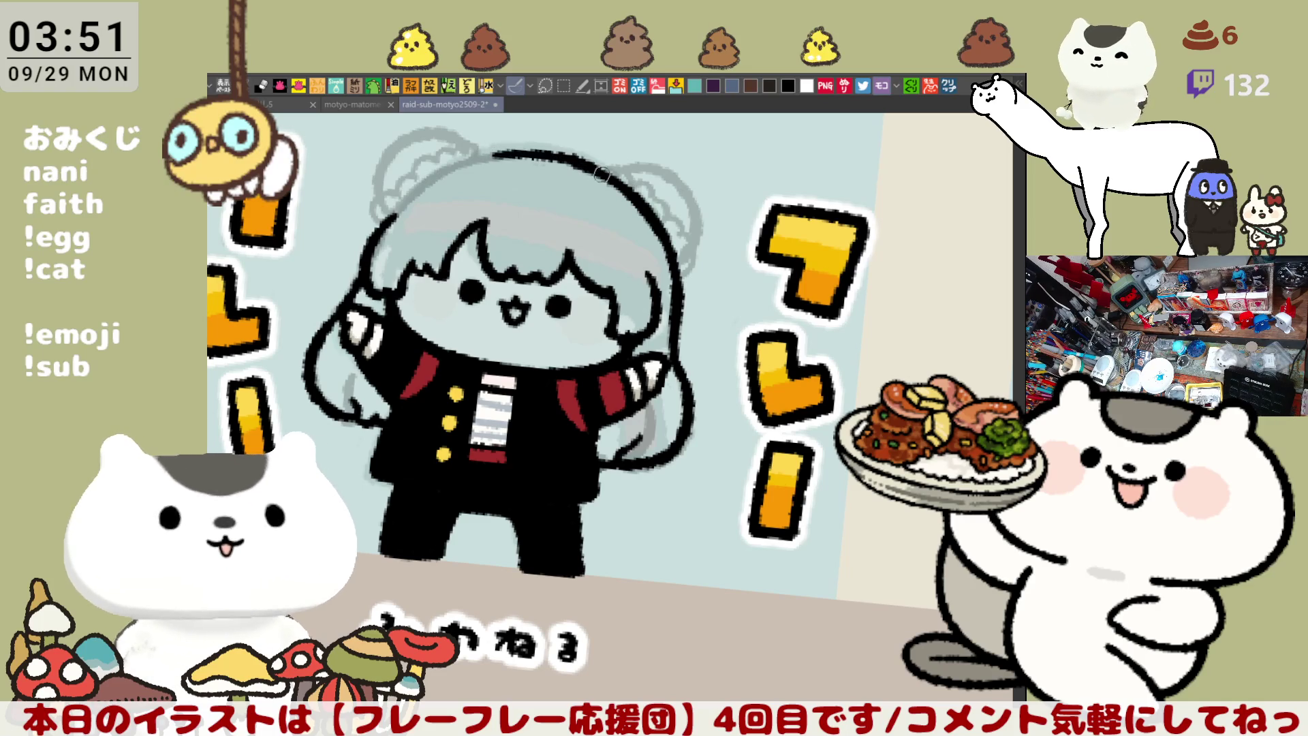
pyautogui.moveTo(497, 156); pyautogui.dragTo(576, 157)
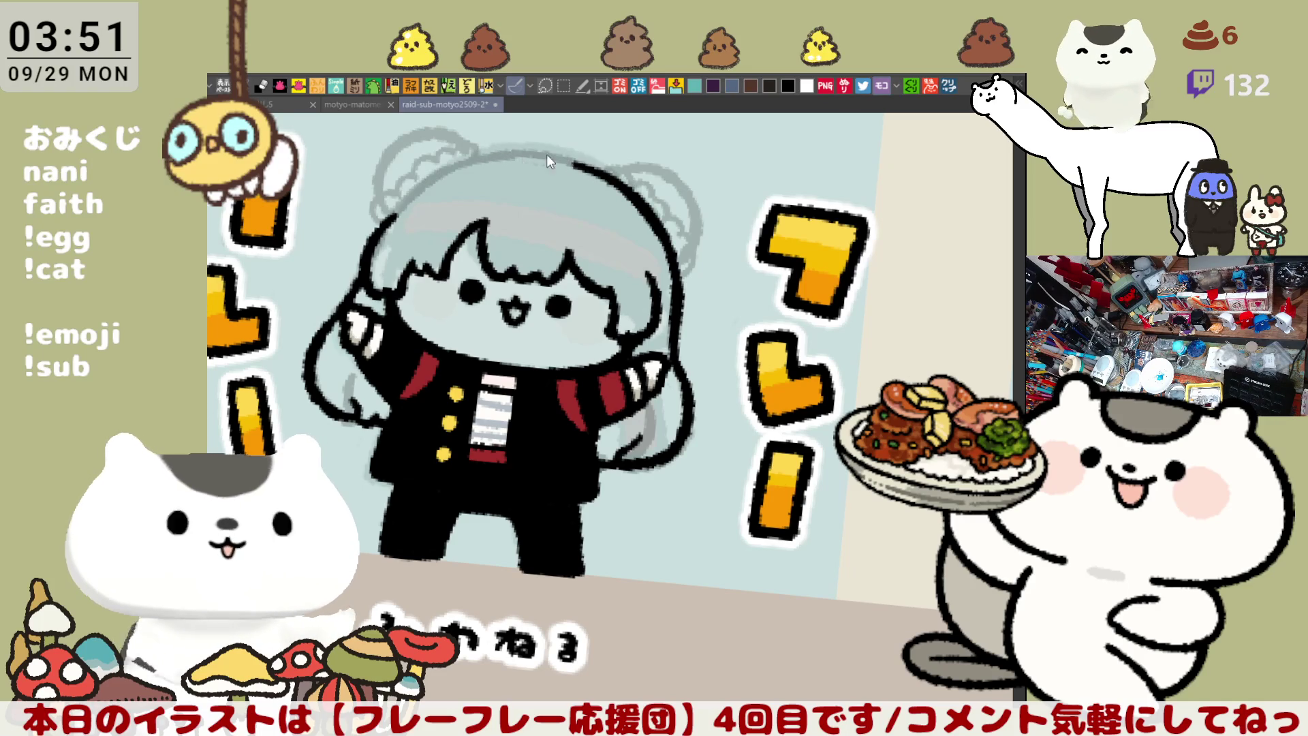
pyautogui.hotkey('ctrl', 'z')
pyautogui.moveTo(486, 155); pyautogui.dragTo(596, 173)
pyautogui.hotkey('ctrl', 'z')
pyautogui.hotkey('ctrl', 'z')
pyautogui.moveTo(485, 155)
pyautogui.mouseDown()
pyautogui.moveTo(599, 175)
pyautogui.moveTo(579, 167)
pyautogui.moveTo(531, 198)
pyautogui.moveTo(479, 324)
pyautogui.mouseUp()
# Redraw the outline along the left side of the head
pyautogui.hotkey('ctrl', 'z')
pyautogui.moveTo(494, 249); pyautogui.dragTo(480, 388)
pyautogui.hotkey('ctrl', 'z')
pyautogui.moveTo(496, 246); pyautogui.dragTo(481, 392)
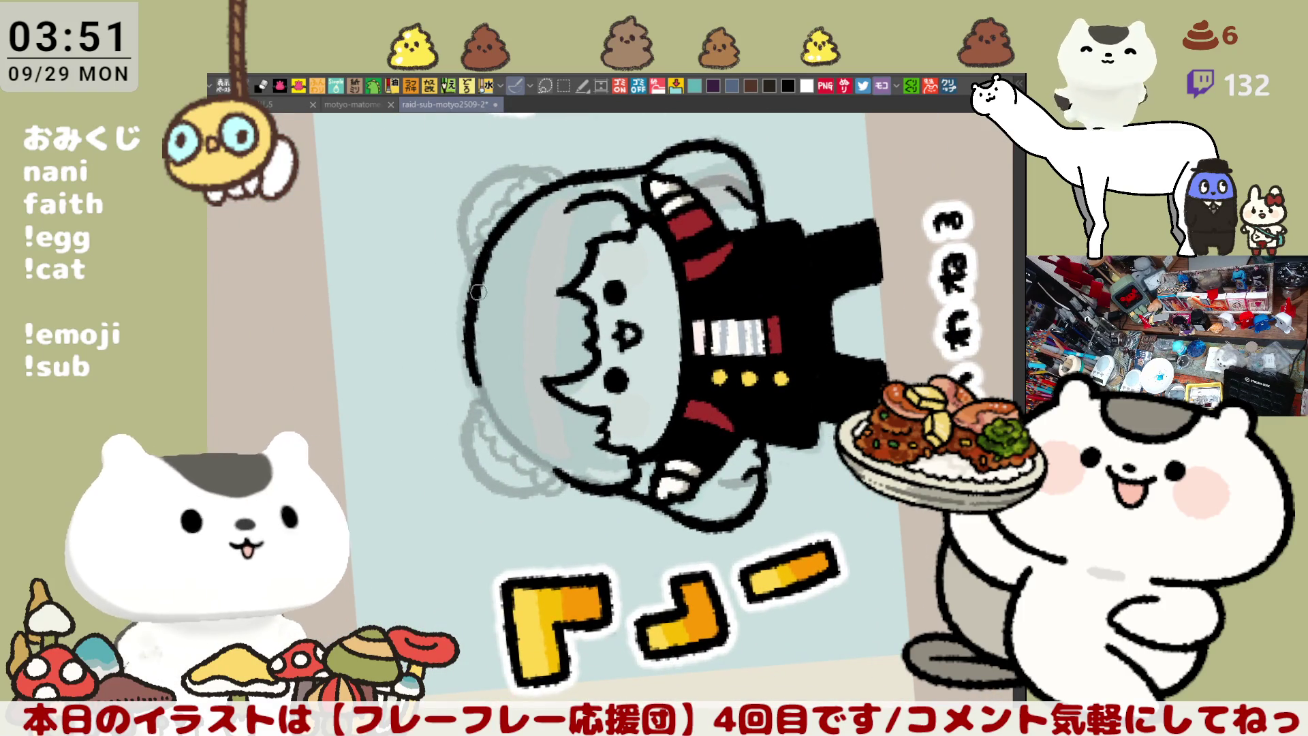
pyautogui.hotkey('ctrl', 'z')
pyautogui.moveTo(487, 262); pyautogui.dragTo(477, 392)
pyautogui.hotkey('ctrl', 'z')
pyautogui.moveTo(496, 240); pyautogui.dragTo(475, 395)
# With the canvas rotated, ink the left edge of the hair
pyautogui.moveTo(471, 325); pyautogui.dragTo(777, 484)
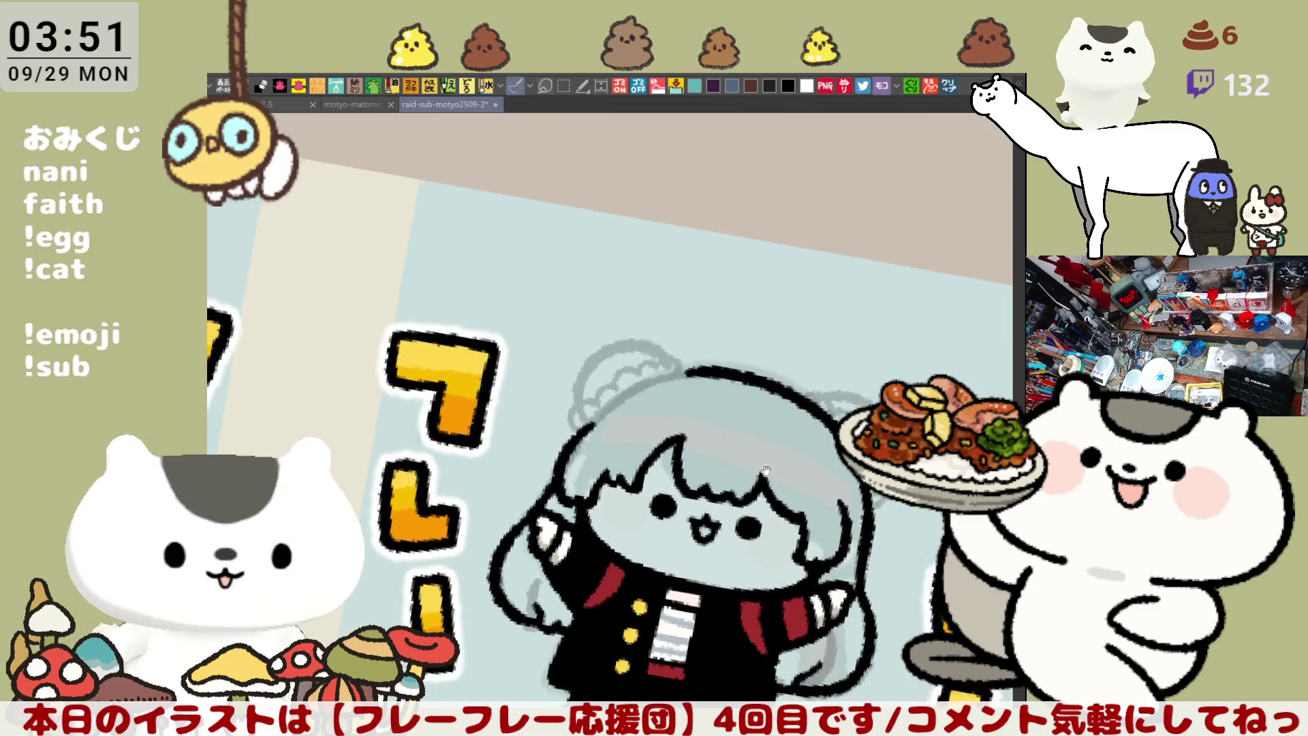
pyautogui.hotkey('ctrl', '0')
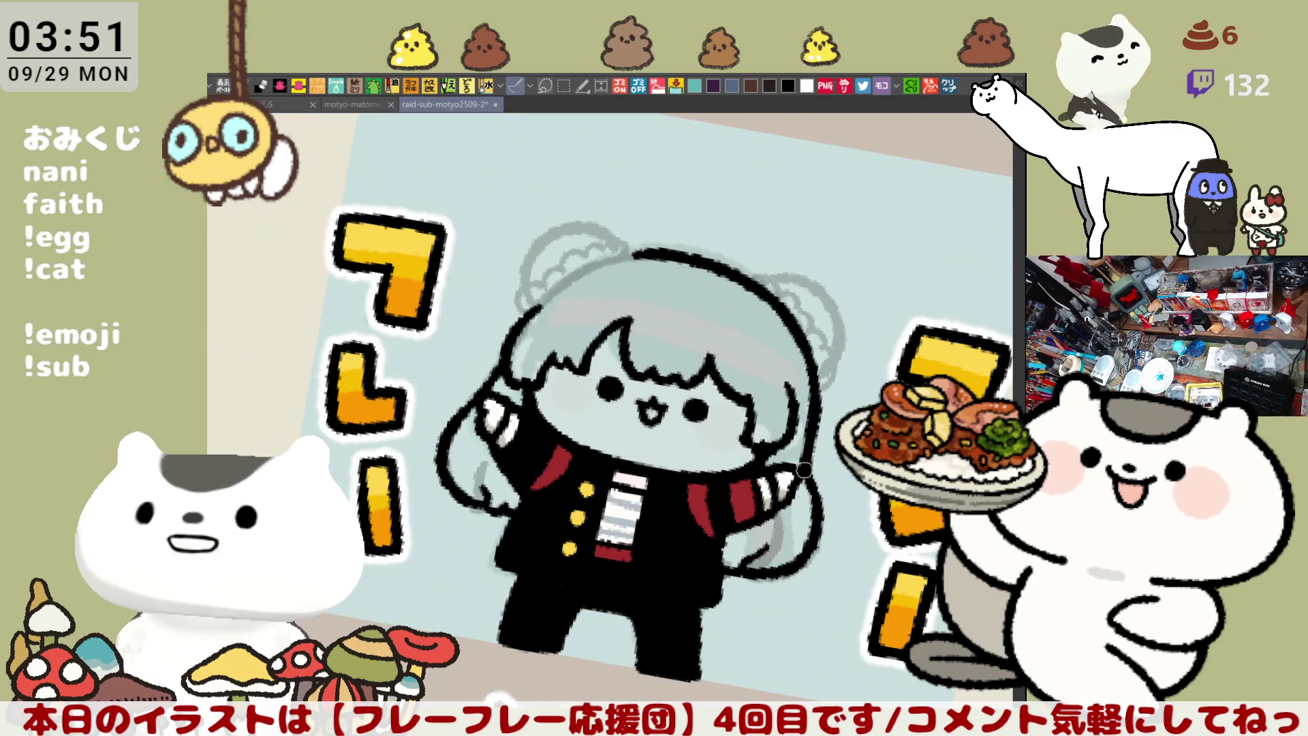
pyautogui.moveTo(836, 373)
pyautogui.mouseDown()
pyautogui.moveTo(826, 330)
pyautogui.moveTo(657, 188)
pyautogui.moveTo(416, 347)
pyautogui.mouseUp()
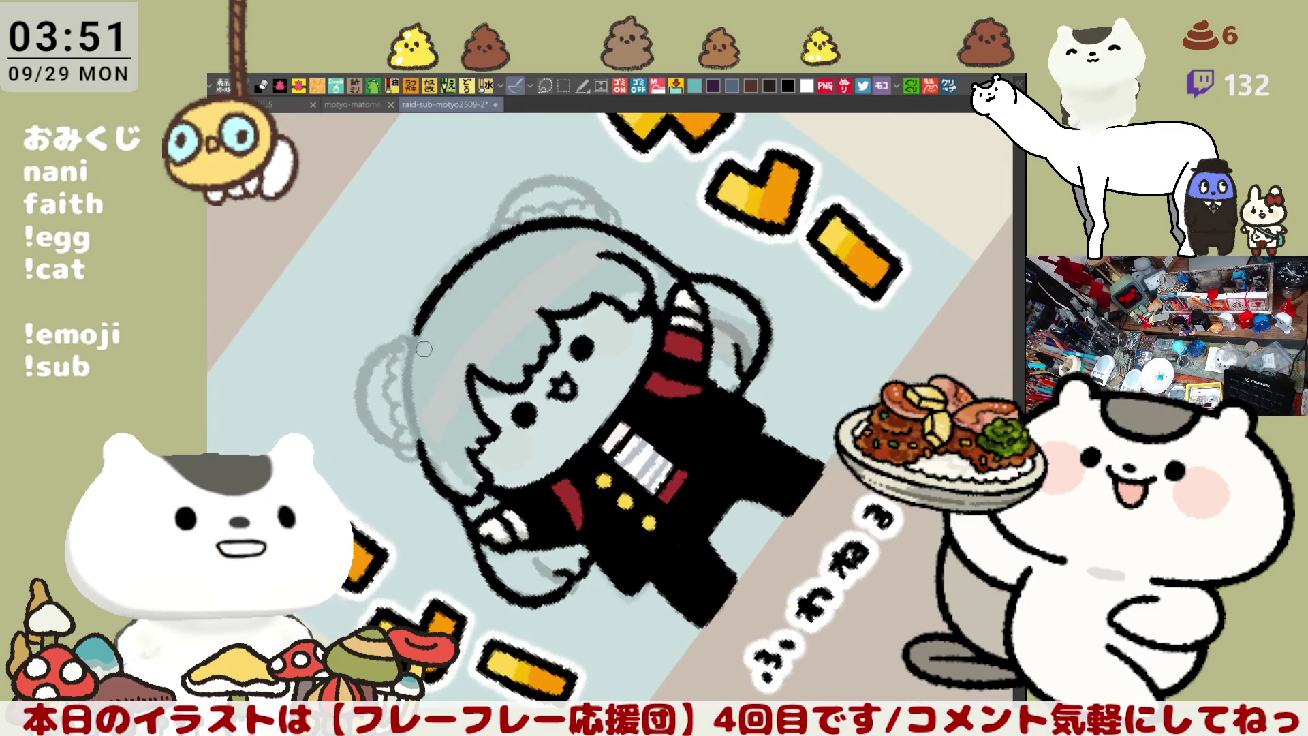
pyautogui.moveTo(424, 299); pyautogui.dragTo(419, 436)
pyautogui.hotkey('ctrl', 'z')
pyautogui.hotkey('ctrl', 'z')
pyautogui.hotkey('ctrl', 'z')
pyautogui.moveTo(421, 316); pyautogui.dragTo(414, 440)
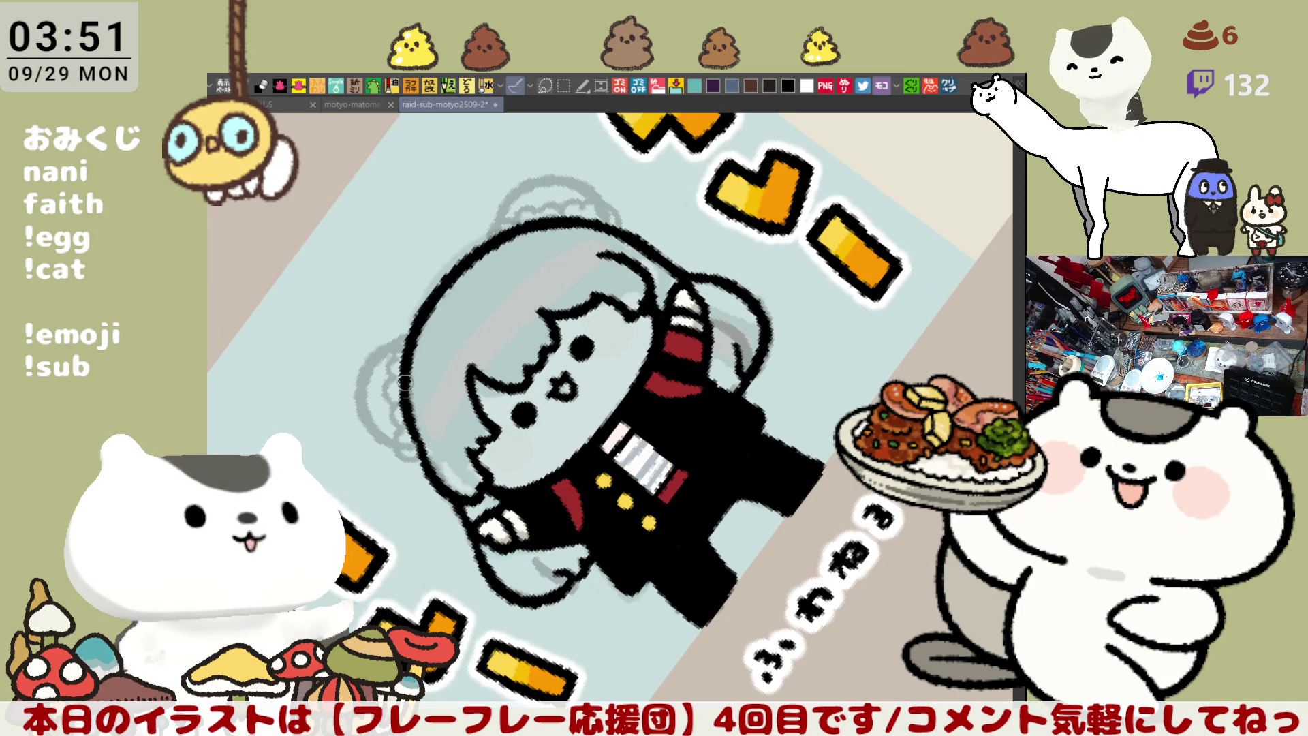
pyautogui.press('-')
pyautogui.press('-')
pyautogui.press('-')
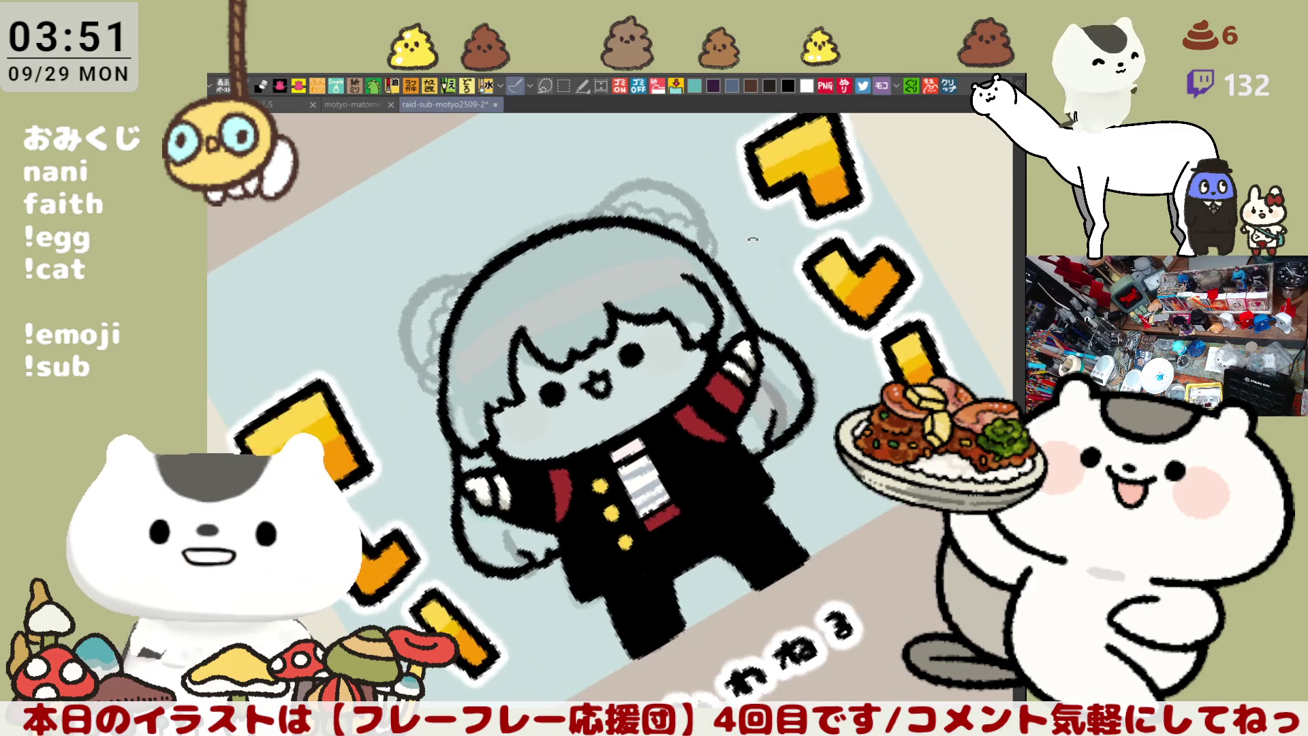
pyautogui.press('-')
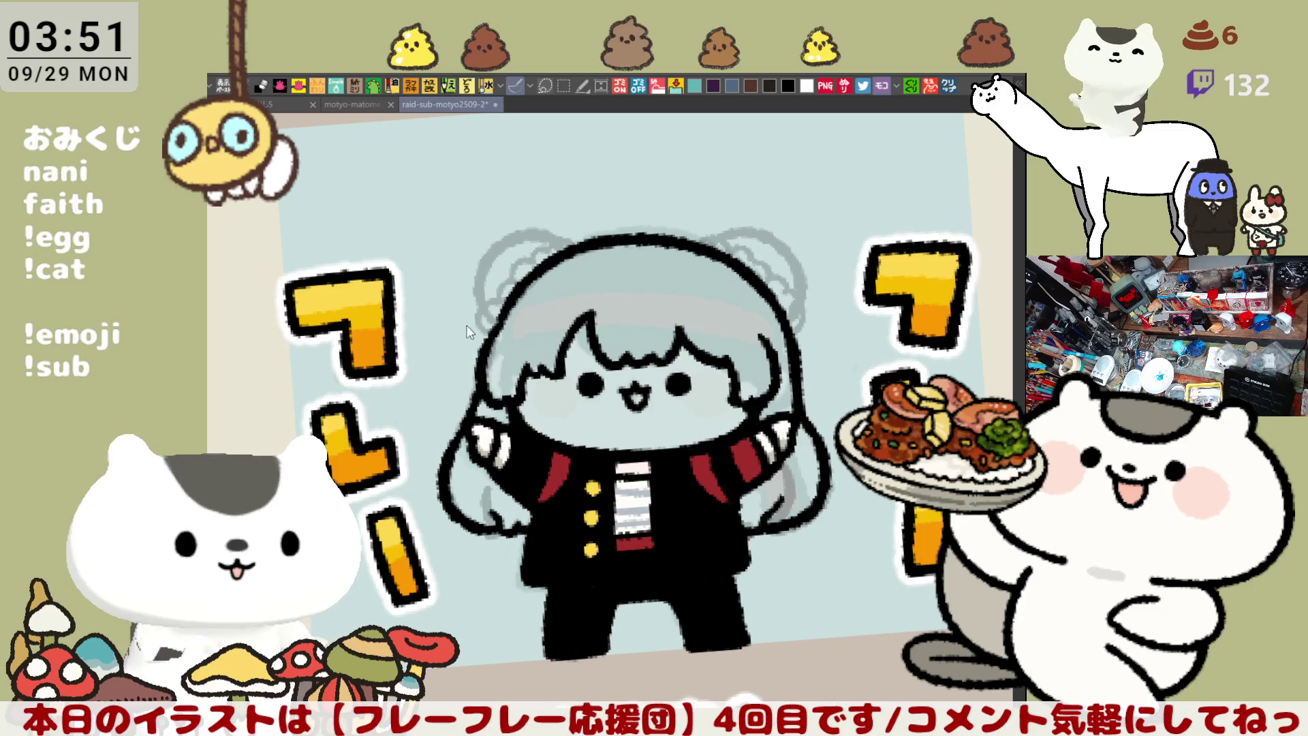
# Erase stray strokes along the left hair edge, continue its outline, and fix the bangs line
pyautogui.moveTo(489, 338)
pyautogui.mouseDown()
pyautogui.moveTo(495, 404)
pyautogui.moveTo(476, 382)
pyautogui.moveTo(479, 395)
pyautogui.mouseUp()
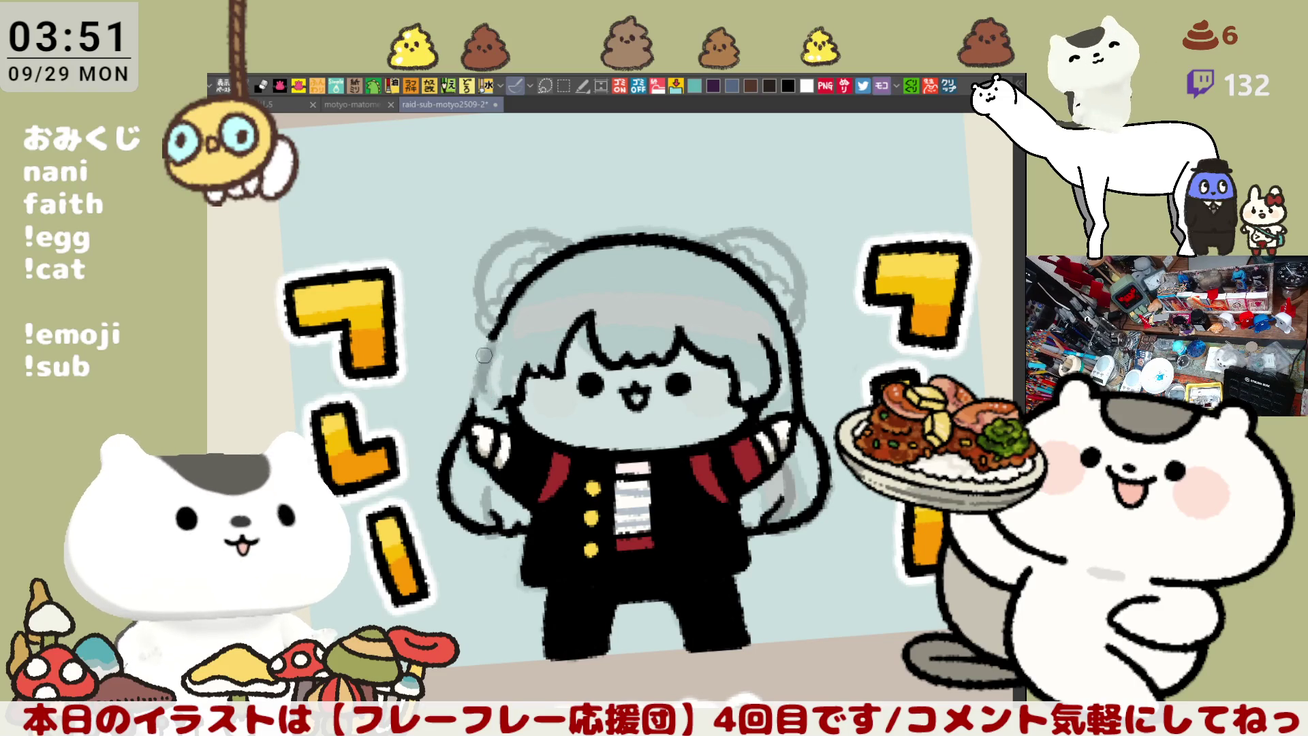
pyautogui.moveTo(492, 400); pyautogui.dragTo(535, 375)
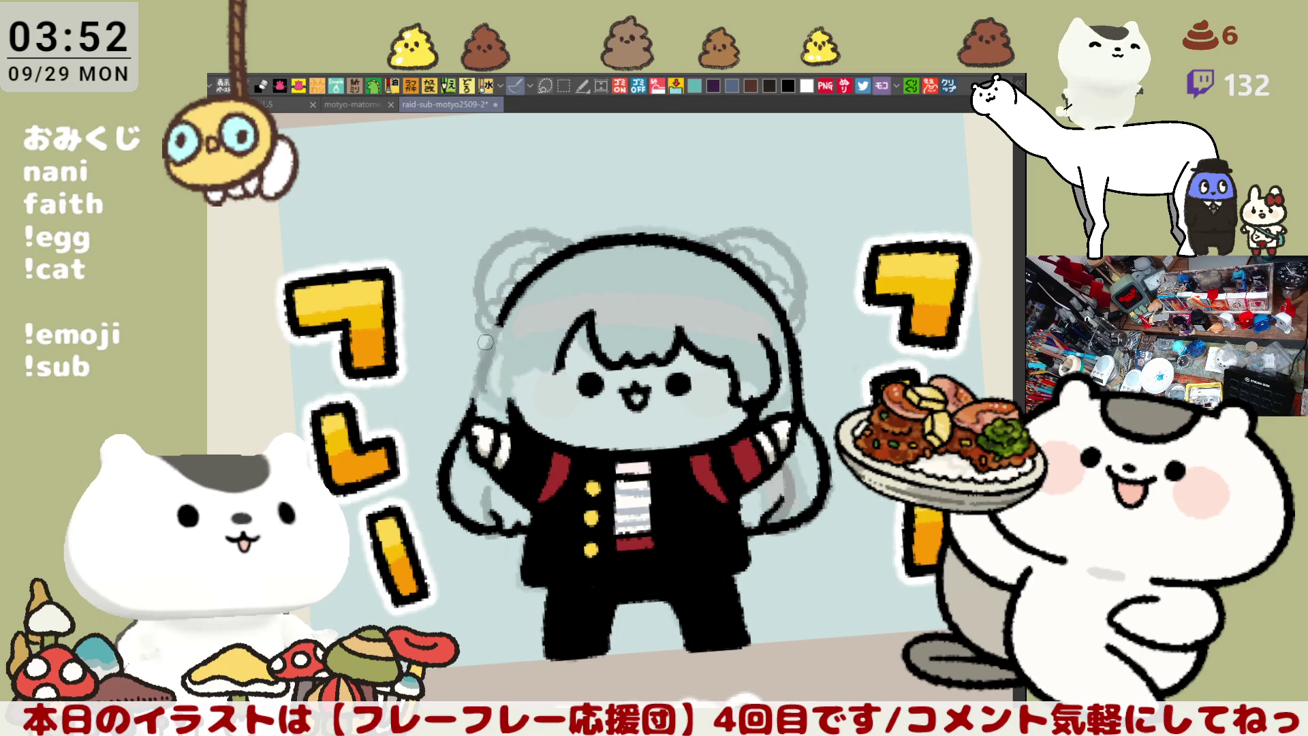
pyautogui.moveTo(498, 325); pyautogui.dragTo(479, 395)
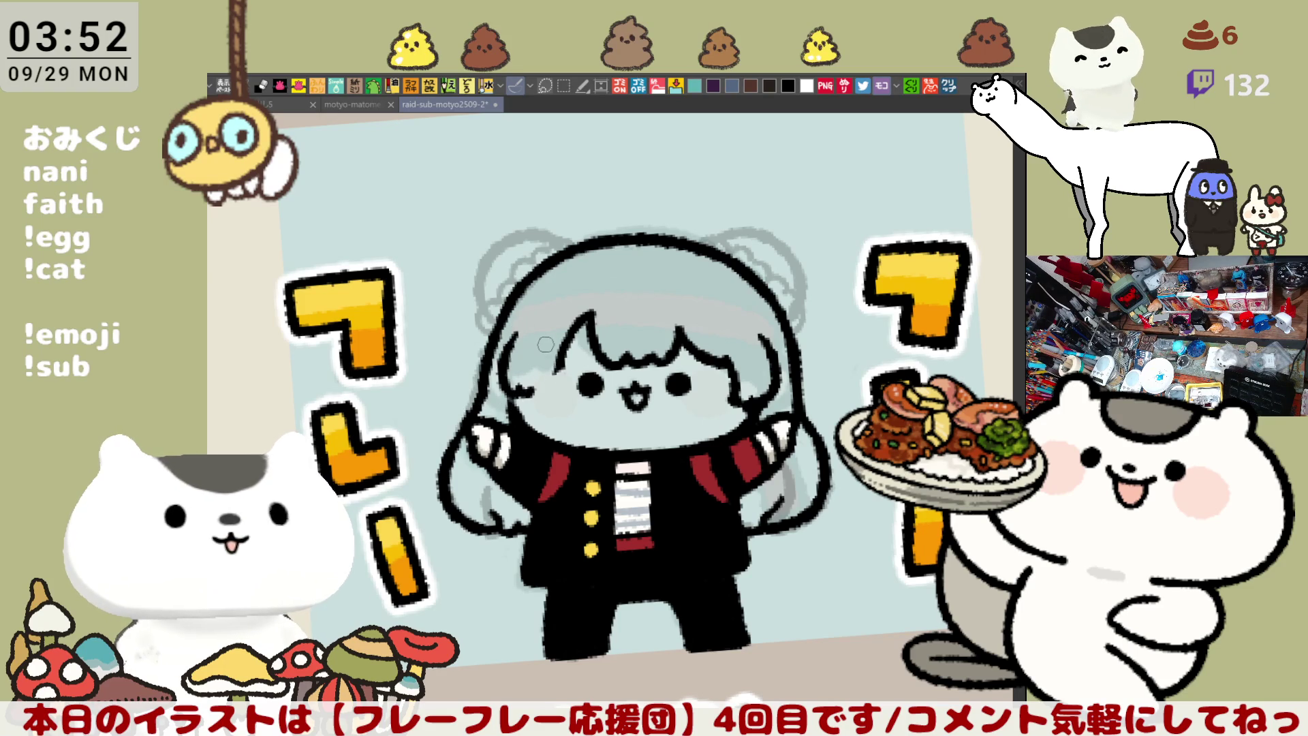
pyautogui.moveTo(570, 350); pyautogui.dragTo(558, 373)
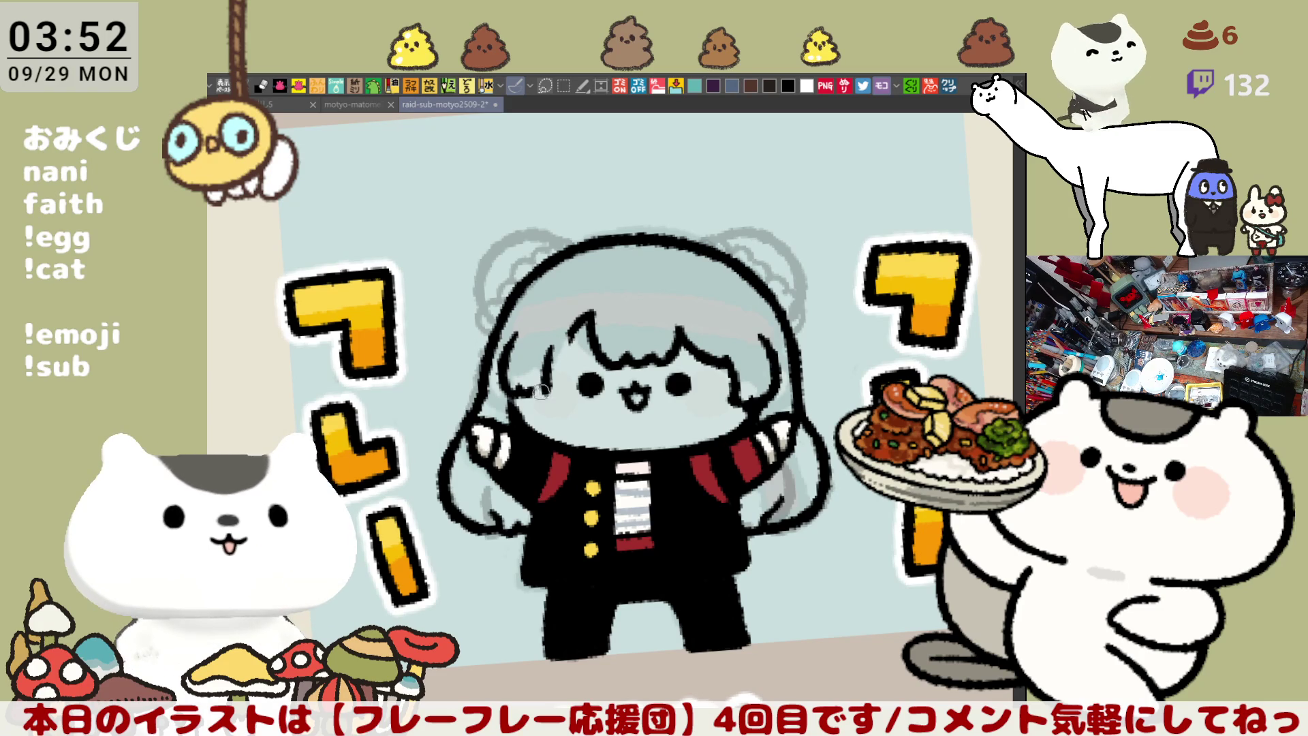
pyautogui.moveTo(577, 322)
pyautogui.mouseDown()
pyautogui.moveTo(552, 368)
pyautogui.moveTo(570, 323)
pyautogui.mouseUp()
# Extend the scalloped outline along the top of the head on a rotated view
pyautogui.hotkey('ctrl', '@')
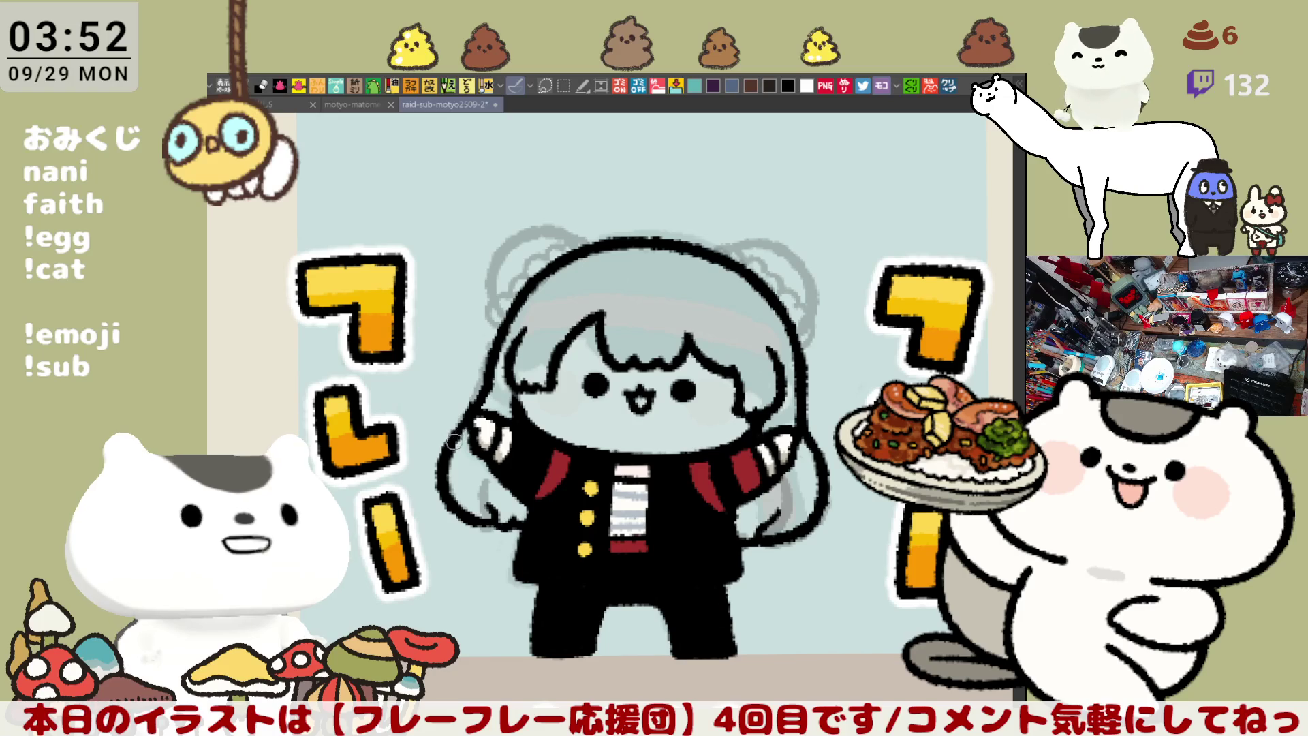
pyautogui.moveTo(723, 310)
pyautogui.mouseDown()
pyautogui.moveTo(731, 273)
pyautogui.moveTo(743, 312)
pyautogui.mouseUp()
pyautogui.hotkey('ctrl', '0')
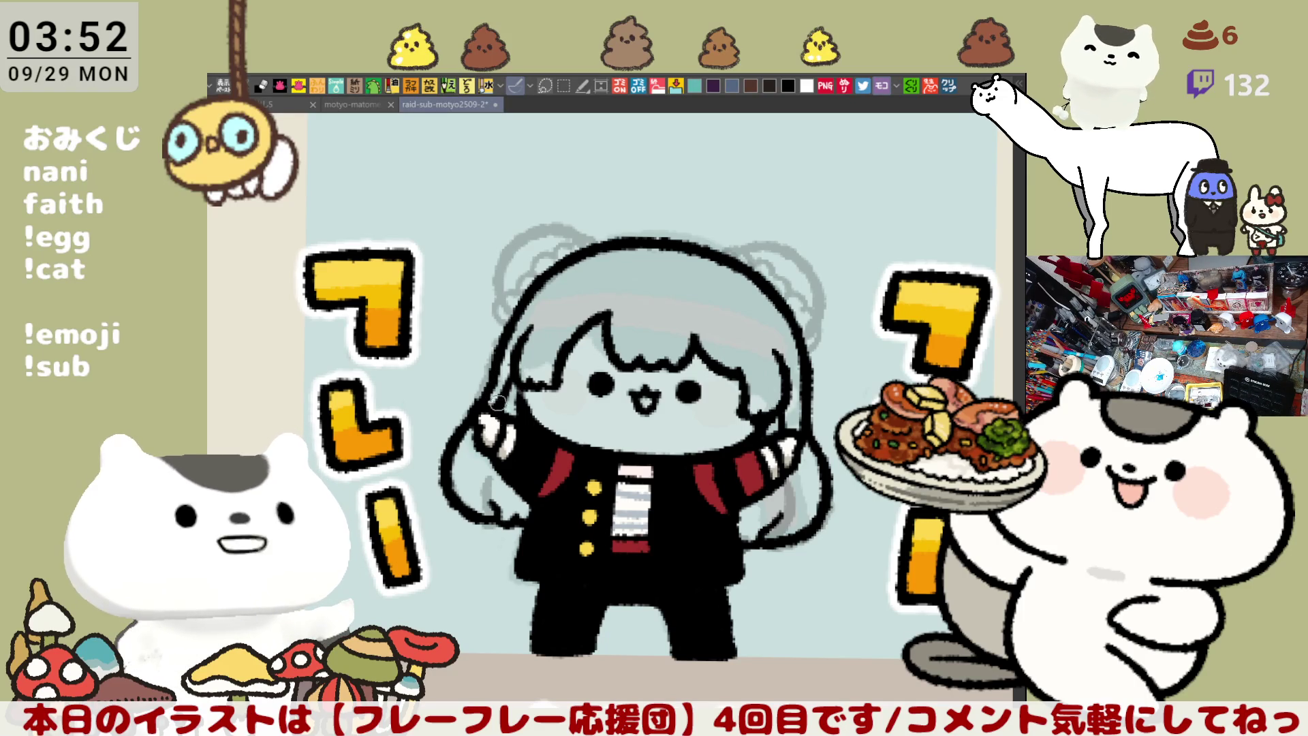
pyautogui.press('-')
pyautogui.press('-')
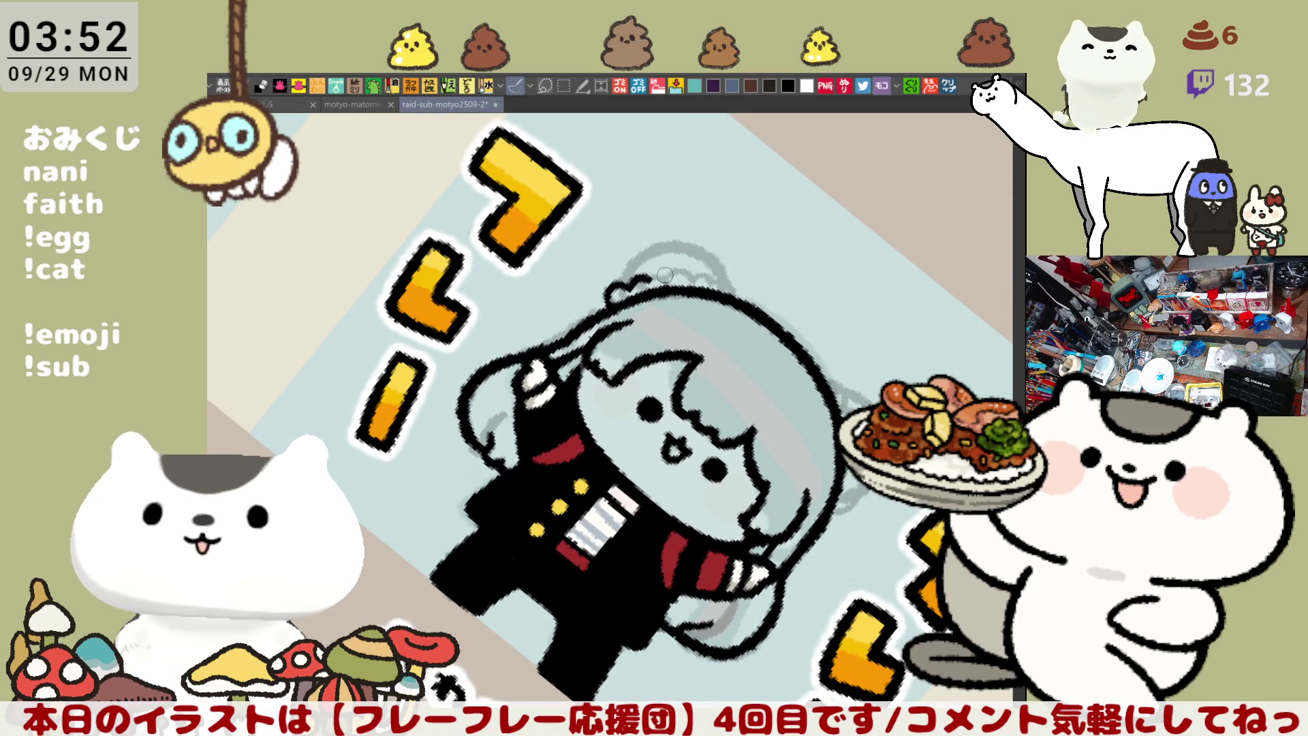
pyautogui.moveTo(656, 277); pyautogui.dragTo(727, 277)
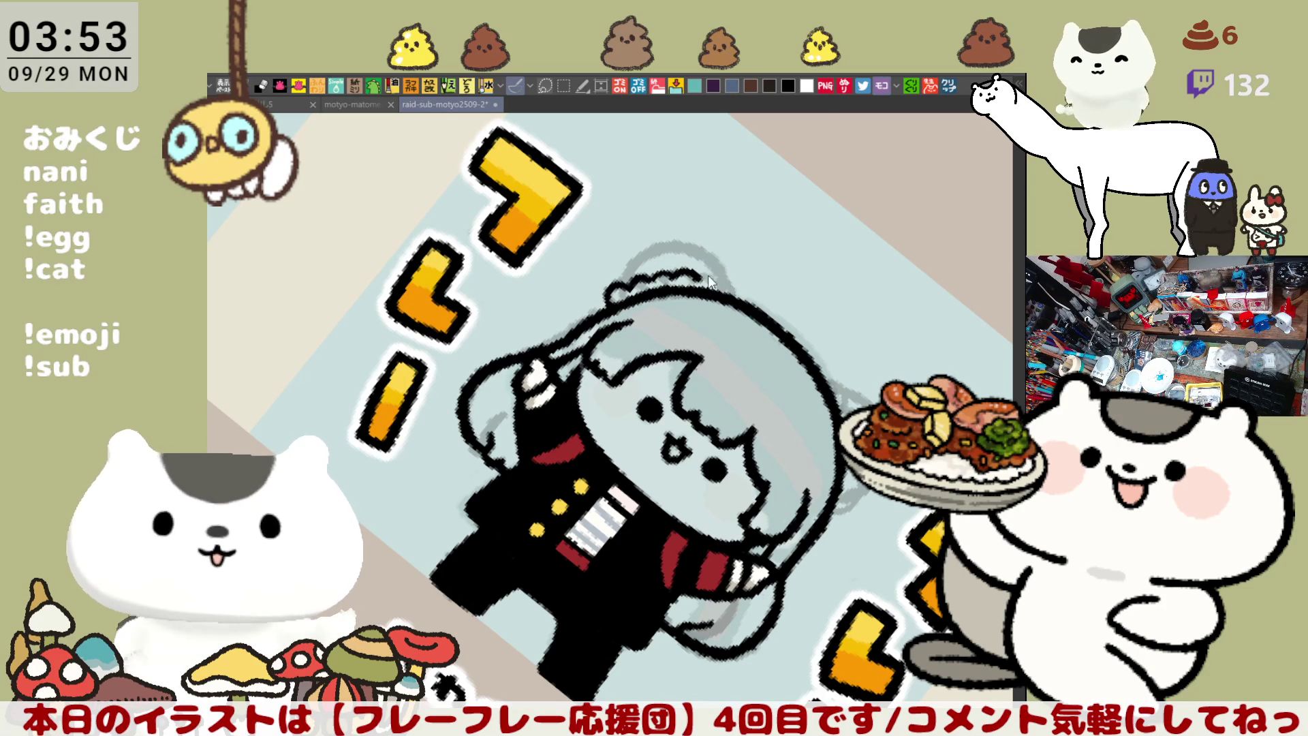
# Straighten and zoom the canvas, then try outlining the left hair bun, undoing each attempt
pyautogui.hotkey('ctrl', '@')
pyautogui.scroll(2, 579, 296)
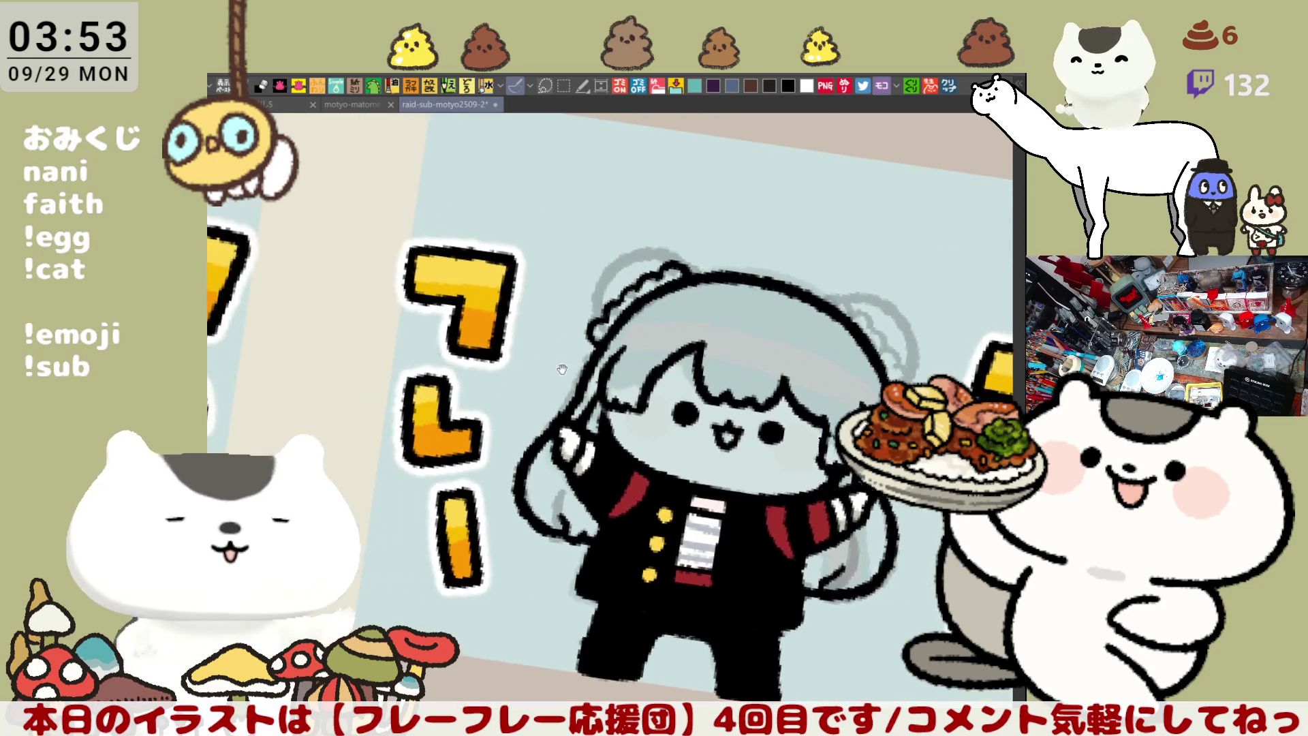
pyautogui.moveTo(556, 265); pyautogui.dragTo(564, 326)
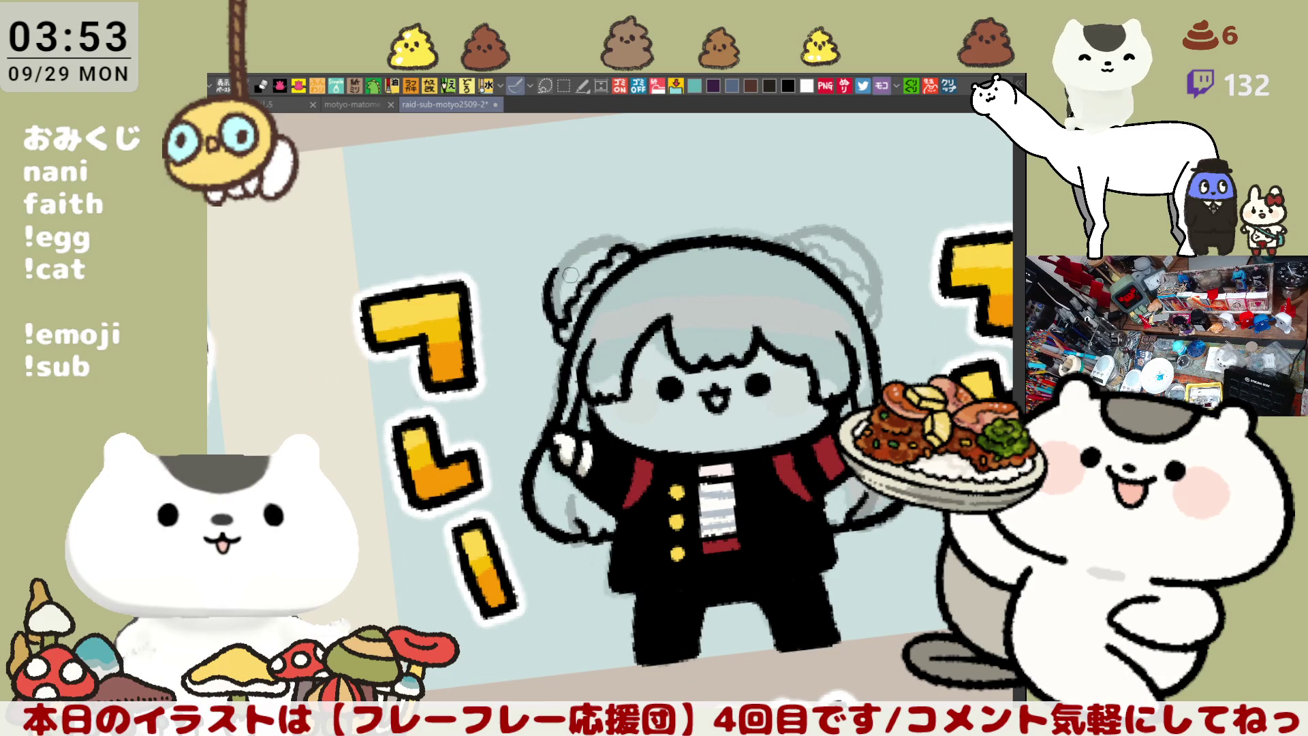
pyautogui.hotkey('ctrl', 'z')
pyautogui.moveTo(558, 262); pyautogui.dragTo(566, 326)
pyautogui.hotkey('ctrl', 'z')
pyautogui.moveTo(556, 263); pyautogui.dragTo(566, 327)
pyautogui.hotkey('ctrl', 'z')
pyautogui.moveTo(555, 261); pyautogui.dragTo(562, 312)
pyautogui.hotkey('ctrl', 'z')
pyautogui.moveTo(555, 263); pyautogui.dragTo(564, 322)
pyautogui.hotkey('ctrl', 'z')
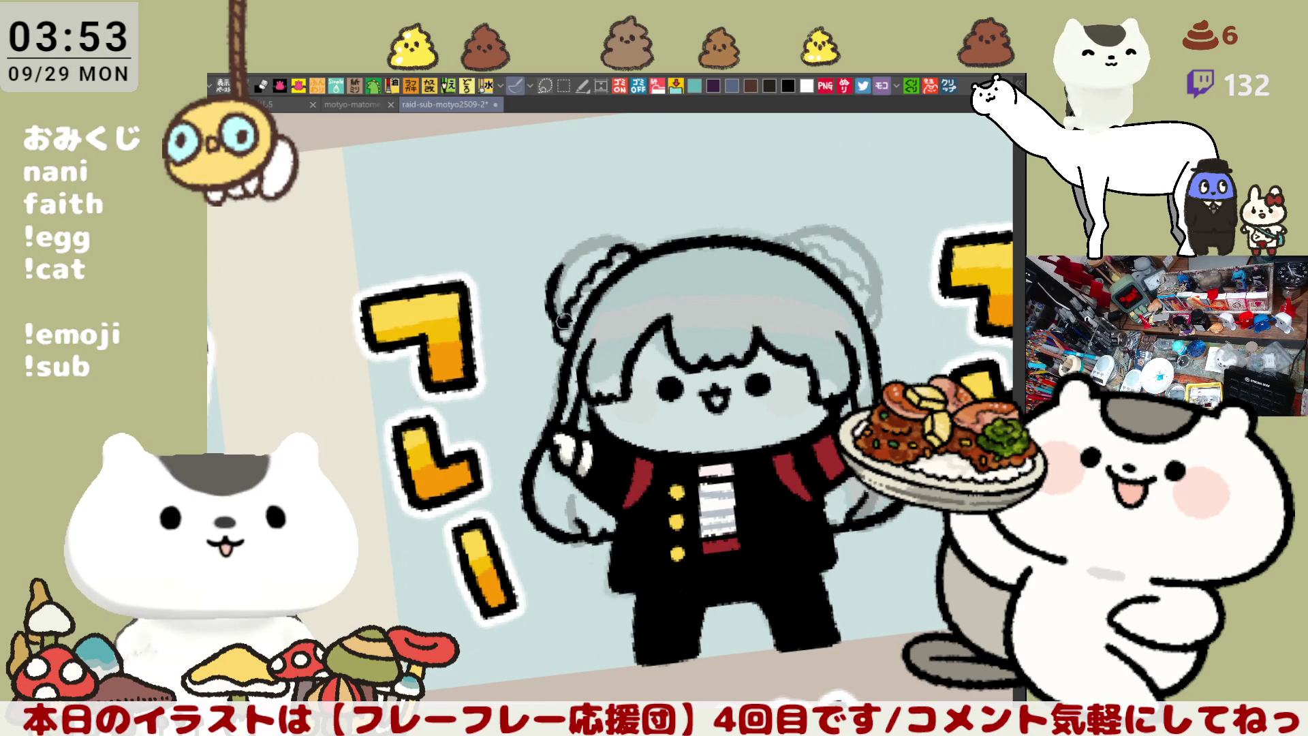
# Clear the last hair bun stroke, save the illustration, and open the badge-grid document
pyautogui.hotkey('ctrl', 'z')
pyautogui.hotkey('ctrl', 's')
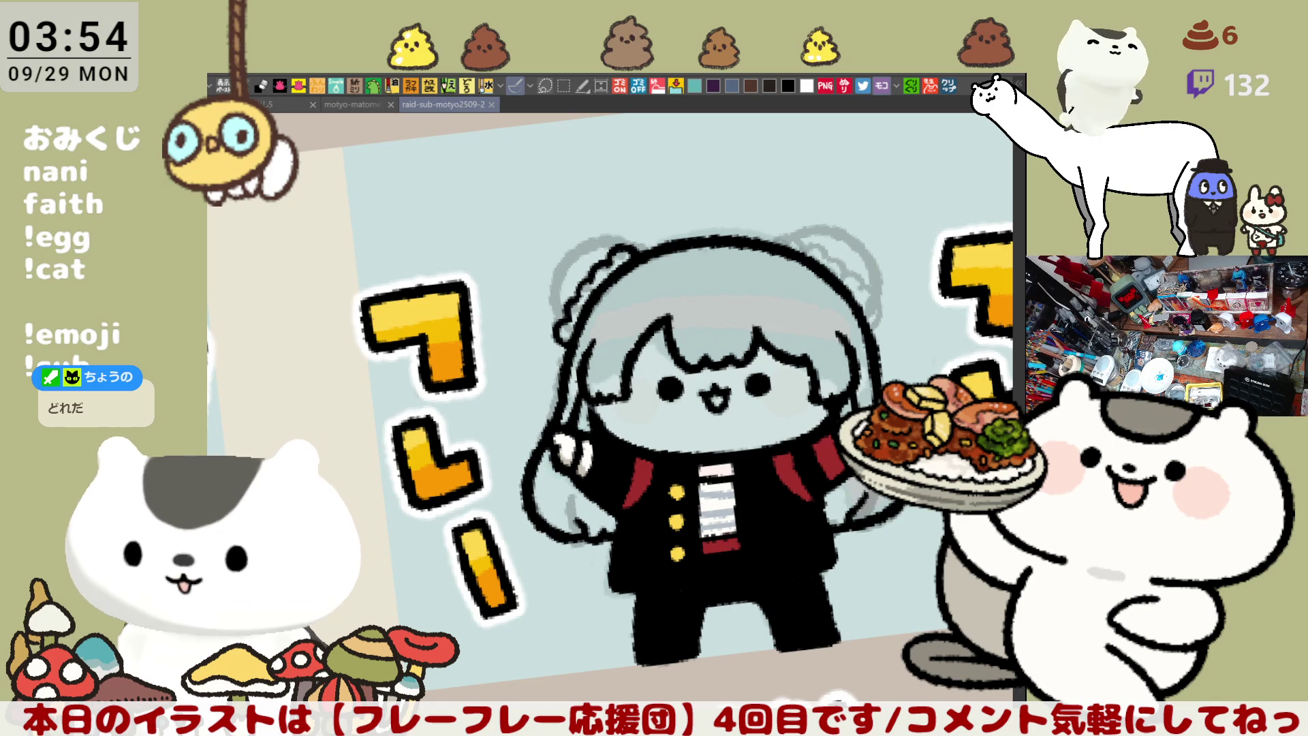
pyautogui.click(949, 88)
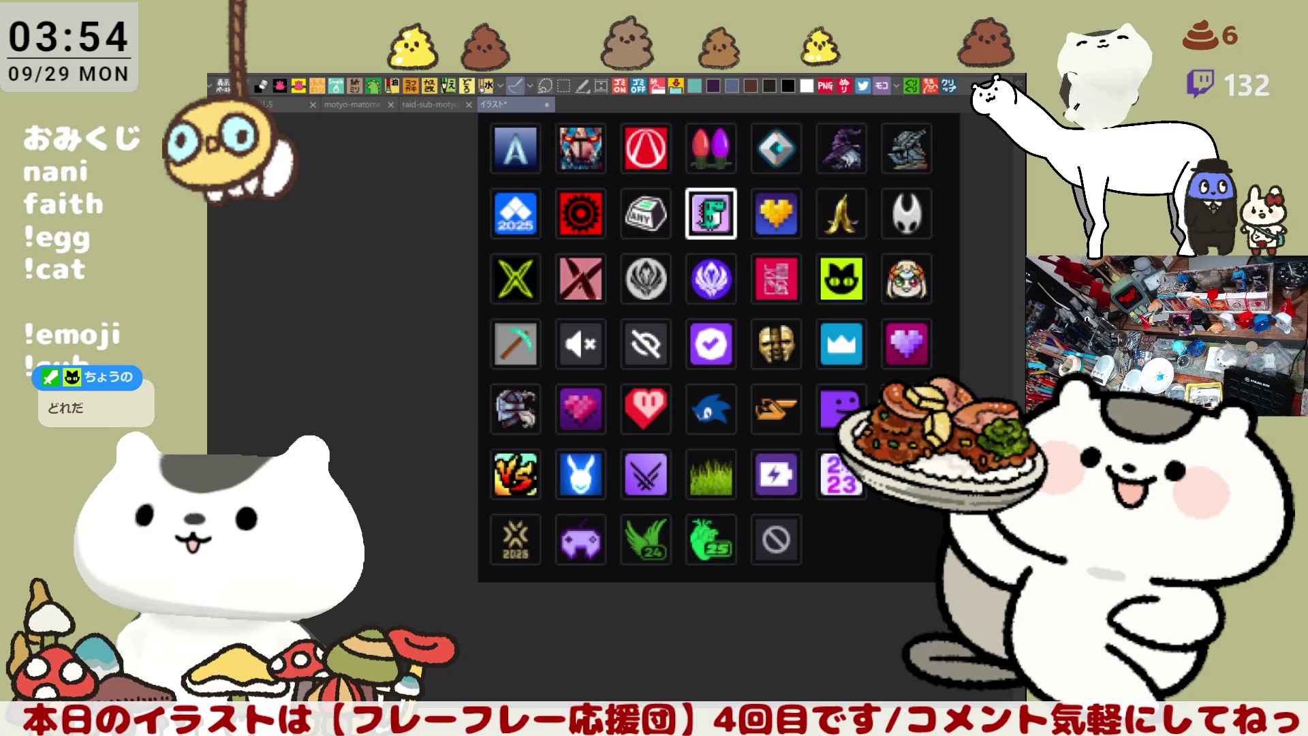
# Draw trial pink circles around the mute and eye-off badges, undoing drafts before arcing over the eye-off badge
pyautogui.moveTo(548, 382)
pyautogui.mouseDown()
pyautogui.moveTo(541, 307)
pyautogui.moveTo(689, 317)
pyautogui.moveTo(565, 376)
pyautogui.moveTo(547, 366)
pyautogui.moveTo(586, 297)
pyautogui.moveTo(690, 378)
pyautogui.moveTo(597, 384)
pyautogui.moveTo(611, 423)
pyautogui.mouseUp()
pyautogui.hotkey('ctrl', 'z')
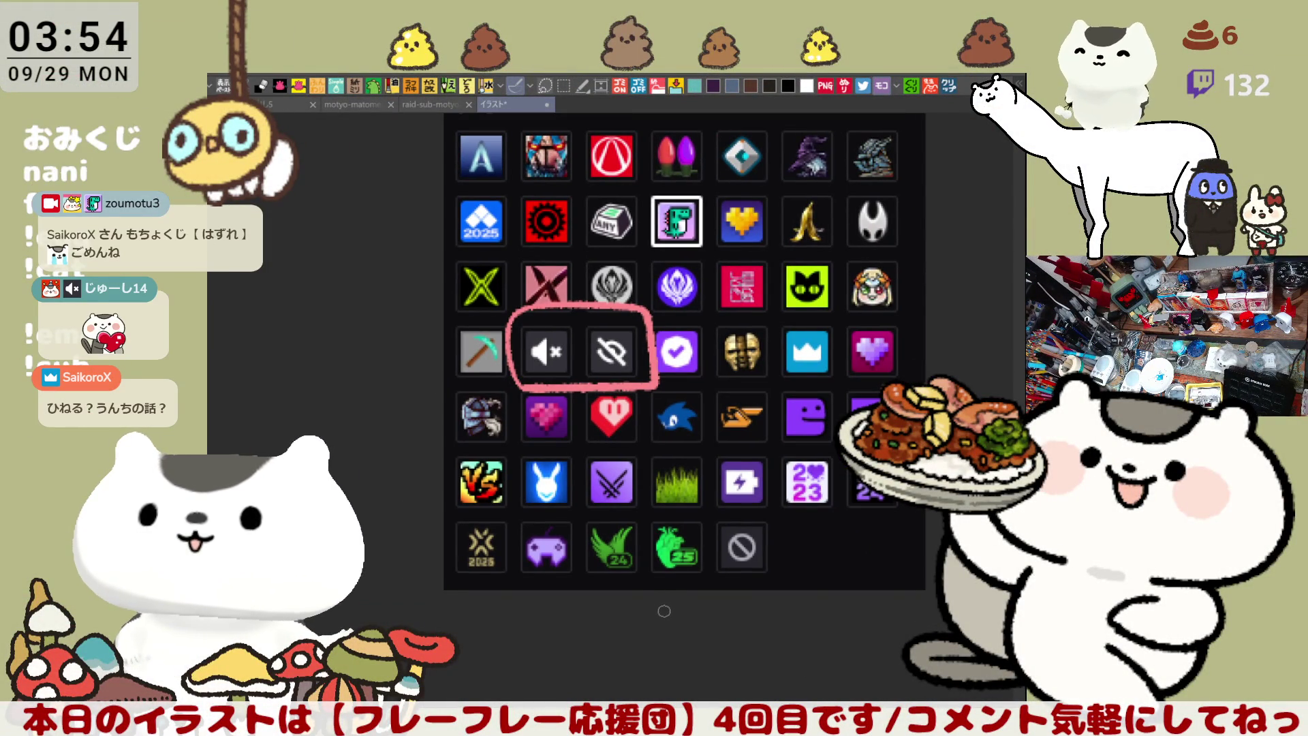
pyautogui.scroll(3, 664, 586)
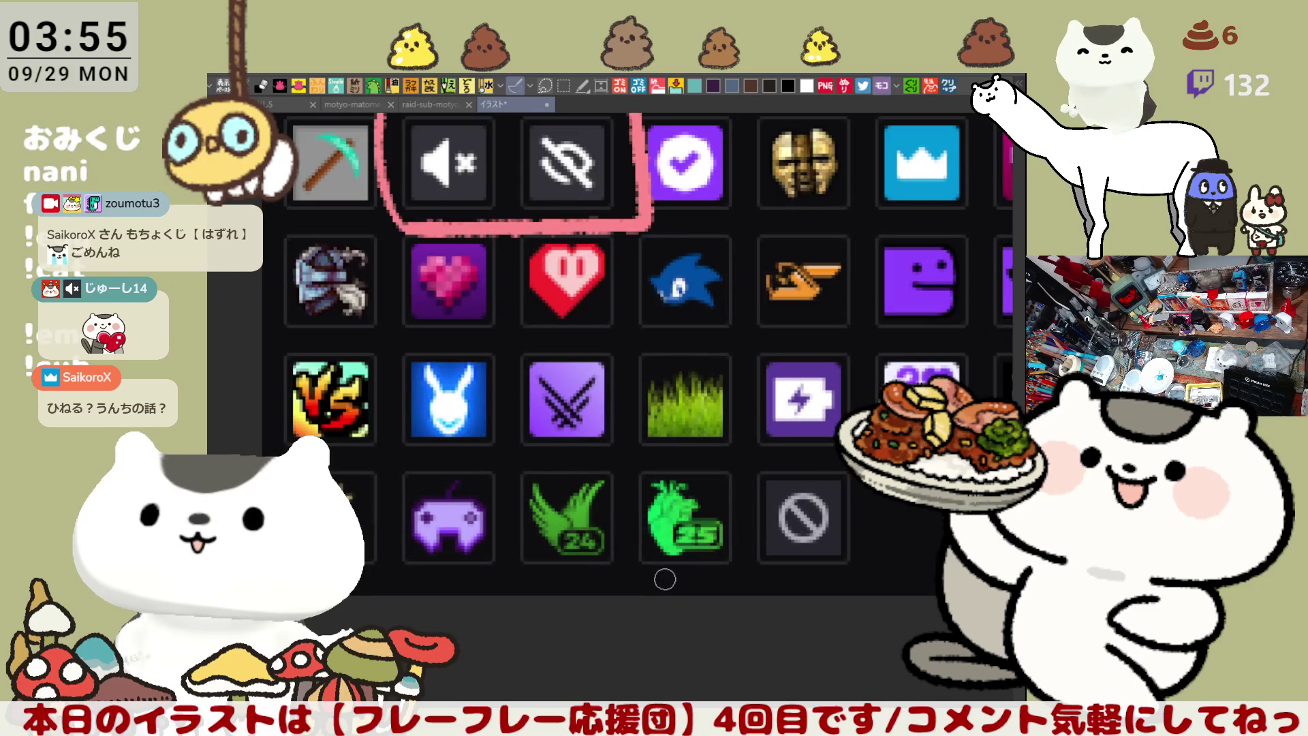
pyautogui.scroll(-1, 664, 582)
pyautogui.scroll(1, 665, 579)
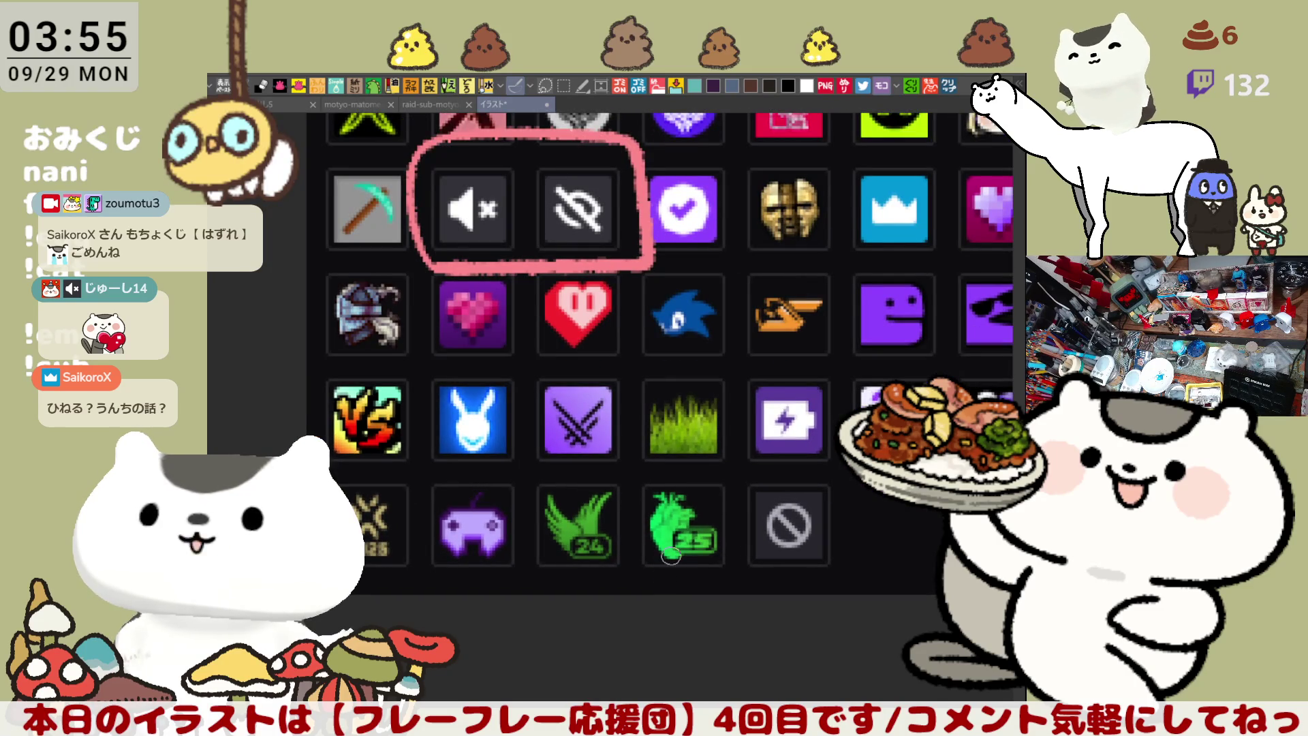
pyautogui.scroll(3, 668, 236)
pyautogui.hscroll(1, 615, 339)
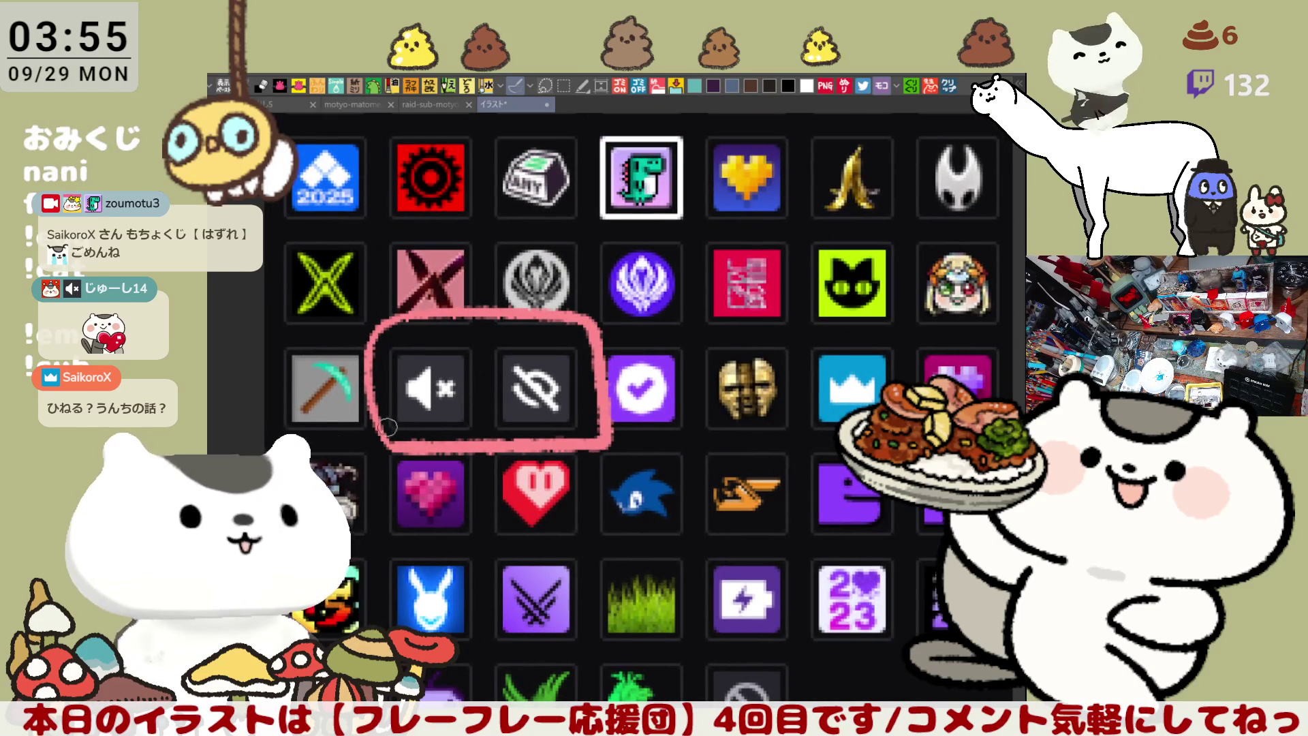
pyautogui.hotkey('ctrl', 'z')
pyautogui.moveTo(379, 425)
pyautogui.mouseDown()
pyautogui.moveTo(402, 320)
pyautogui.moveTo(400, 443)
pyautogui.moveTo(409, 320)
pyautogui.moveTo(470, 327)
pyautogui.moveTo(384, 338)
pyautogui.moveTo(481, 435)
pyautogui.moveTo(417, 430)
pyautogui.moveTo(375, 364)
pyautogui.moveTo(488, 376)
pyautogui.moveTo(394, 441)
pyautogui.mouseUp()
pyautogui.hotkey('ctrl', 'z')
pyautogui.hotkey('ctrl', 'z')
pyautogui.hotkey('ctrl', 'z')
pyautogui.moveTo(488, 429)
pyautogui.mouseDown()
pyautogui.moveTo(490, 318)
pyautogui.moveTo(591, 407)
pyautogui.moveTo(480, 427)
pyautogui.mouseUp()
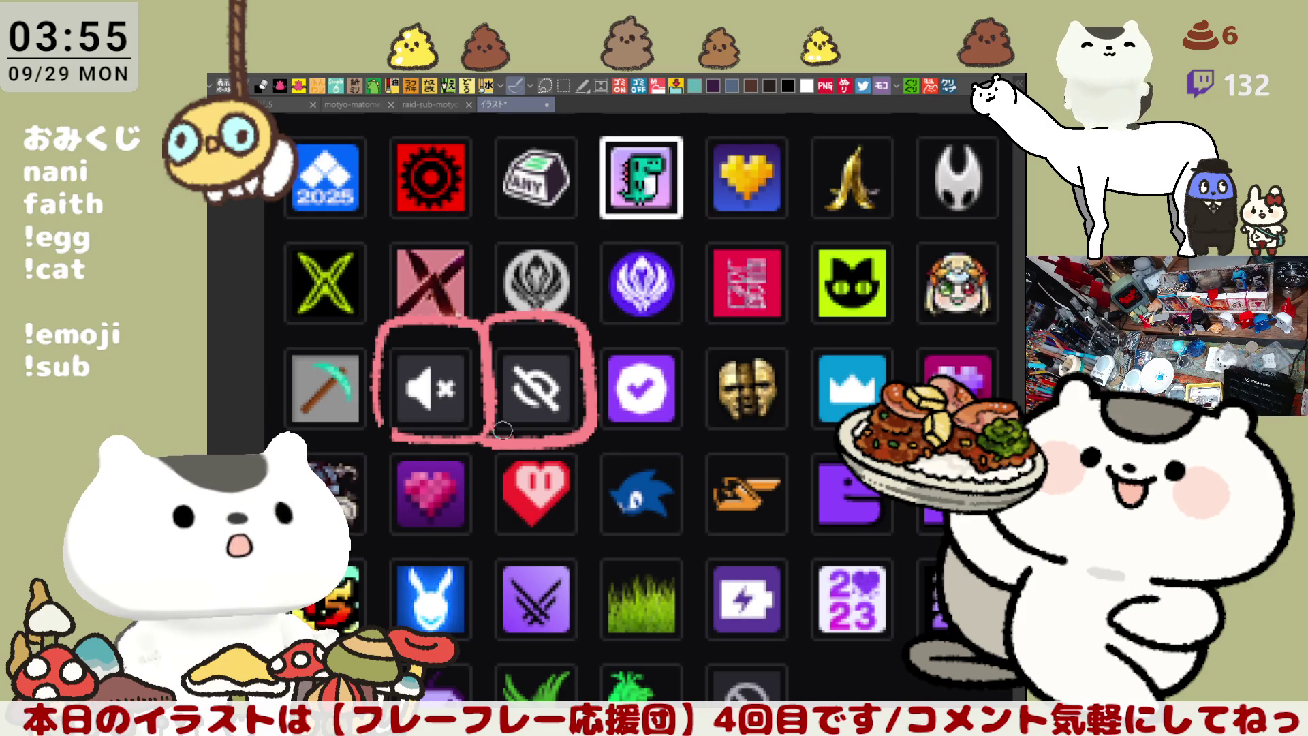
# Clear the earlier circles and try pink loops around both the mute and hidden-eye icons
pyautogui.hotkey('ctrl', 'z')
pyautogui.hotkey('ctrl', 'z')
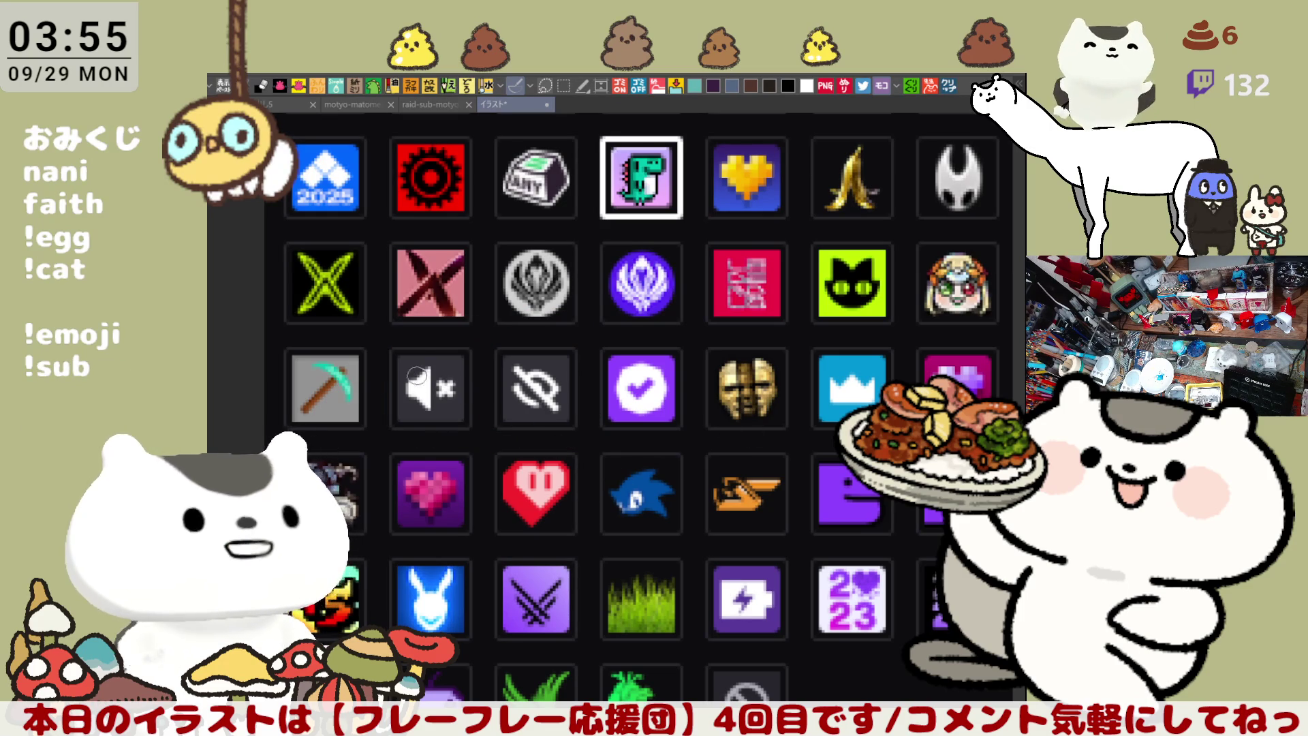
pyautogui.moveTo(555, 356); pyautogui.dragTo(578, 336)
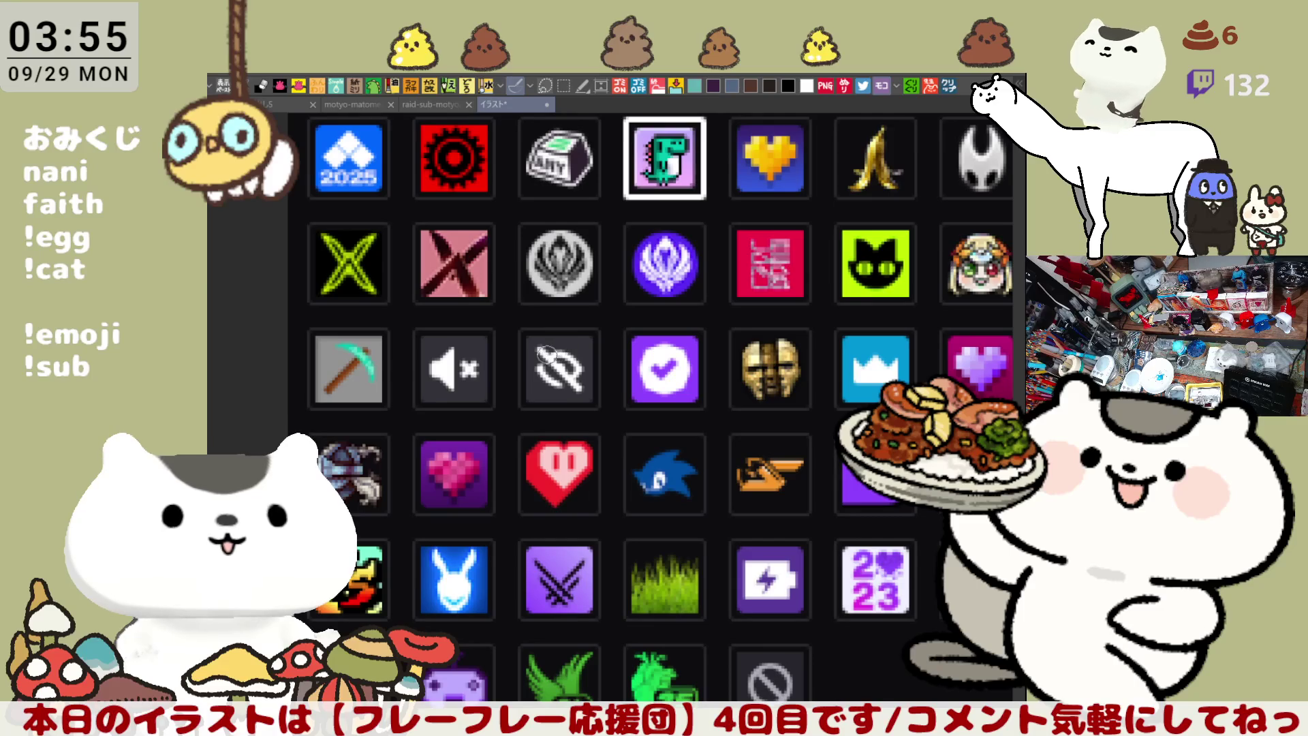
pyautogui.moveTo(408, 417)
pyautogui.mouseDown()
pyautogui.moveTo(508, 312)
pyautogui.moveTo(407, 417)
pyautogui.moveTo(510, 388)
pyautogui.moveTo(407, 419)
pyautogui.mouseUp()
pyautogui.hotkey('ctrl', 'z')
pyautogui.hotkey('ctrl', 'z')
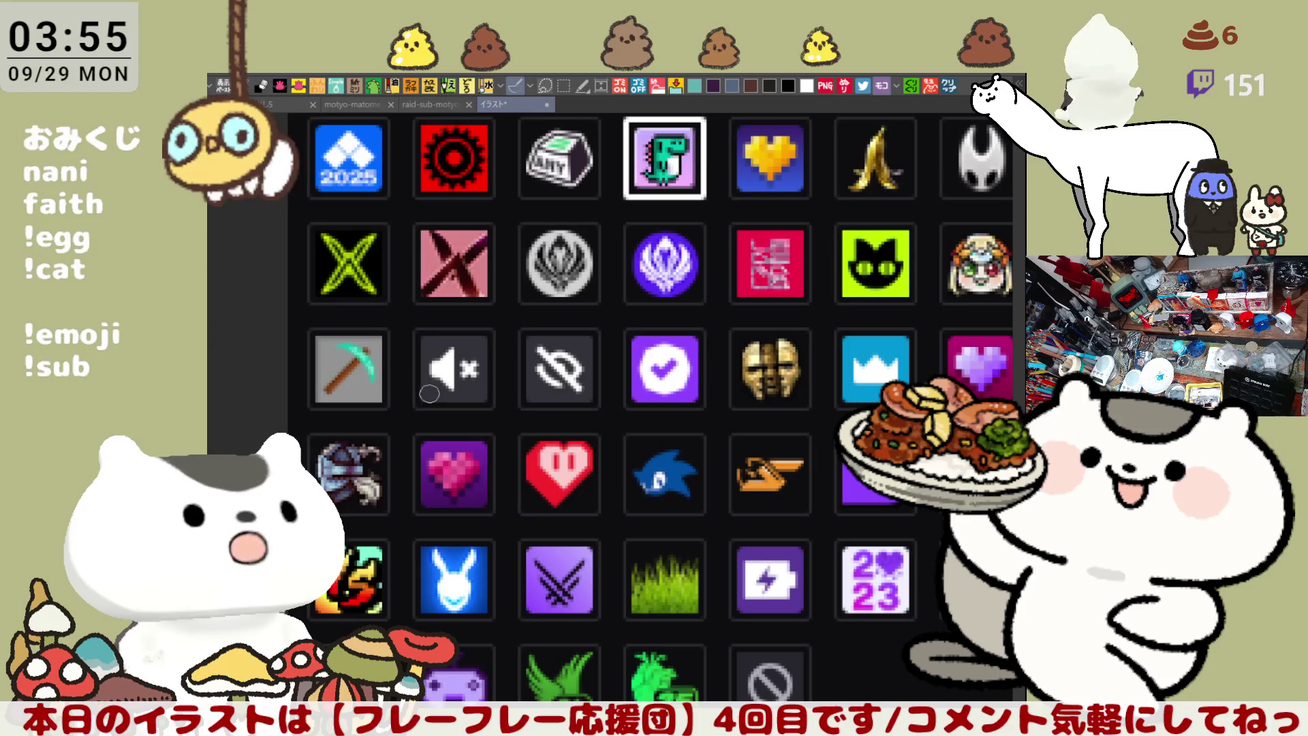
pyautogui.moveTo(414, 402)
pyautogui.mouseDown()
pyautogui.moveTo(402, 354)
pyautogui.moveTo(617, 317)
pyautogui.moveTo(526, 419)
pyautogui.mouseUp()
pyautogui.hotkey('ctrl', 'z')
pyautogui.moveTo(397, 411)
pyautogui.mouseDown()
pyautogui.moveTo(404, 310)
pyautogui.moveTo(631, 409)
pyautogui.moveTo(406, 408)
pyautogui.moveTo(401, 332)
pyautogui.moveTo(505, 377)
pyautogui.moveTo(440, 428)
pyautogui.mouseUp()
pyautogui.hotkey('ctrl', 'z')
# Try separate pink loops around the mute and hidden-eye icons, then undo them
pyautogui.hotkey('ctrl', 'z')
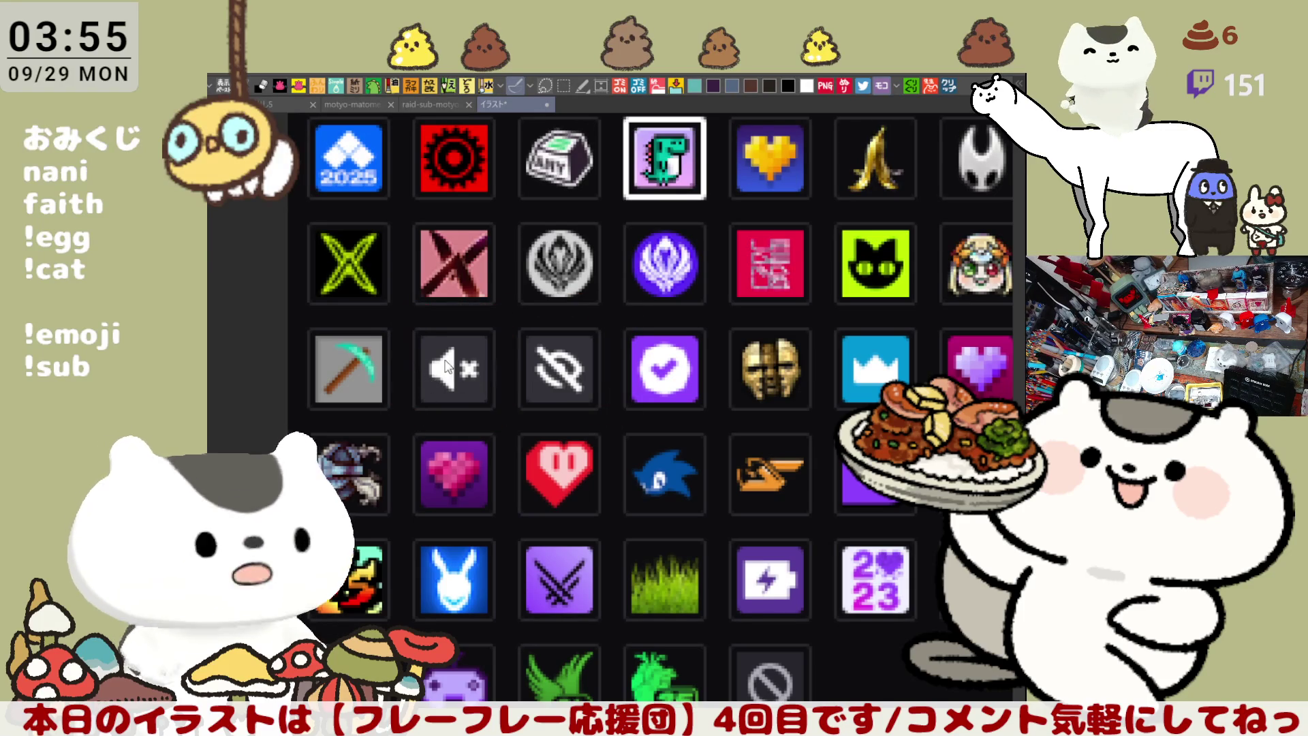
pyautogui.moveTo(400, 388)
pyautogui.mouseDown()
pyautogui.moveTo(518, 372)
pyautogui.moveTo(393, 403)
pyautogui.mouseUp()
pyautogui.hotkey('ctrl', 'z')
pyautogui.moveTo(393, 352)
pyautogui.mouseDown()
pyautogui.moveTo(419, 419)
pyautogui.moveTo(443, 303)
pyautogui.moveTo(518, 443)
pyautogui.moveTo(524, 380)
pyautogui.mouseUp()
pyautogui.hotkey('ctrl', 'z')
pyautogui.hotkey('ctrl', 'z')
pyautogui.hotkey('ctrl', 'z')
pyautogui.moveTo(399, 422)
pyautogui.mouseDown()
pyautogui.moveTo(449, 314)
pyautogui.moveTo(415, 439)
pyautogui.moveTo(409, 310)
pyautogui.moveTo(491, 433)
pyautogui.moveTo(416, 425)
pyautogui.mouseUp()
pyautogui.hotkey('ctrl', 'z')
pyautogui.moveTo(511, 423)
pyautogui.mouseDown()
pyautogui.moveTo(507, 314)
pyautogui.moveTo(545, 429)
pyautogui.moveTo(480, 417)
pyautogui.mouseUp()
pyautogui.moveTo(630, 334)
pyautogui.mouseDown()
pyautogui.moveTo(589, 341)
pyautogui.moveTo(597, 255)
pyautogui.moveTo(576, 275)
pyautogui.mouseUp()
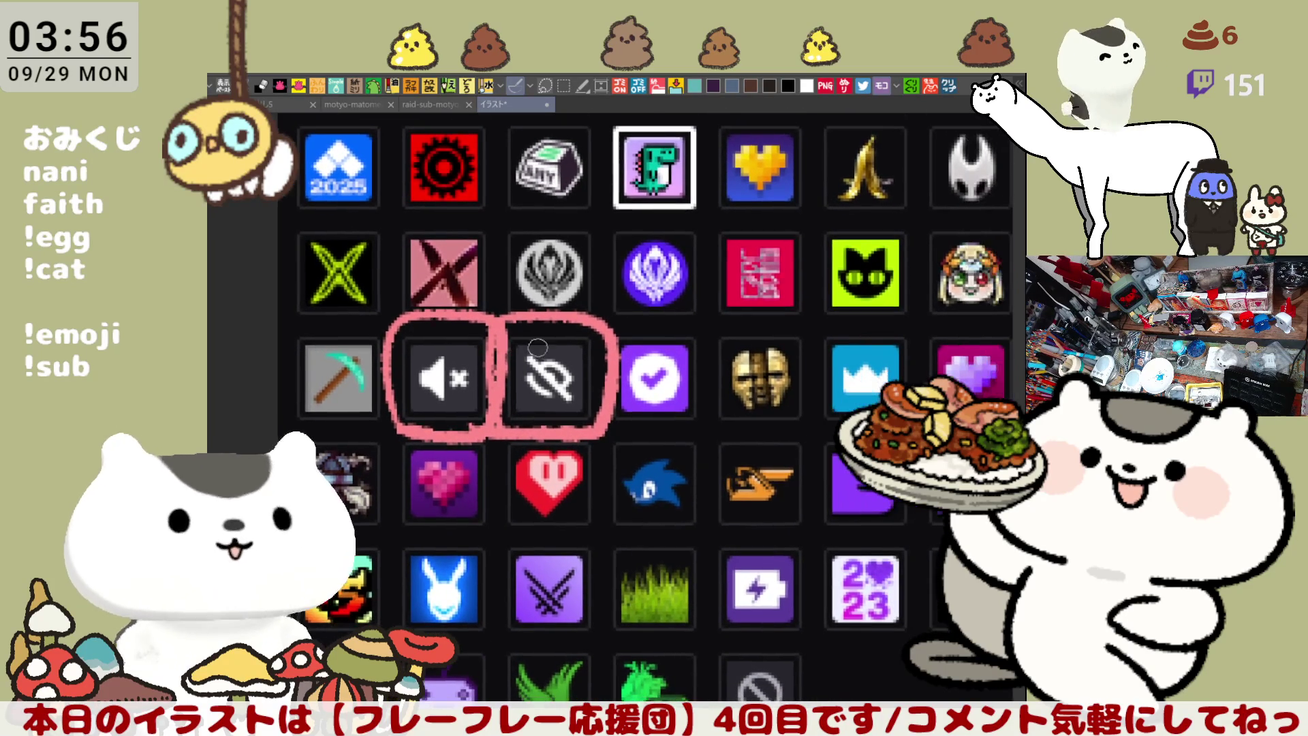
pyautogui.moveTo(398, 417)
pyautogui.mouseDown()
pyautogui.moveTo(390, 347)
pyautogui.moveTo(464, 432)
pyautogui.moveTo(389, 429)
pyautogui.mouseUp()
pyautogui.moveTo(507, 433)
pyautogui.mouseDown()
pyautogui.moveTo(488, 381)
pyautogui.moveTo(594, 443)
pyautogui.moveTo(485, 435)
pyautogui.mouseUp()
pyautogui.hotkey('ctrl', 'z')
pyautogui.hotkey('ctrl', 'z')
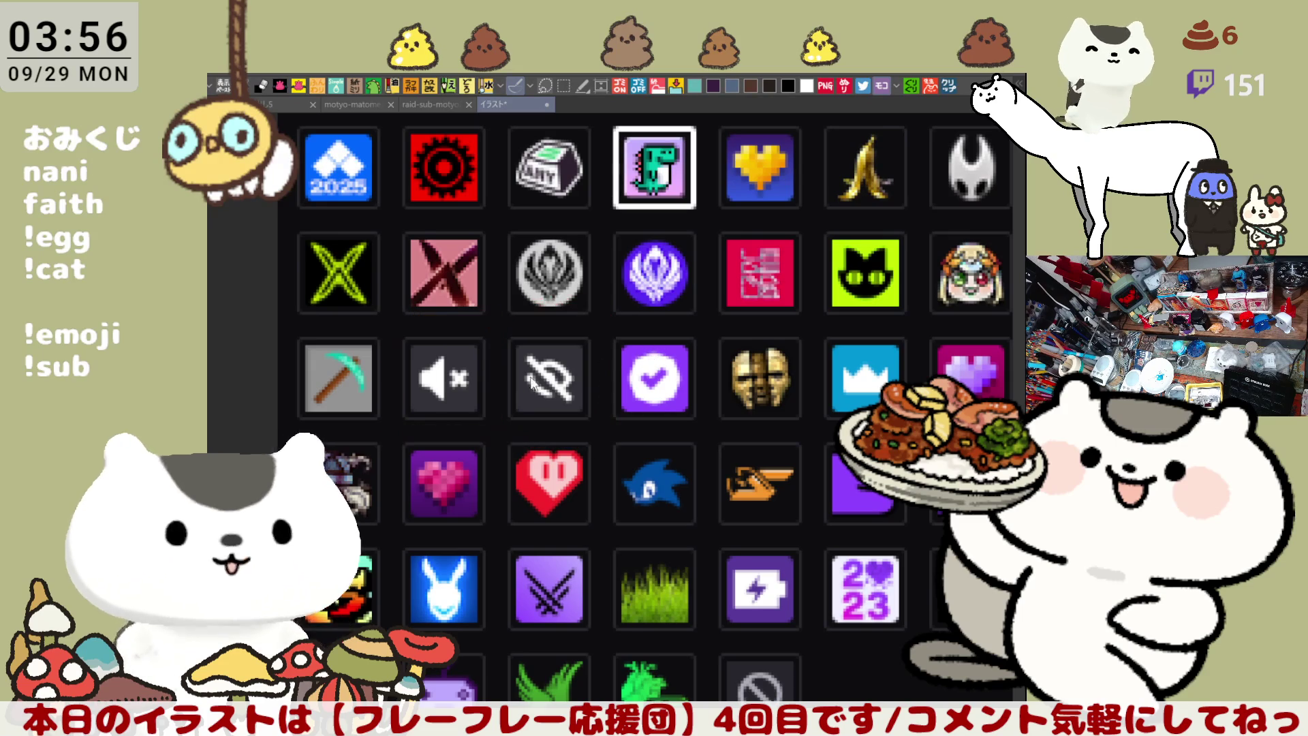
# Retry combined and individual pink outlines around the two icons, undoing each attempt
pyautogui.moveTo(374, 435)
pyautogui.mouseDown()
pyautogui.moveTo(622, 313)
pyautogui.moveTo(396, 423)
pyautogui.mouseUp()
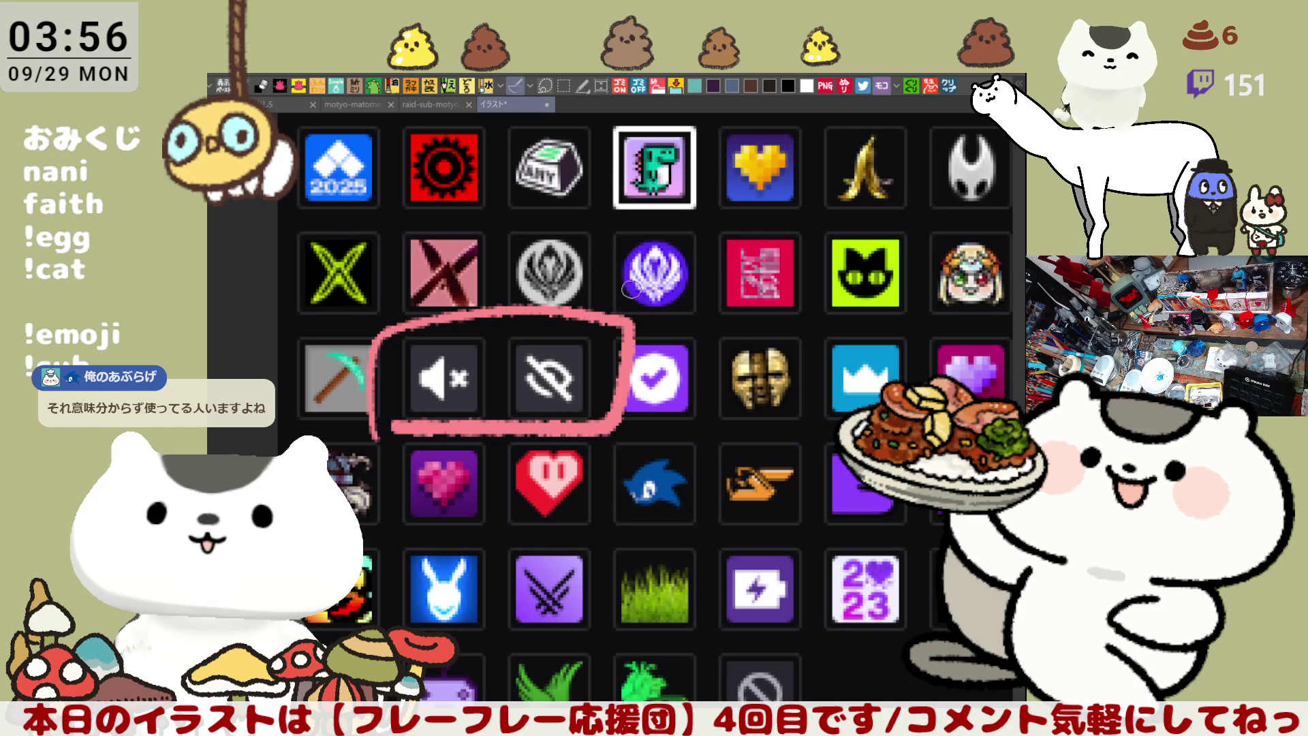
pyautogui.hotkey('ctrl', 'z')
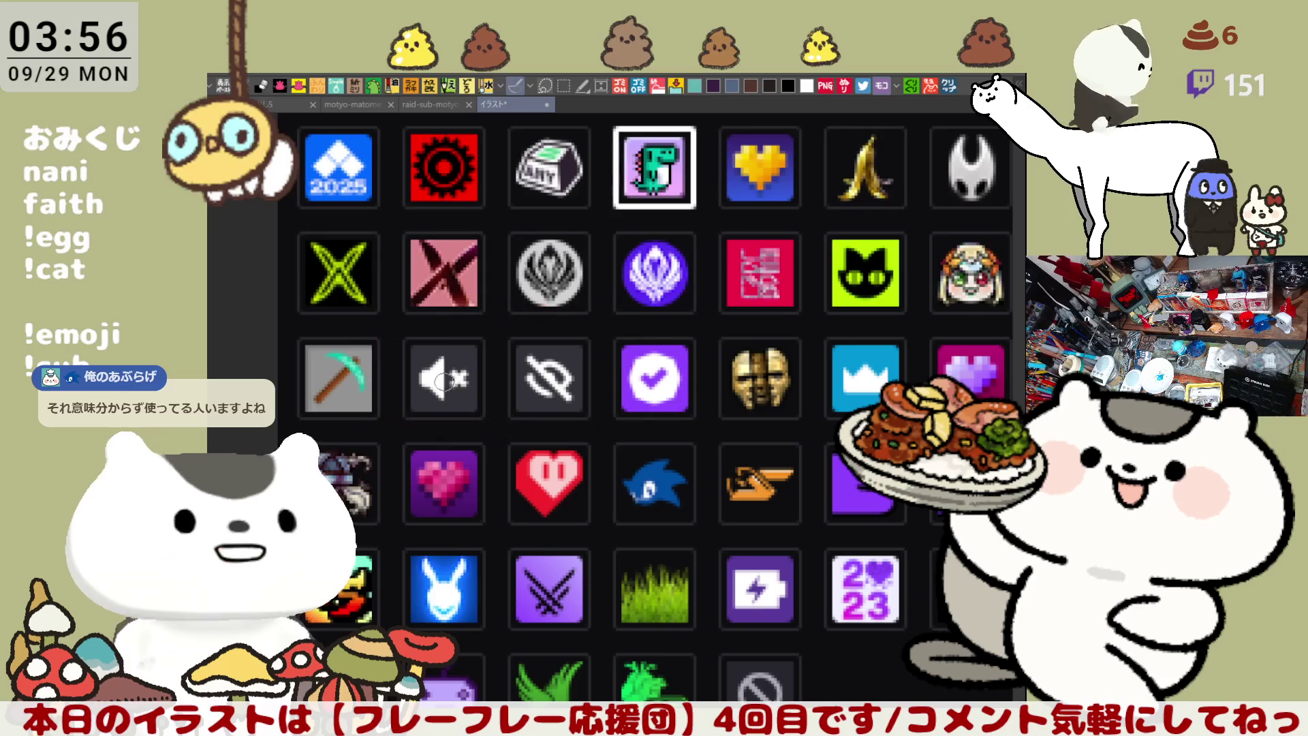
pyautogui.moveTo(393, 423)
pyautogui.mouseDown()
pyautogui.moveTo(383, 331)
pyautogui.moveTo(498, 403)
pyautogui.mouseUp()
pyautogui.hotkey('ctrl', 'z')
pyautogui.moveTo(393, 419)
pyautogui.mouseDown()
pyautogui.moveTo(387, 326)
pyautogui.moveTo(504, 405)
pyautogui.moveTo(397, 425)
pyautogui.moveTo(500, 345)
pyautogui.moveTo(401, 423)
pyautogui.moveTo(504, 395)
pyautogui.moveTo(417, 405)
pyautogui.moveTo(475, 327)
pyautogui.moveTo(436, 427)
pyautogui.moveTo(400, 415)
pyautogui.moveTo(387, 392)
pyautogui.moveTo(497, 385)
pyautogui.moveTo(409, 415)
pyautogui.moveTo(390, 344)
pyautogui.moveTo(504, 394)
pyautogui.moveTo(398, 418)
pyautogui.moveTo(394, 320)
pyautogui.moveTo(494, 382)
pyautogui.moveTo(395, 416)
pyautogui.moveTo(385, 361)
pyautogui.moveTo(494, 381)
pyautogui.moveTo(390, 415)
pyautogui.mouseUp()
pyautogui.hotkey('ctrl', 'z')
pyautogui.hotkey('ctrl', 'z')
pyautogui.hotkey('ctrl', 'z')
pyautogui.hotkey('ctrl', 'z')
pyautogui.hotkey('ctrl', 'z')
pyautogui.hotkey('ctrl', 'z')
pyautogui.hotkey('ctrl', 'z')
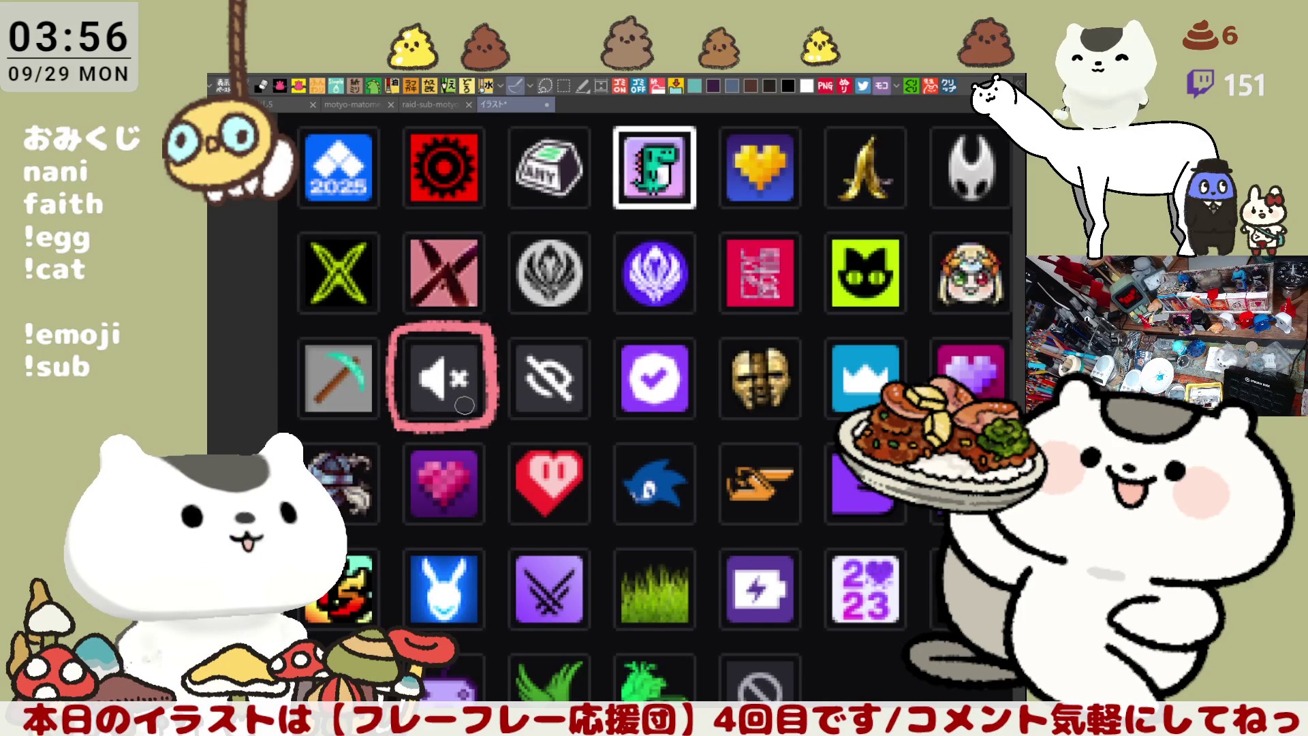
pyautogui.moveTo(514, 419)
pyautogui.mouseDown()
pyautogui.moveTo(510, 320)
pyautogui.moveTo(603, 409)
pyautogui.moveTo(505, 421)
pyautogui.moveTo(603, 326)
pyautogui.moveTo(506, 420)
pyautogui.mouseUp()
pyautogui.hotkey('ctrl', 'z')
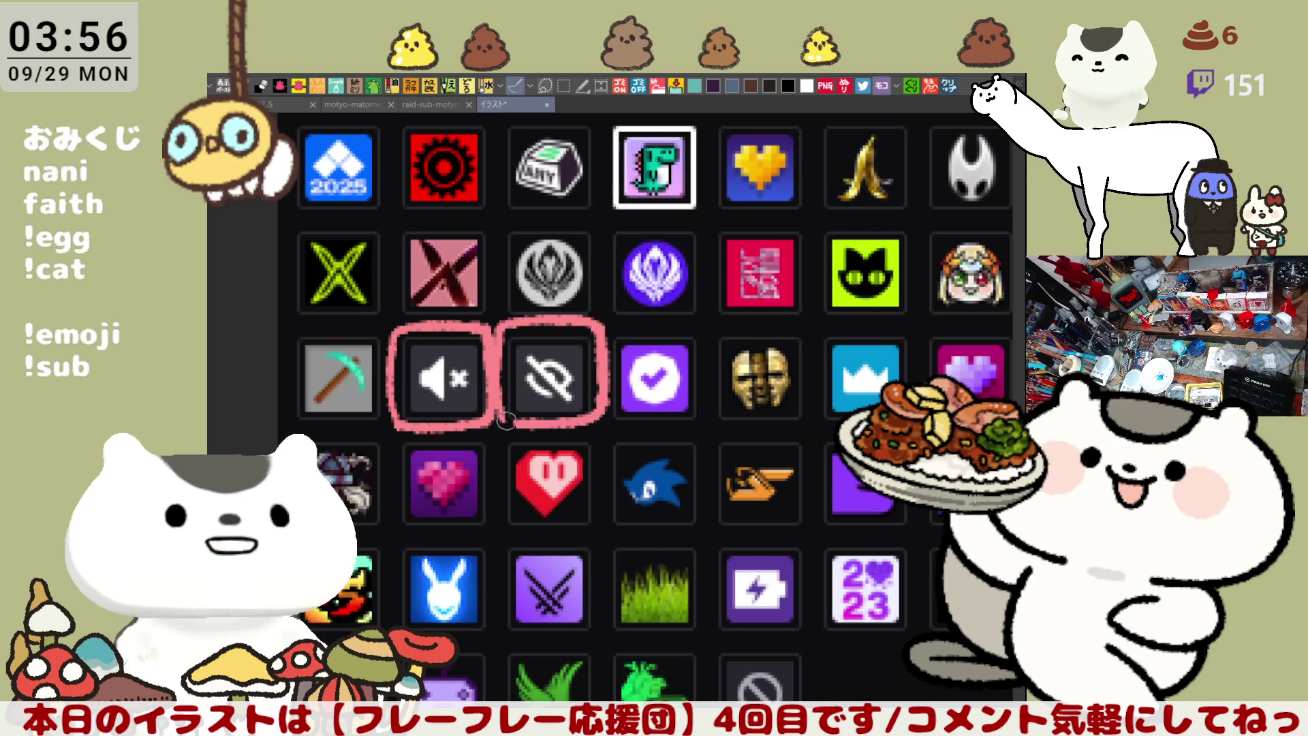
pyautogui.moveTo(680, 341); pyautogui.dragTo(641, 325)
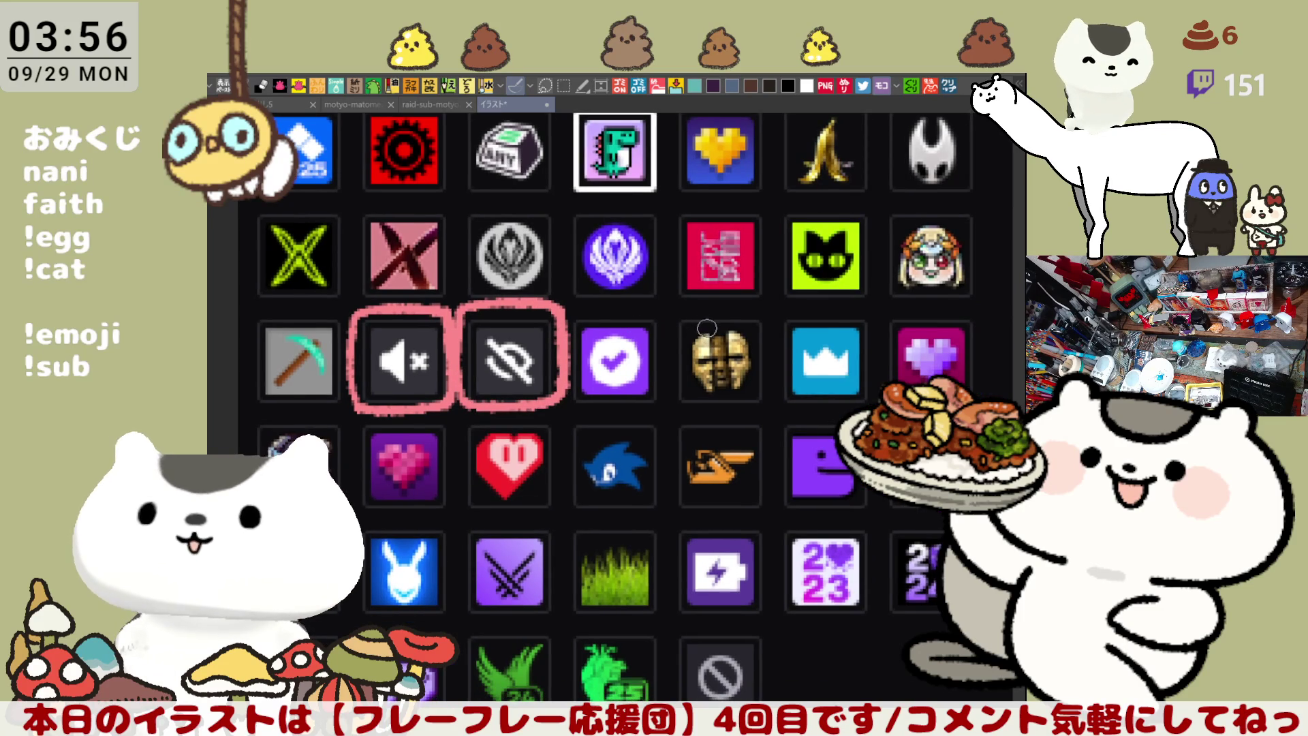
pyautogui.moveTo(512, 300)
pyautogui.mouseDown()
pyautogui.moveTo(569, 298)
pyautogui.moveTo(591, 354)
pyautogui.mouseUp()
pyautogui.hotkey('ctrl', 'z')
pyautogui.hotkey('ctrl', 'z')
pyautogui.moveTo(424, 455)
pyautogui.mouseDown()
pyautogui.moveTo(647, 334)
pyautogui.moveTo(450, 443)
pyautogui.moveTo(364, 420)
pyautogui.moveTo(349, 313)
pyautogui.moveTo(564, 443)
pyautogui.moveTo(375, 417)
pyautogui.mouseUp()
pyautogui.hotkey('ctrl', 'z')
# Draw the final pink loop around both icons and return to the raid-sub-motyo2509-2 illustration
pyautogui.moveTo(627, 321); pyautogui.dragTo(653, 384)
pyautogui.scroll(-1, 575, 313)
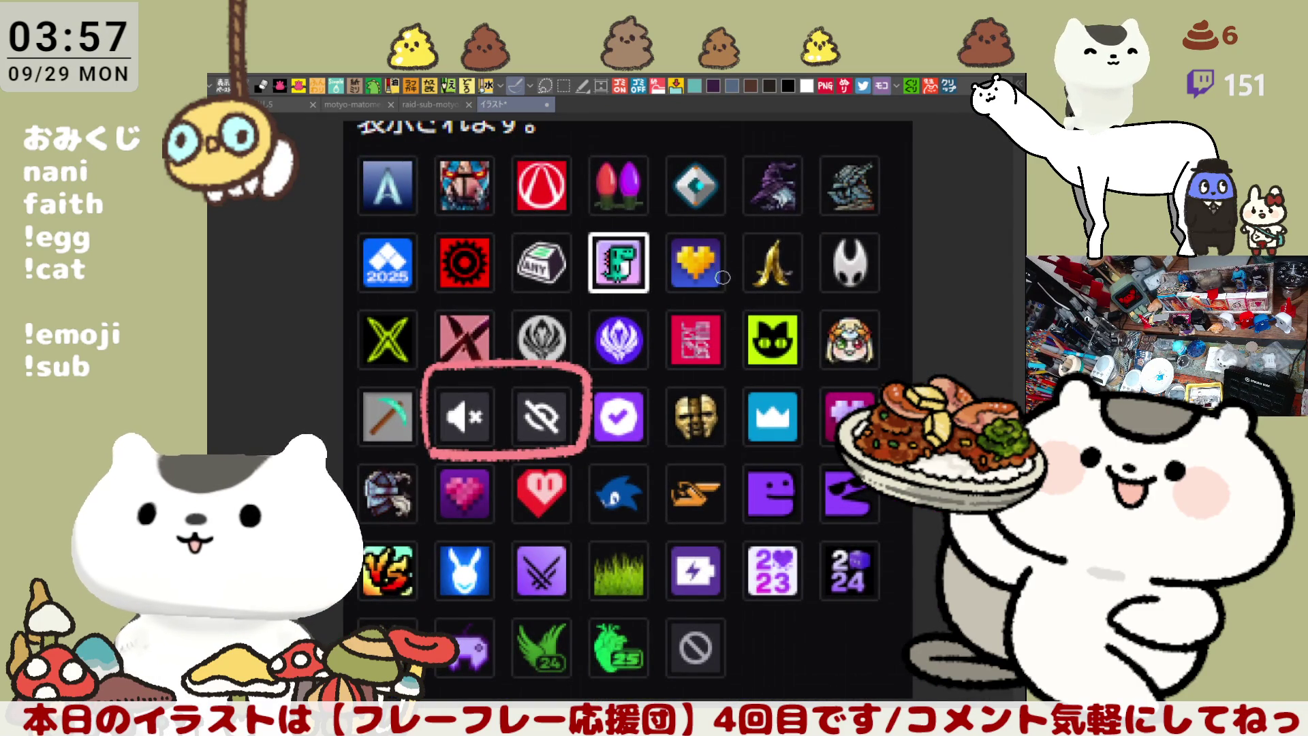
pyautogui.moveTo(709, 319)
pyautogui.mouseDown()
pyautogui.moveTo(688, 273)
pyautogui.moveTo(702, 299)
pyautogui.mouseUp()
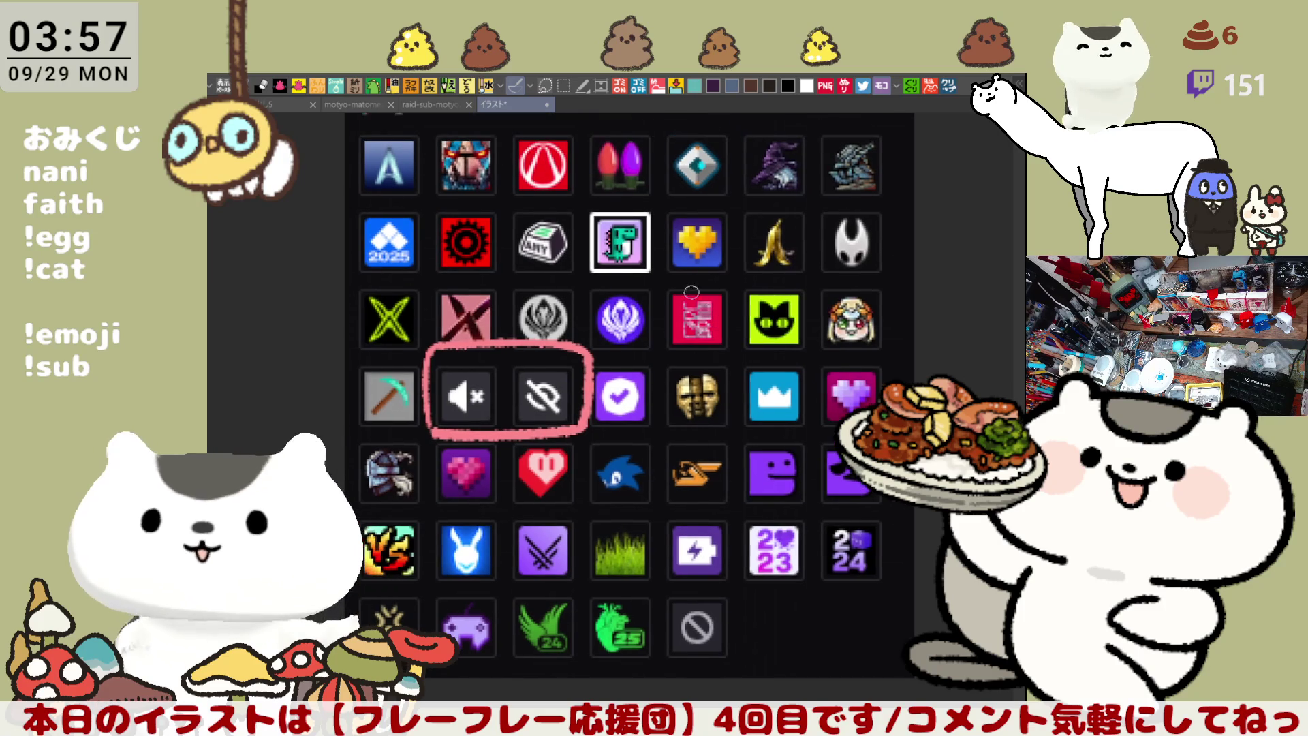
pyautogui.hotkey('ctrl', 'shift', 'Tab')
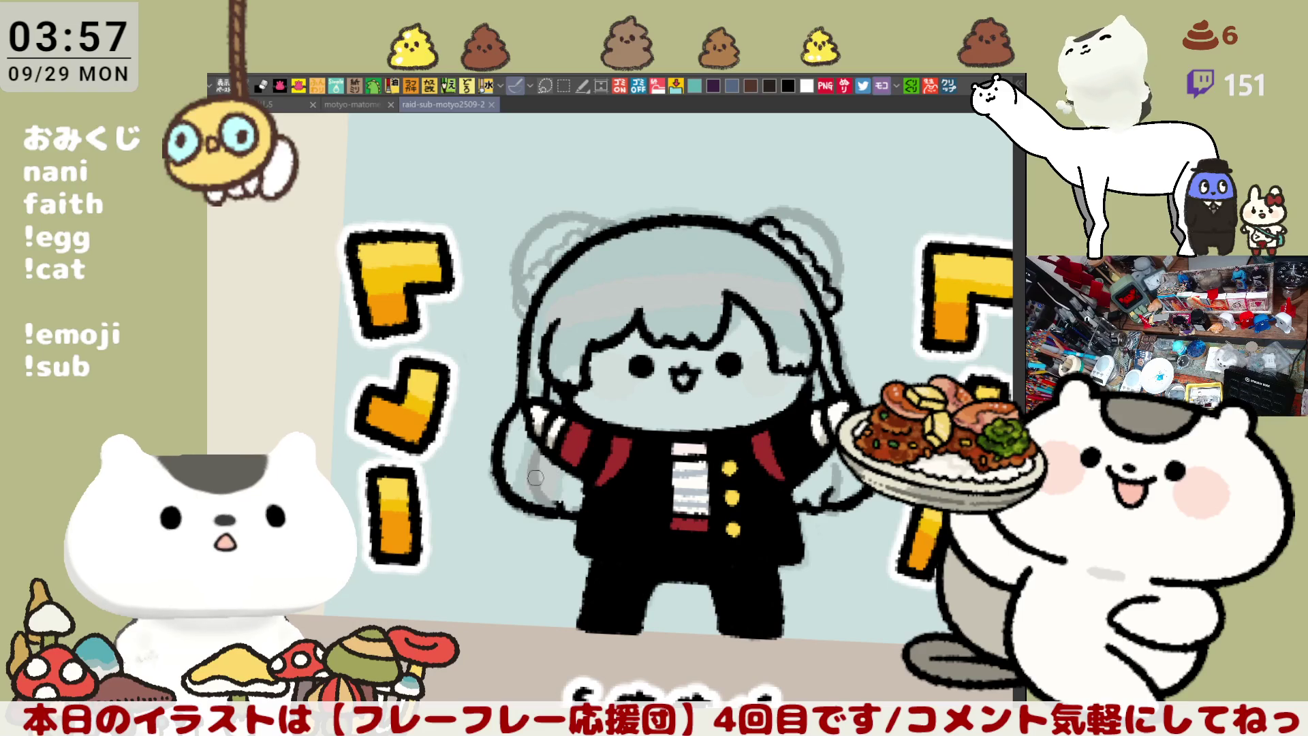
# Zoom onto the head and redraw the outline down the right side of the hair
pyautogui.moveTo(547, 492)
pyautogui.mouseDown()
pyautogui.moveTo(557, 497)
pyautogui.moveTo(538, 508)
pyautogui.mouseUp()
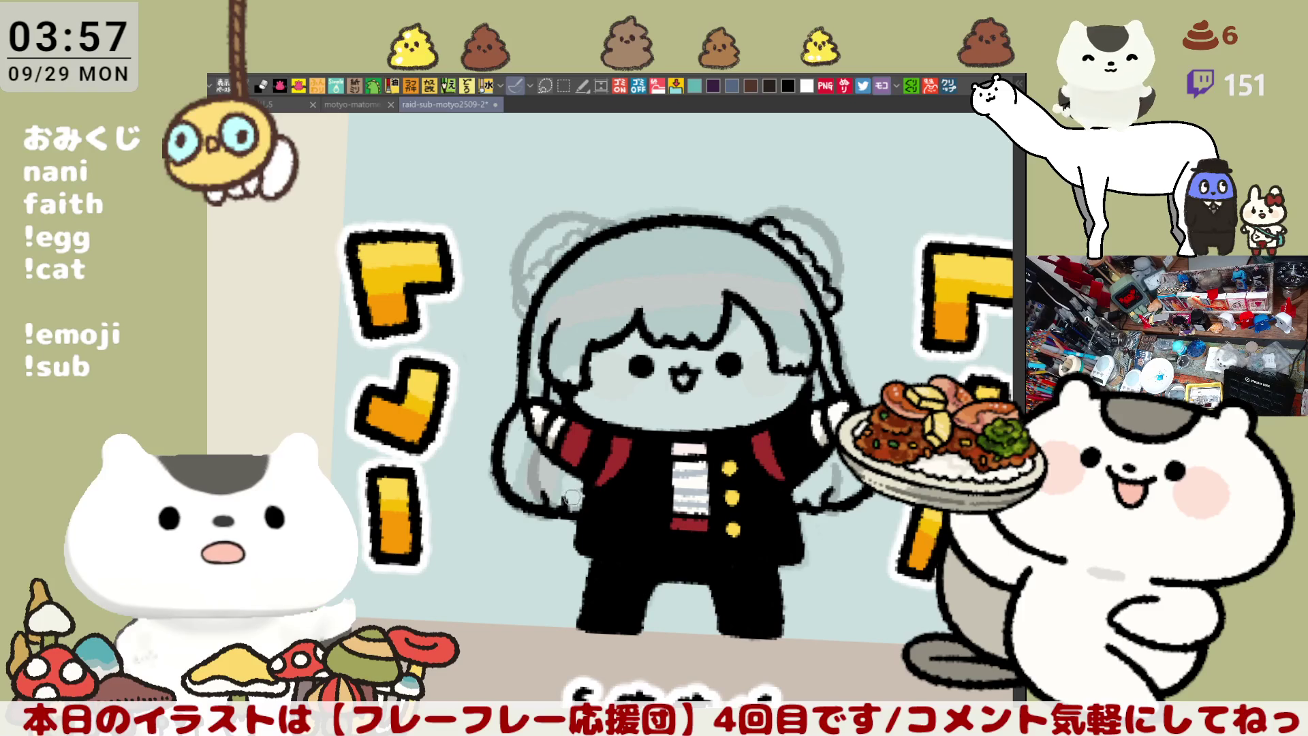
pyautogui.moveTo(586, 455)
pyautogui.mouseDown()
pyautogui.moveTo(395, 456)
pyautogui.moveTo(477, 479)
pyautogui.mouseUp()
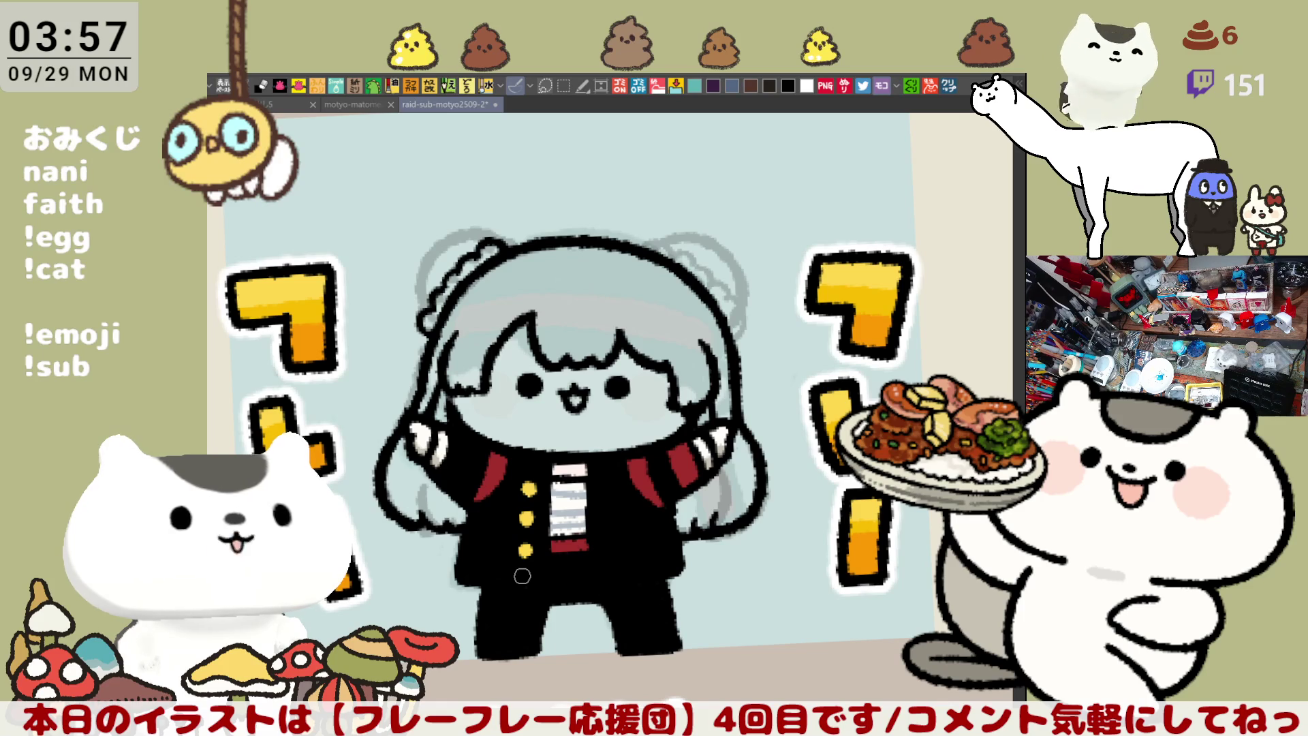
pyautogui.scroll(1, 521, 576)
pyautogui.scroll(1, 522, 575)
pyautogui.moveTo(682, 150)
pyautogui.mouseDown()
pyautogui.moveTo(708, 299)
pyautogui.moveTo(635, 281)
pyautogui.moveTo(710, 294)
pyautogui.moveTo(745, 353)
pyautogui.moveTo(735, 402)
pyautogui.mouseUp()
pyautogui.hotkey('ctrl', 'z')
pyautogui.hotkey('ctrl', 'z')
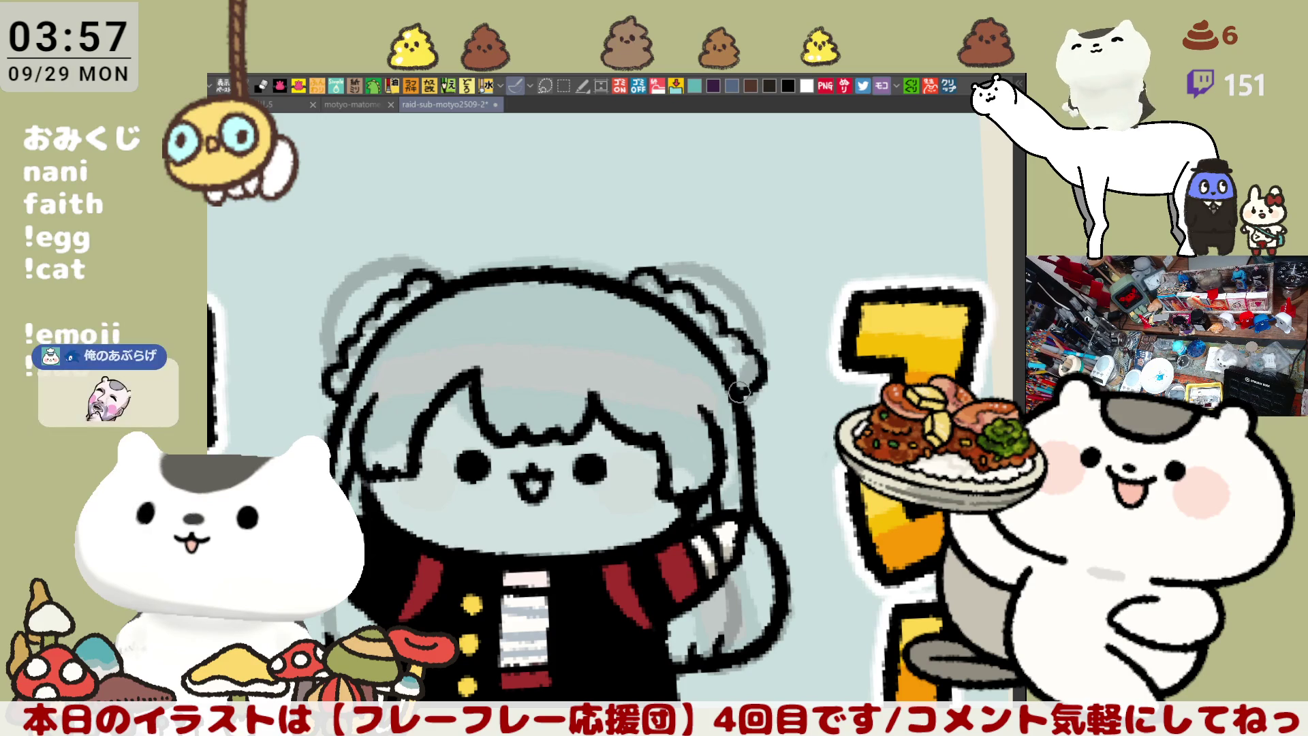
pyautogui.hotkey('ctrl', 'z')
pyautogui.moveTo(750, 344); pyautogui.dragTo(732, 400)
pyautogui.hotkey('ctrl', 'z')
pyautogui.moveTo(749, 344); pyautogui.dragTo(733, 400)
pyautogui.hotkey('ctrl', 'z')
pyautogui.moveTo(749, 345); pyautogui.dragTo(733, 399)
# Outline the left hair bun's edge and its top-left curve
pyautogui.moveTo(743, 346); pyautogui.dragTo(785, 352)
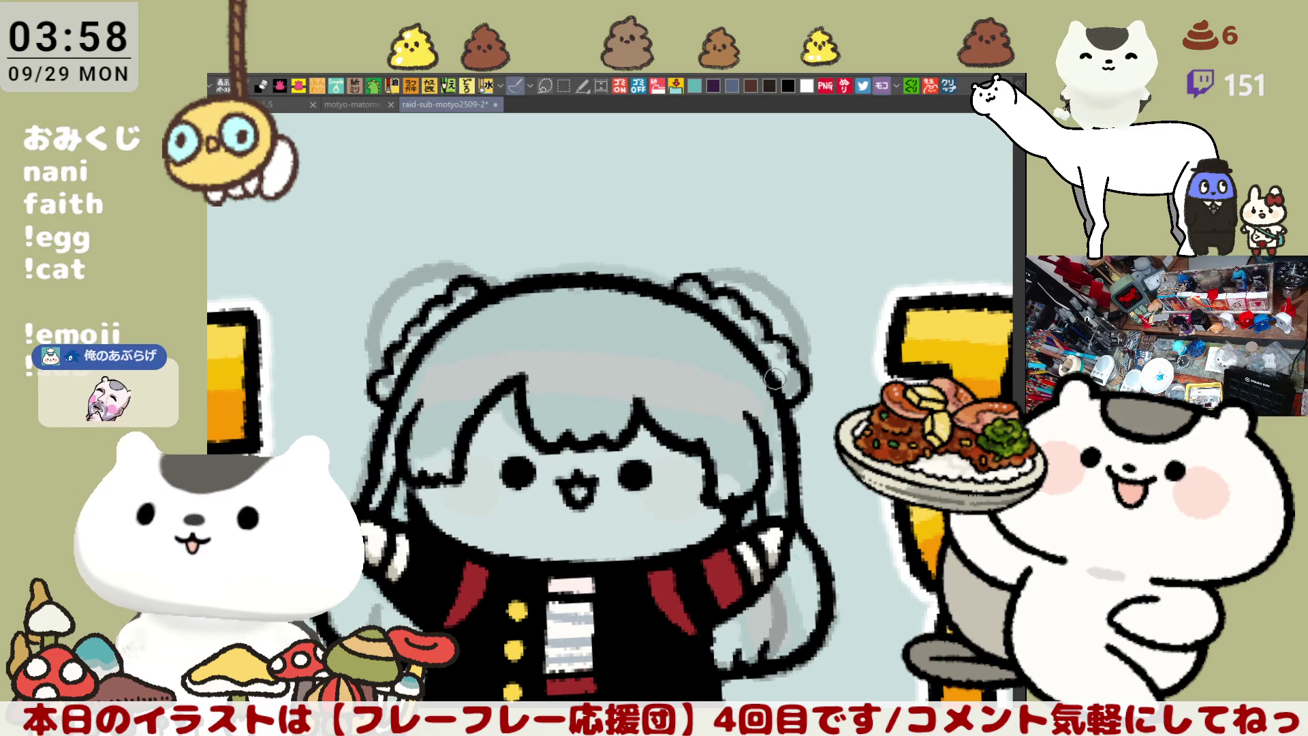
pyautogui.moveTo(732, 355); pyautogui.dragTo(782, 363)
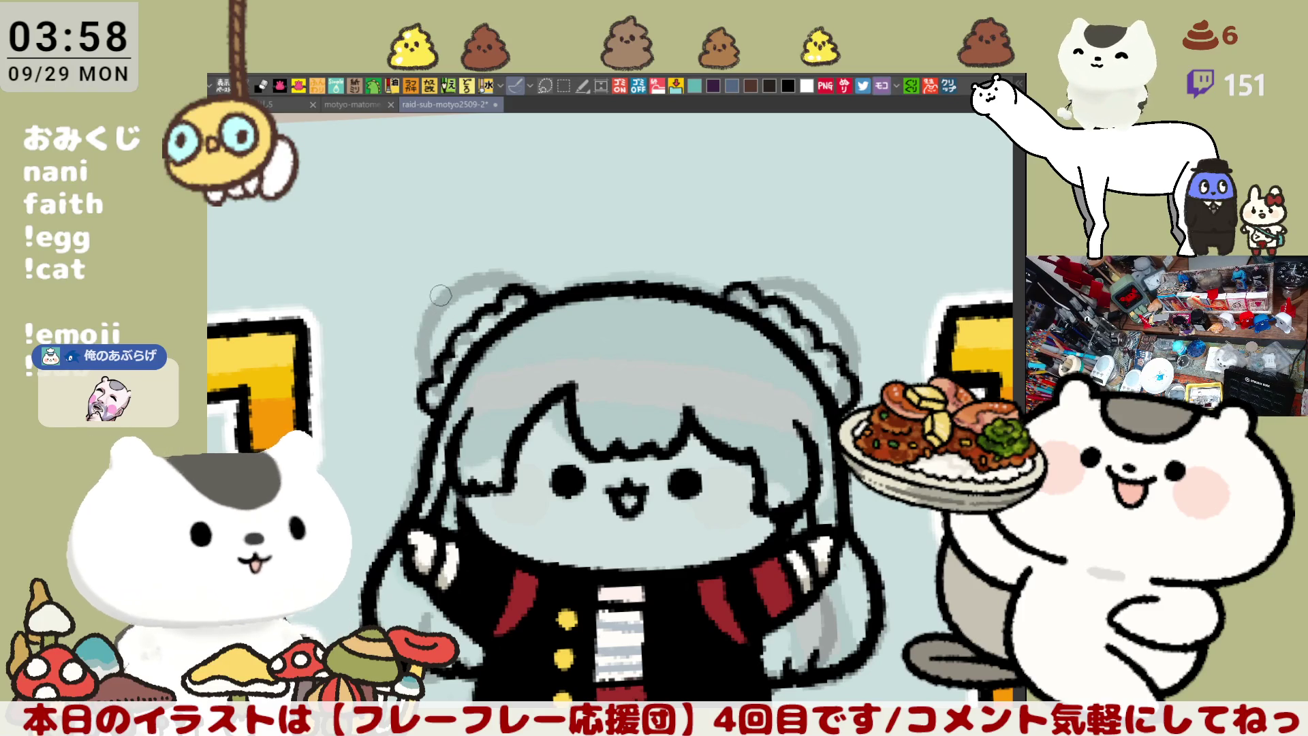
pyautogui.moveTo(441, 288)
pyautogui.mouseDown()
pyautogui.moveTo(417, 349)
pyautogui.moveTo(426, 381)
pyautogui.mouseUp()
pyautogui.hotkey('ctrl', 'z')
pyautogui.moveTo(442, 290); pyautogui.dragTo(436, 362)
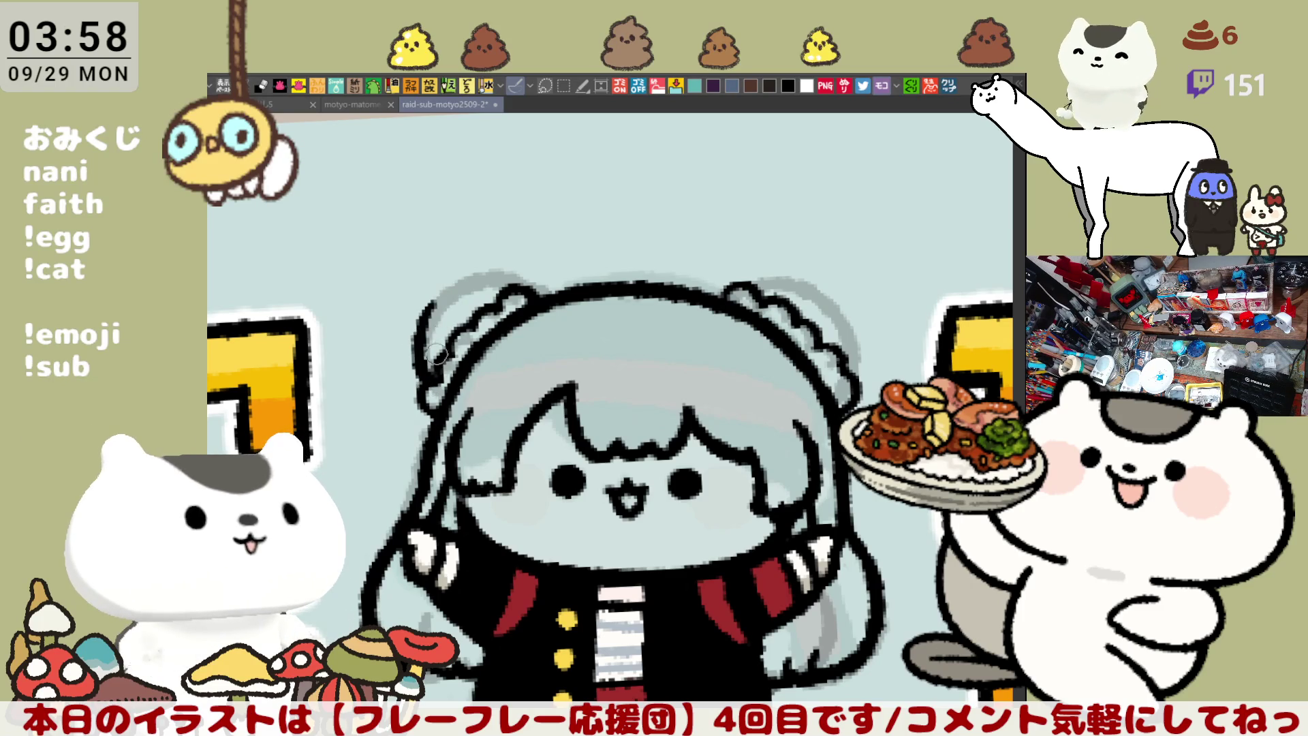
pyautogui.moveTo(442, 308); pyautogui.dragTo(498, 273)
pyautogui.hotkey('ctrl', 'z')
pyautogui.moveTo(436, 303)
pyautogui.mouseDown()
pyautogui.moveTo(443, 282)
pyautogui.moveTo(490, 276)
pyautogui.mouseUp()
# Retrace the top-left hair bun outline more heavily and extend it to the right
pyautogui.hotkey('ctrl', 'z')
pyautogui.moveTo(422, 321); pyautogui.dragTo(521, 290)
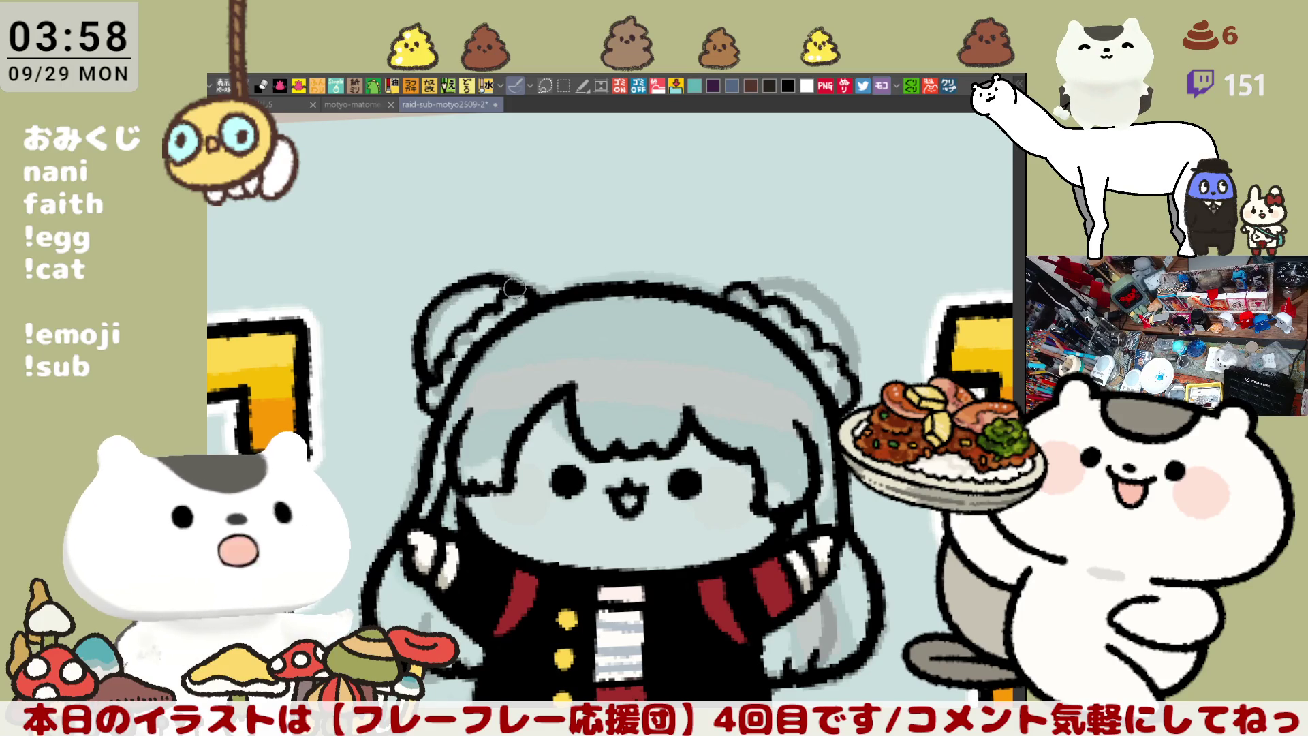
pyautogui.hotkey('ctrl', 'z')
pyautogui.moveTo(425, 316); pyautogui.dragTo(514, 293)
pyautogui.hotkey('ctrl', 'z')
pyautogui.moveTo(423, 317)
pyautogui.mouseDown()
pyautogui.moveTo(436, 299)
pyautogui.moveTo(518, 287)
pyautogui.mouseUp()
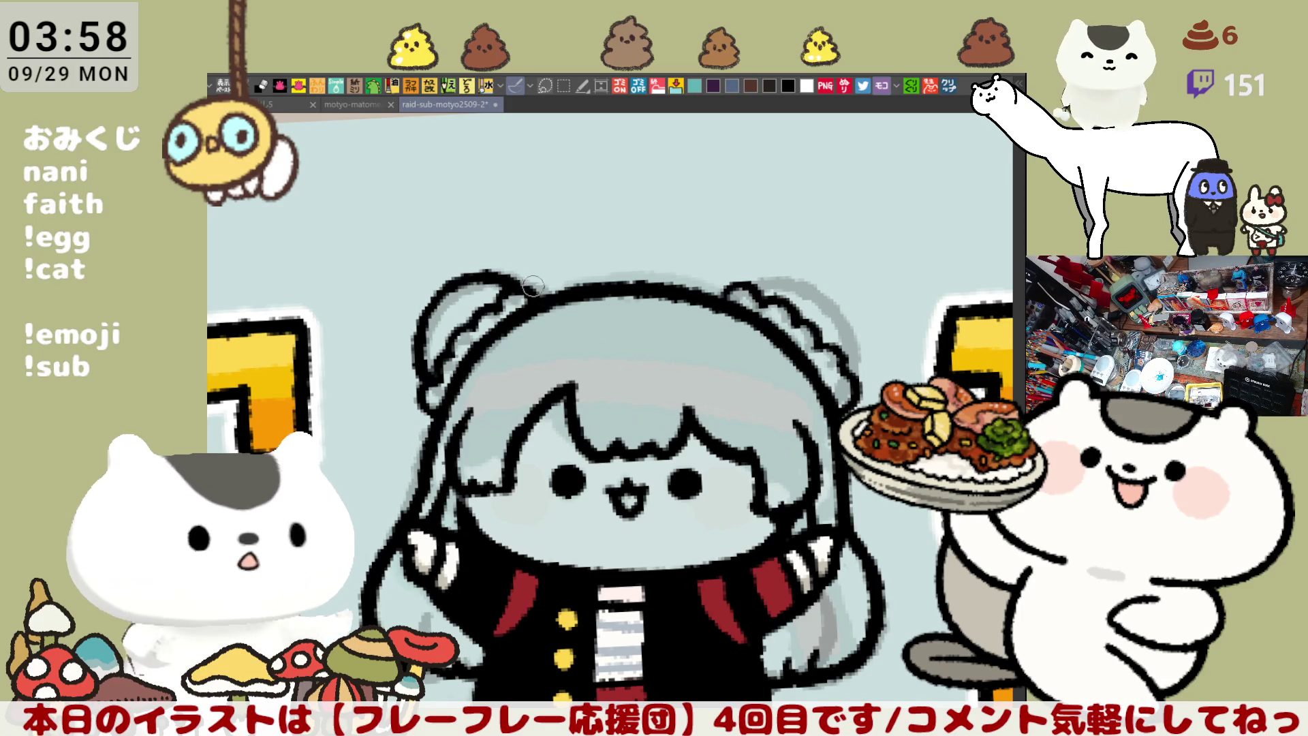
pyautogui.moveTo(504, 297); pyautogui.dragTo(539, 302)
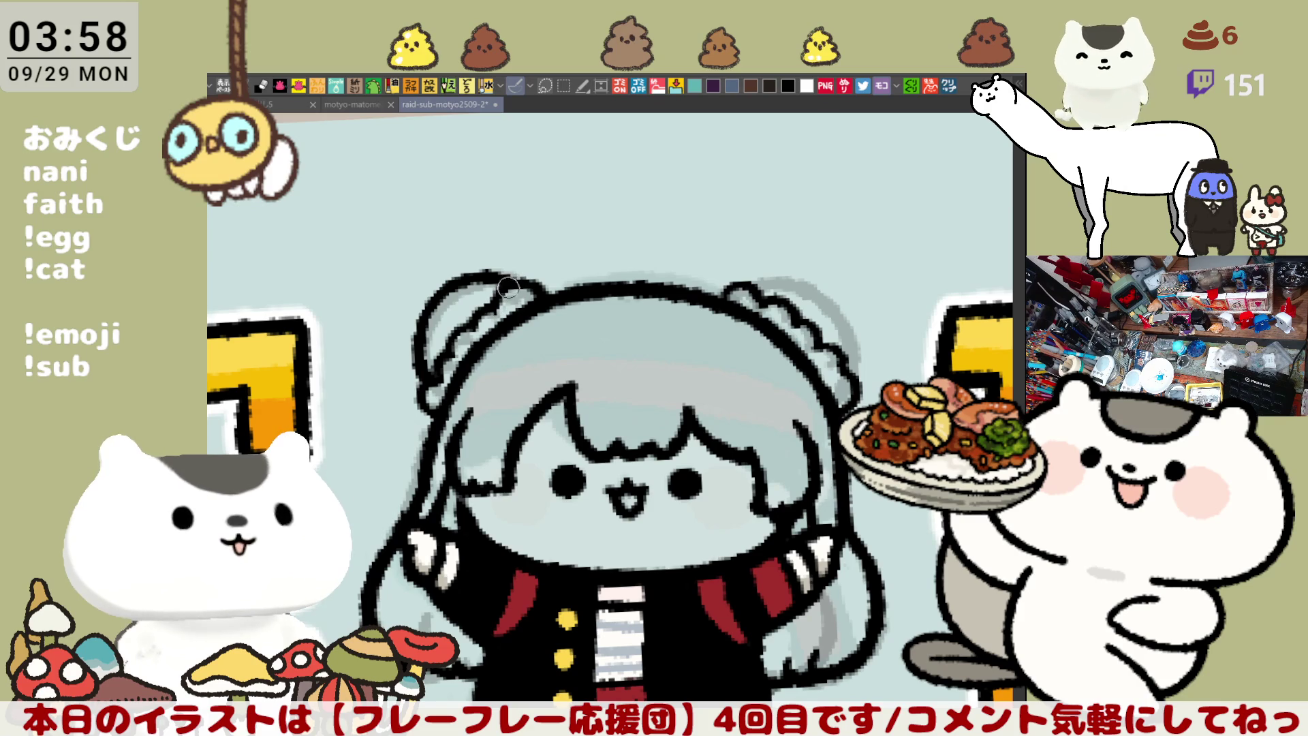
# With the view tilted, extend and outline around the right hair bun
pyautogui.press('^')
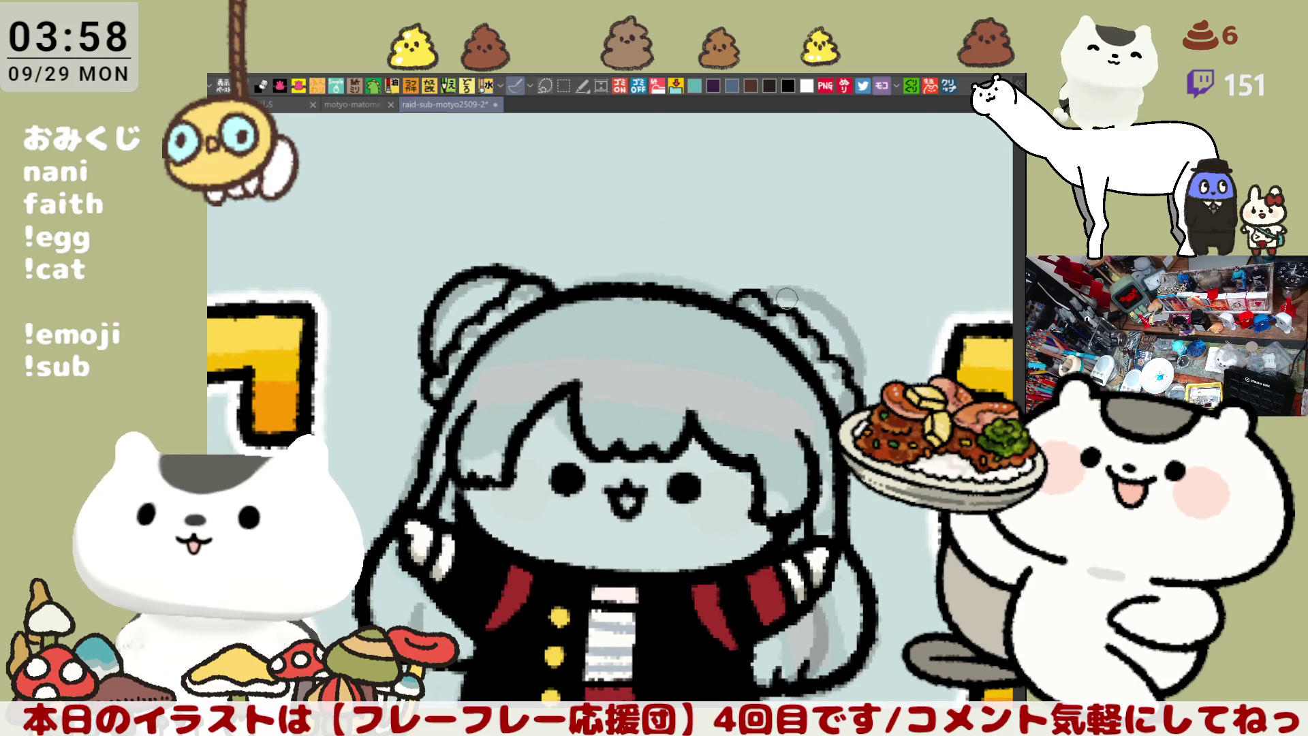
pyautogui.moveTo(774, 295); pyautogui.dragTo(824, 296)
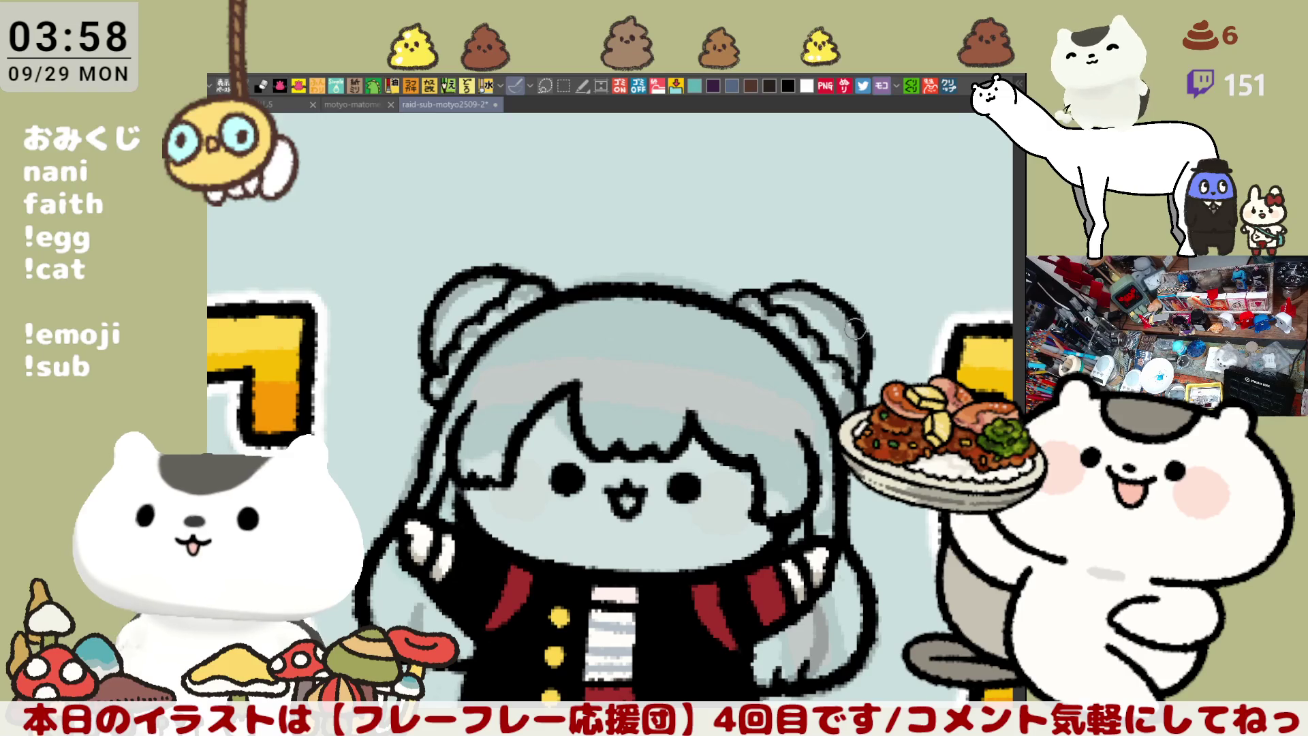
pyautogui.moveTo(804, 281); pyautogui.dragTo(862, 378)
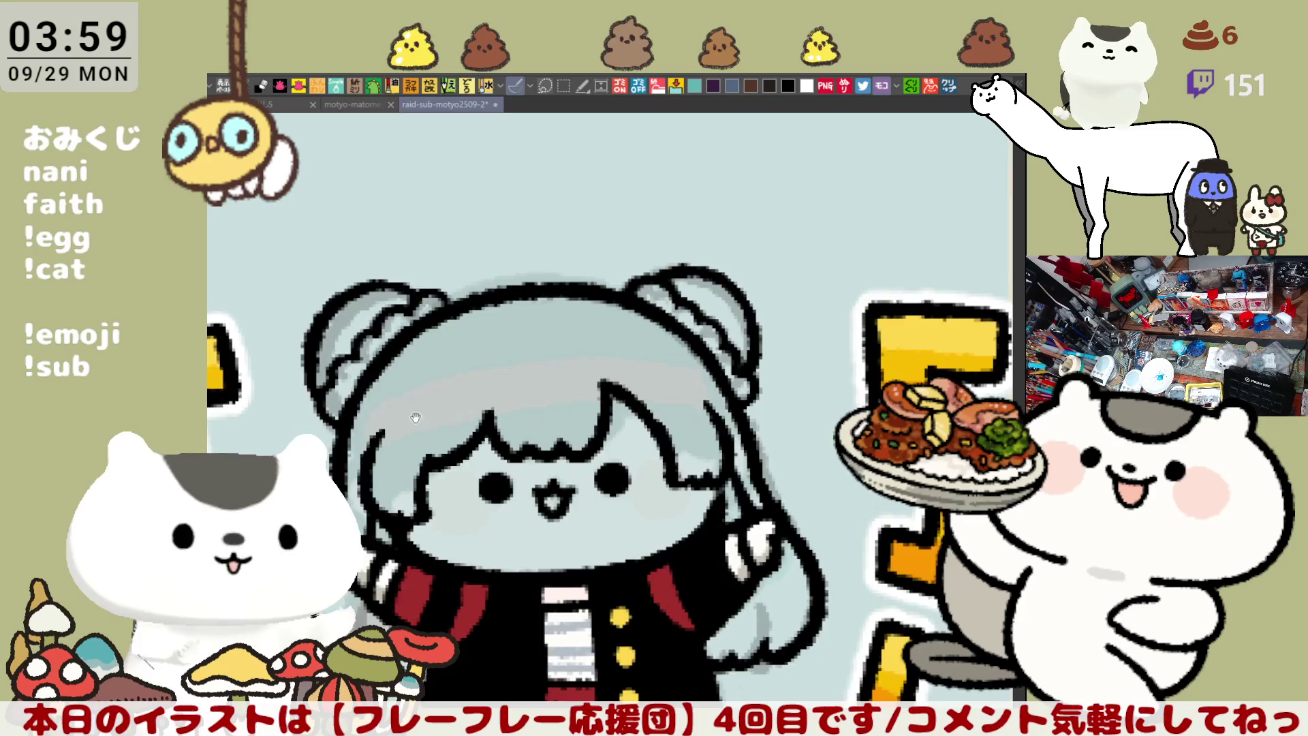
pyautogui.press('-')
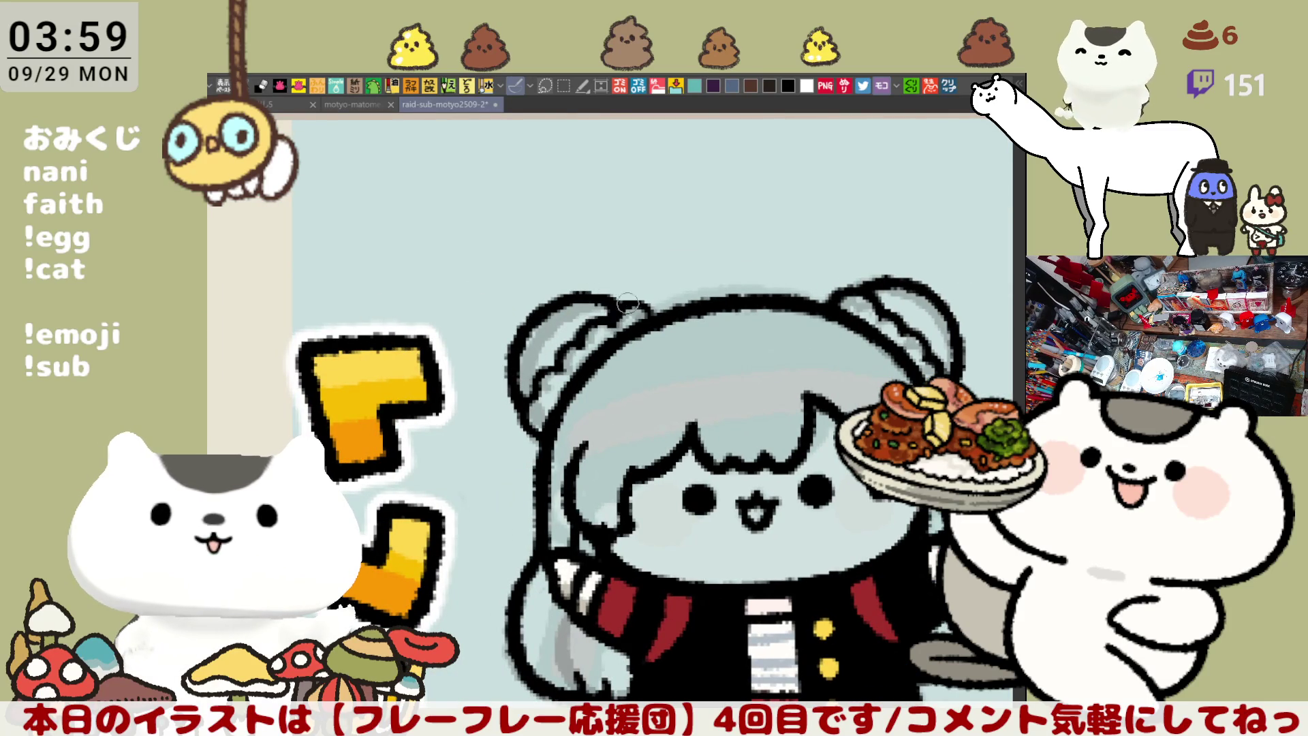
# Reset the view and draw a flowing strand down the left side of the hair
pyautogui.moveTo(630, 303)
pyautogui.mouseDown()
pyautogui.moveTo(746, 266)
pyautogui.moveTo(727, 269)
pyautogui.mouseUp()
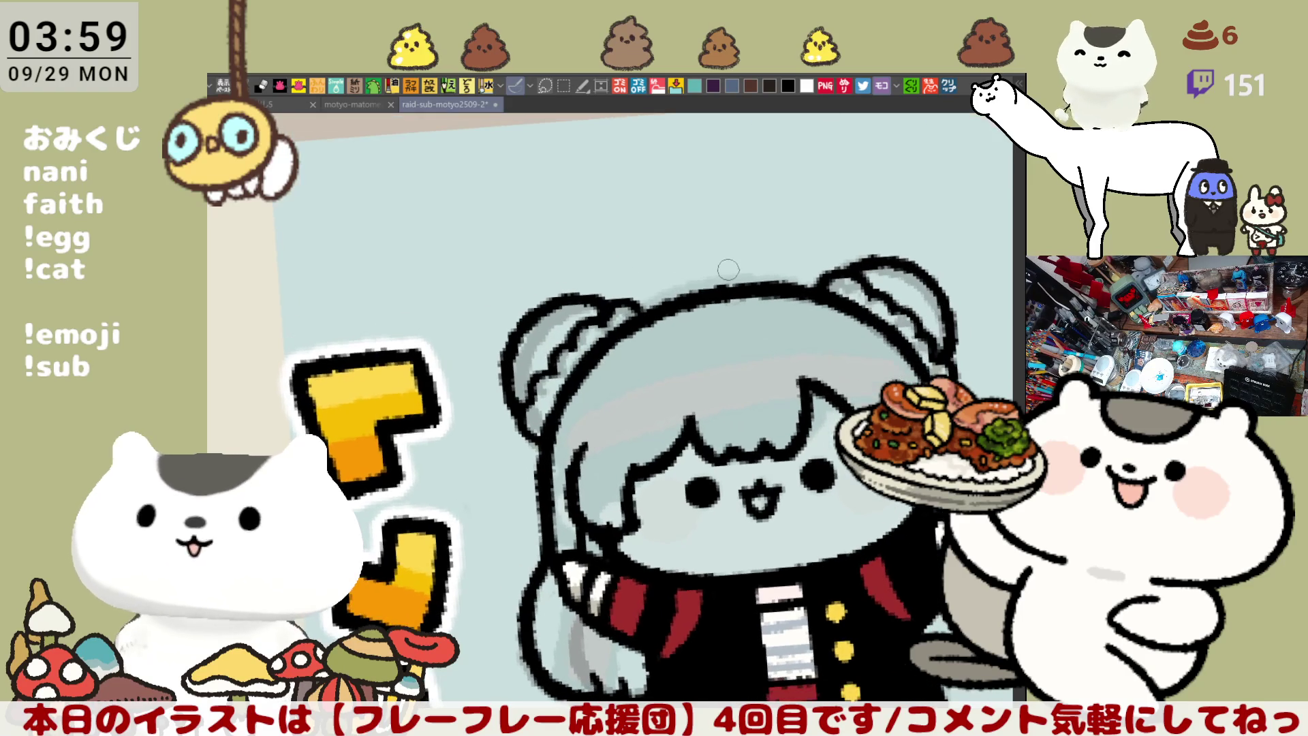
pyautogui.press('h')
pyautogui.hotkey('ctrl', '@')
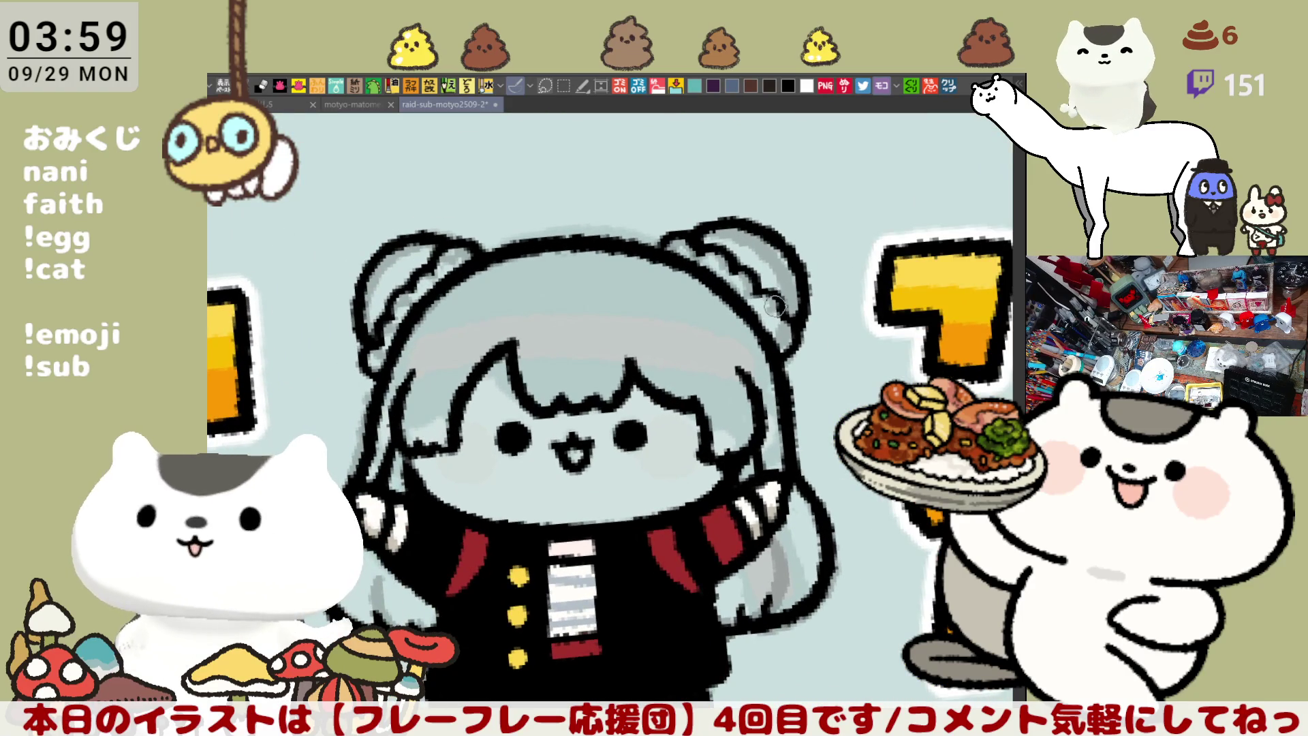
pyautogui.moveTo(587, 389); pyautogui.dragTo(676, 375)
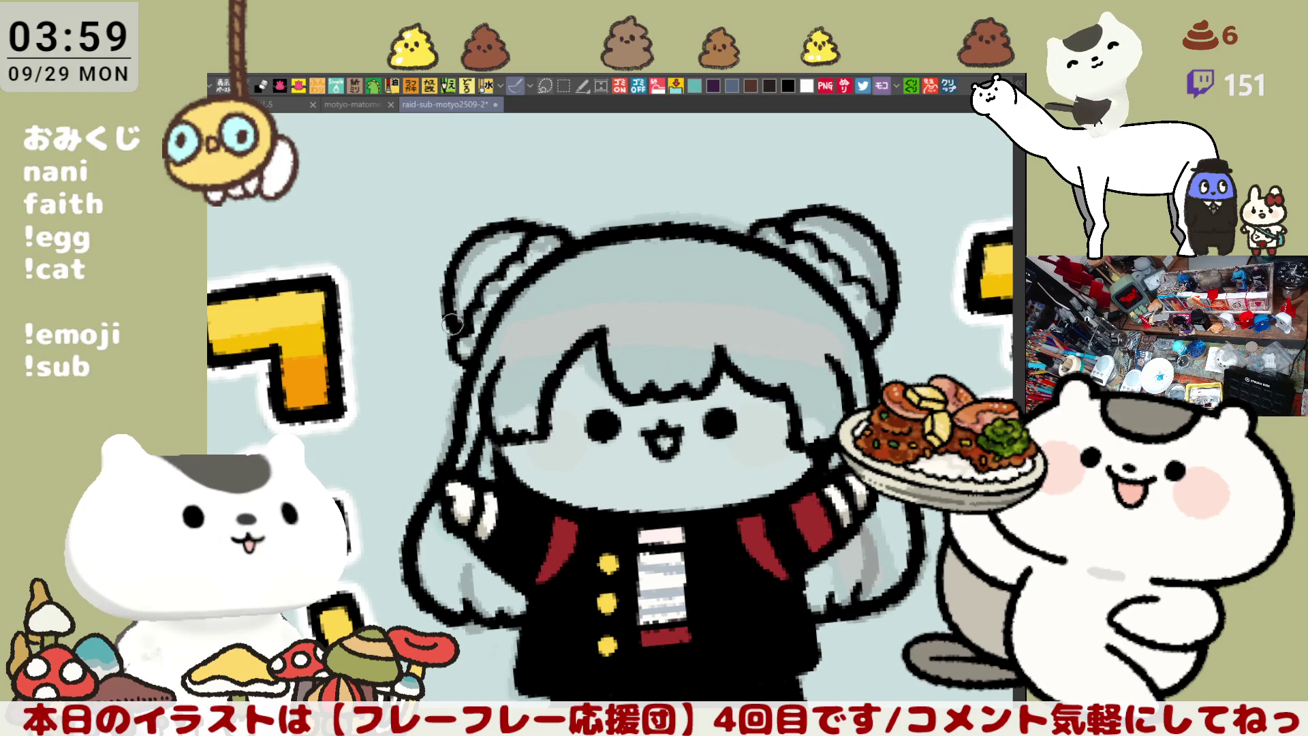
pyautogui.moveTo(439, 307); pyautogui.dragTo(415, 342)
pyautogui.moveTo(453, 303)
pyautogui.mouseDown()
pyautogui.moveTo(413, 389)
pyautogui.moveTo(448, 414)
pyautogui.moveTo(408, 389)
pyautogui.moveTo(451, 414)
pyautogui.mouseUp()
pyautogui.hotkey('ctrl', 'z')
pyautogui.hotkey('ctrl', 'z')
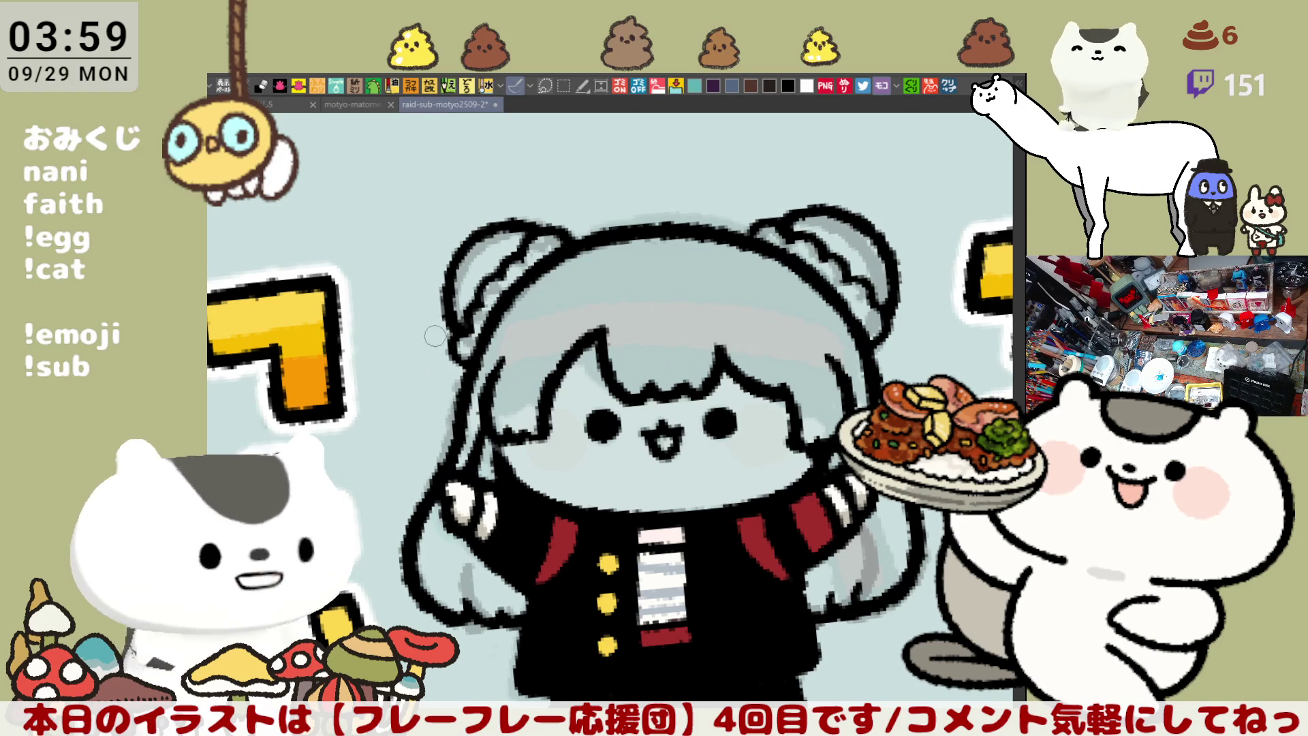
pyautogui.moveTo(453, 293); pyautogui.dragTo(443, 422)
pyautogui.hotkey('ctrl', 'z')
pyautogui.moveTo(447, 300)
pyautogui.mouseDown()
pyautogui.moveTo(422, 409)
pyautogui.moveTo(451, 414)
pyautogui.mouseUp()
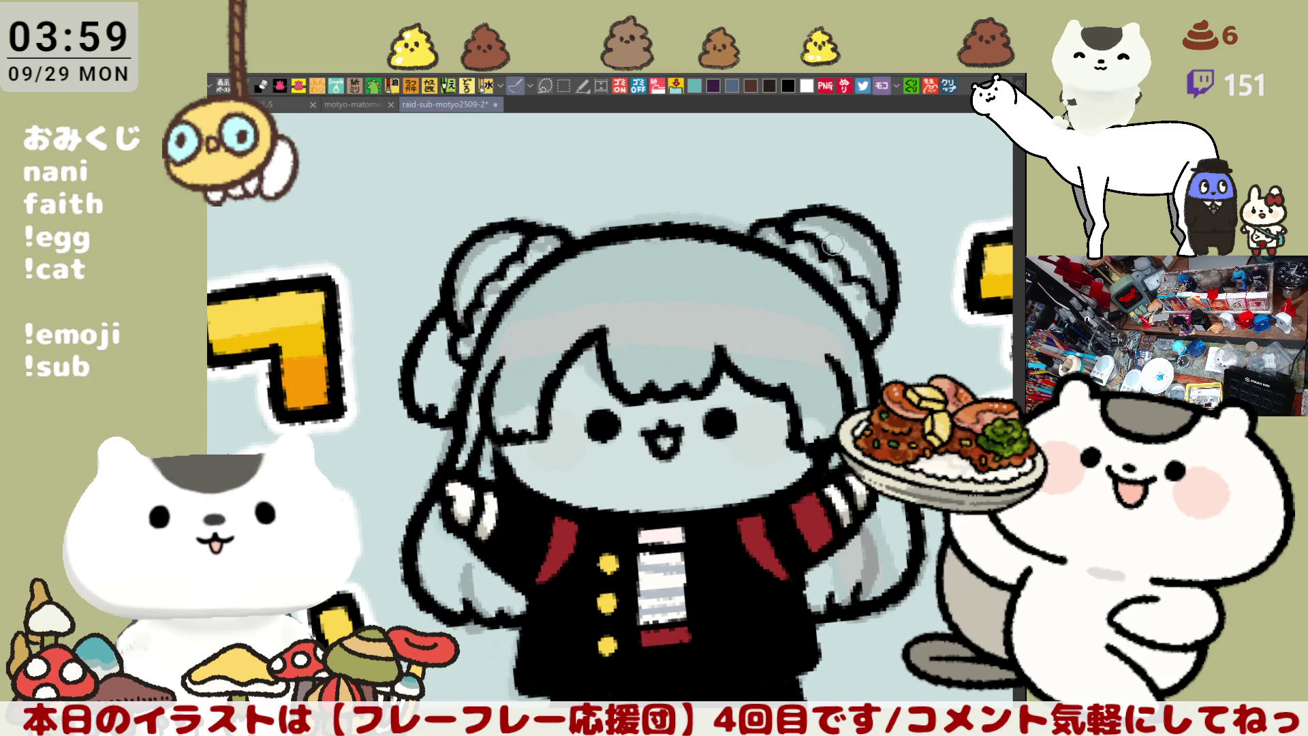
# Add a curved outline left of the hair and touch up the hair outline
pyautogui.moveTo(877, 281); pyautogui.dragTo(481, 374)
pyautogui.moveTo(490, 325); pyautogui.dragTo(501, 447)
pyautogui.hotkey('ctrl', 'z')
pyautogui.moveTo(489, 317)
pyautogui.mouseDown()
pyautogui.moveTo(507, 450)
pyautogui.moveTo(513, 437)
pyautogui.mouseUp()
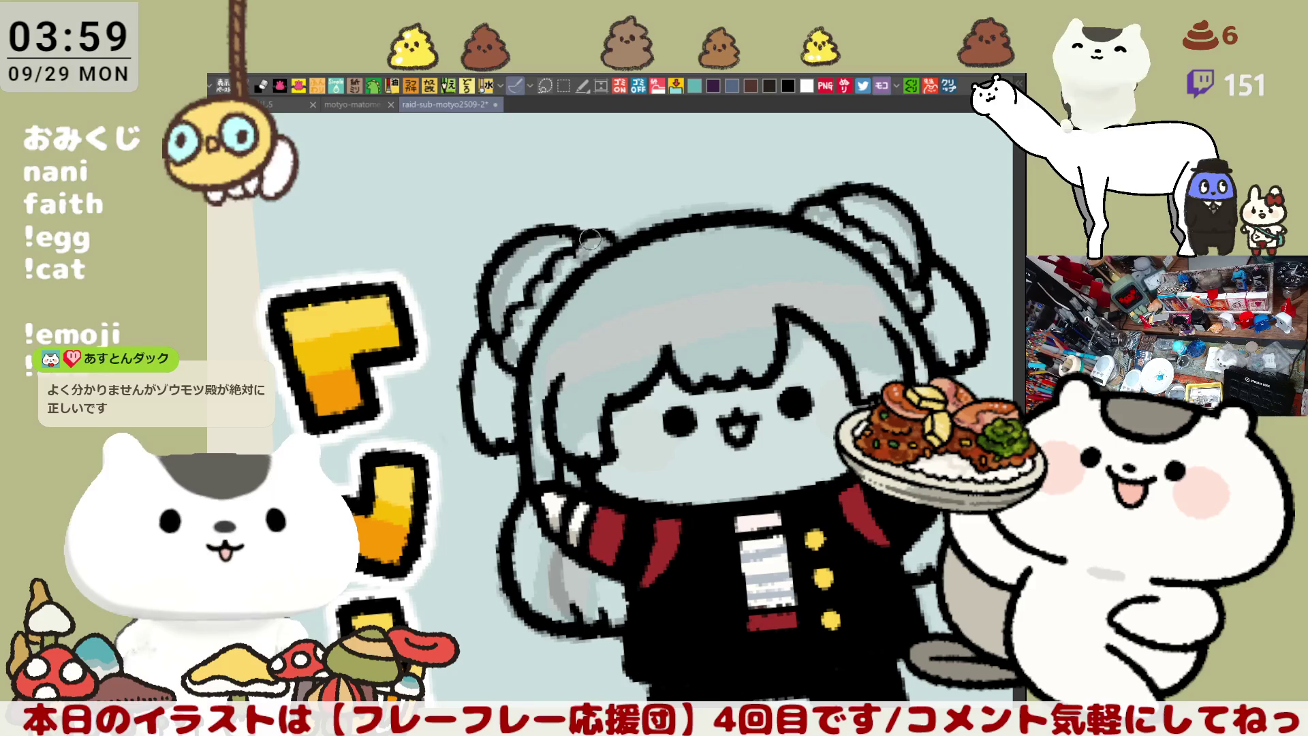
pyautogui.moveTo(577, 258); pyautogui.dragTo(593, 230)
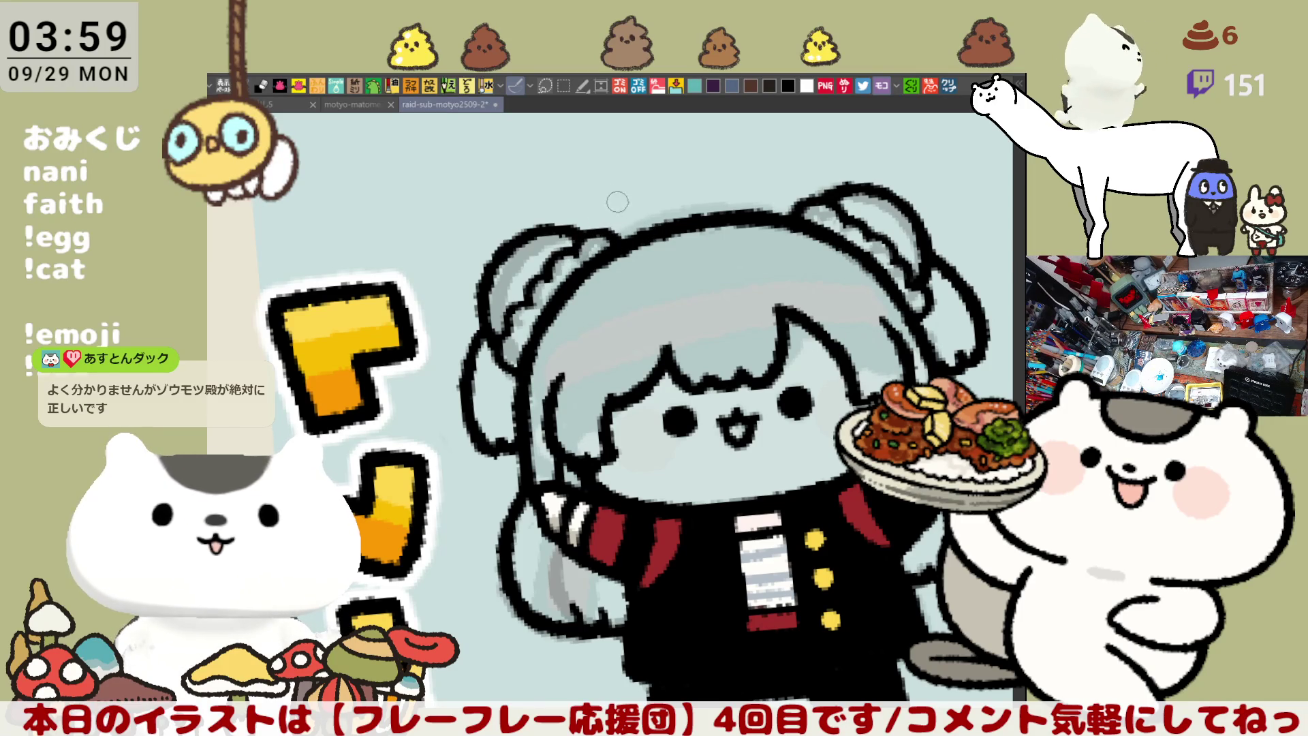
pyautogui.press('h')
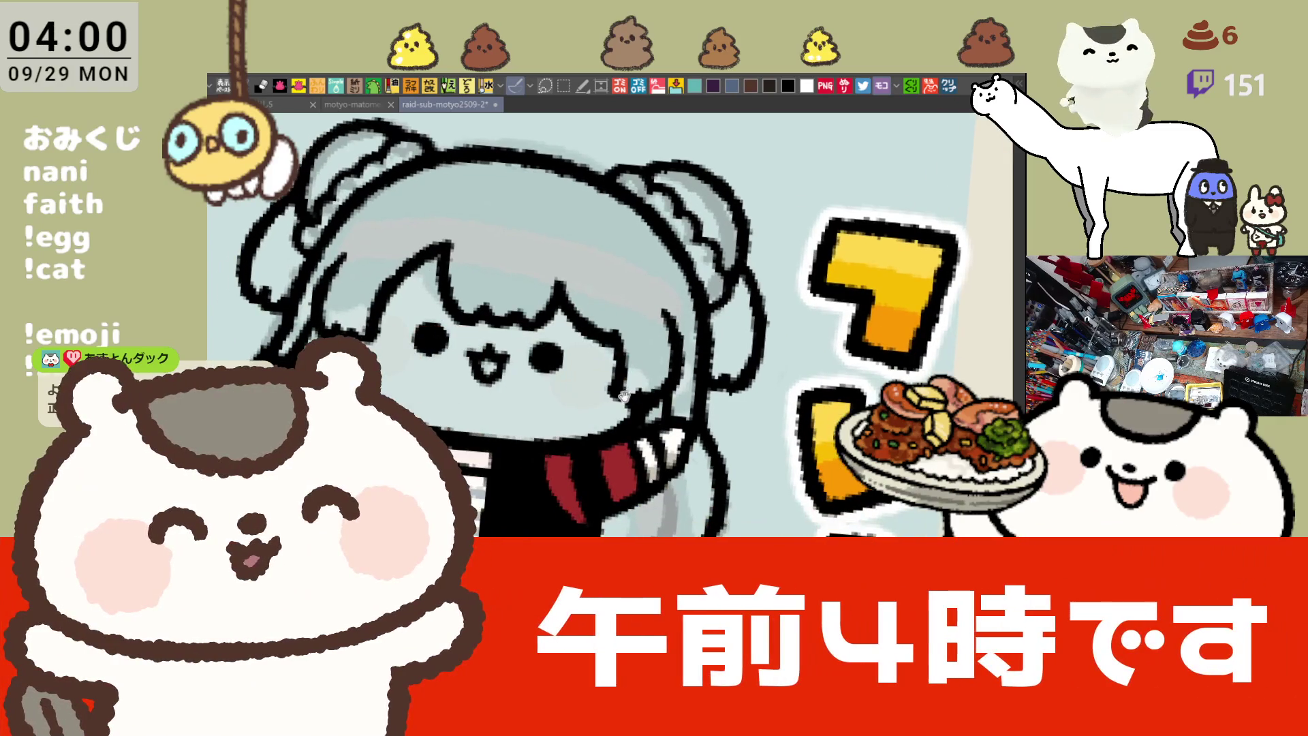
# Pan and level the view on the girl, then save the illustration
pyautogui.moveTo(526, 455)
pyautogui.mouseDown()
pyautogui.moveTo(571, 391)
pyautogui.moveTo(631, 422)
pyautogui.mouseUp()
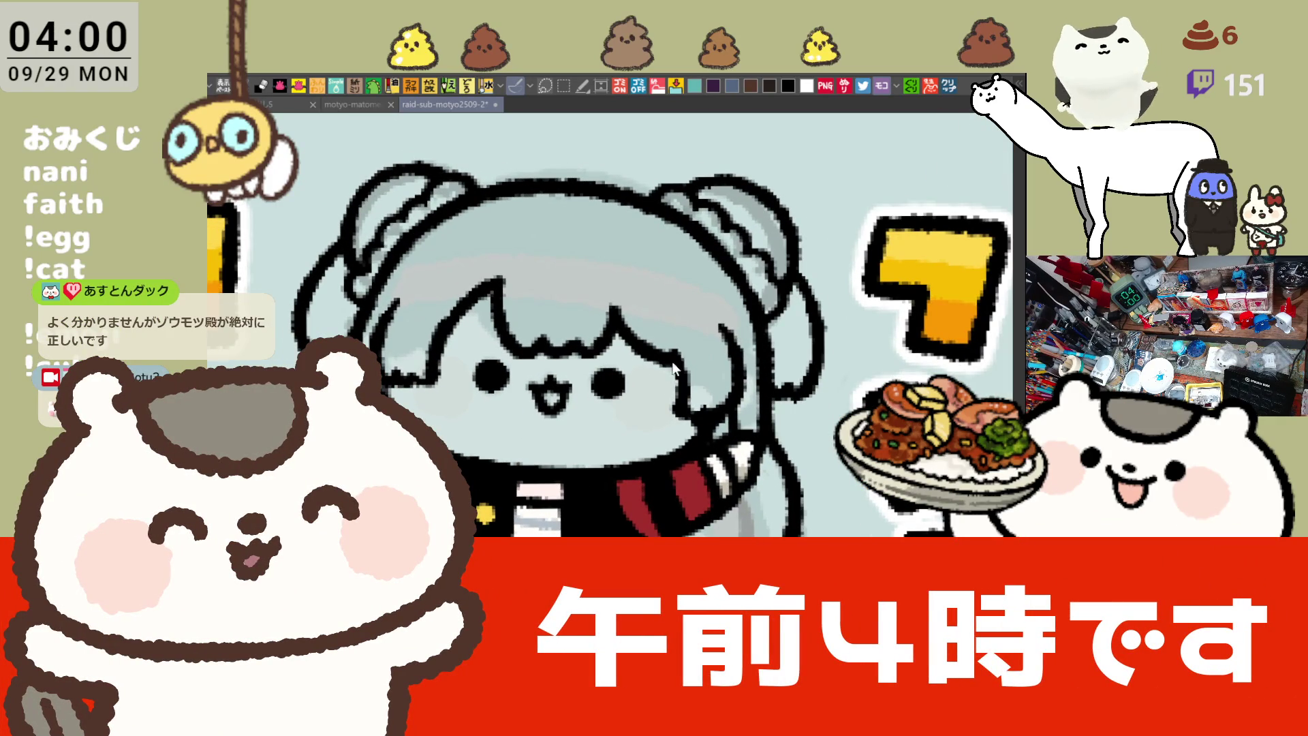
pyautogui.moveTo(662, 397); pyautogui.dragTo(746, 332)
pyautogui.hotkey('ctrl', 's')
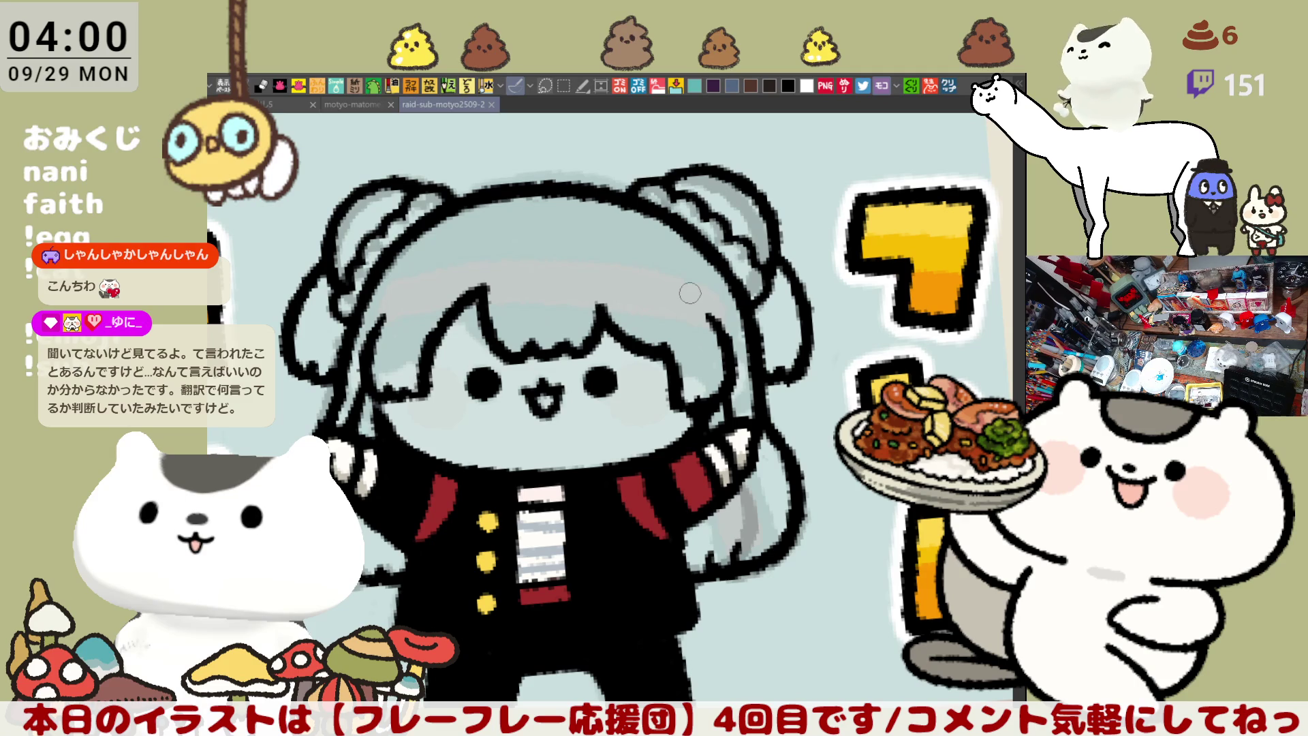
# Add a pen stroke beside the hair bun and reset the view's tilt and zoom
pyautogui.moveTo(771, 244); pyautogui.dragTo(774, 270)
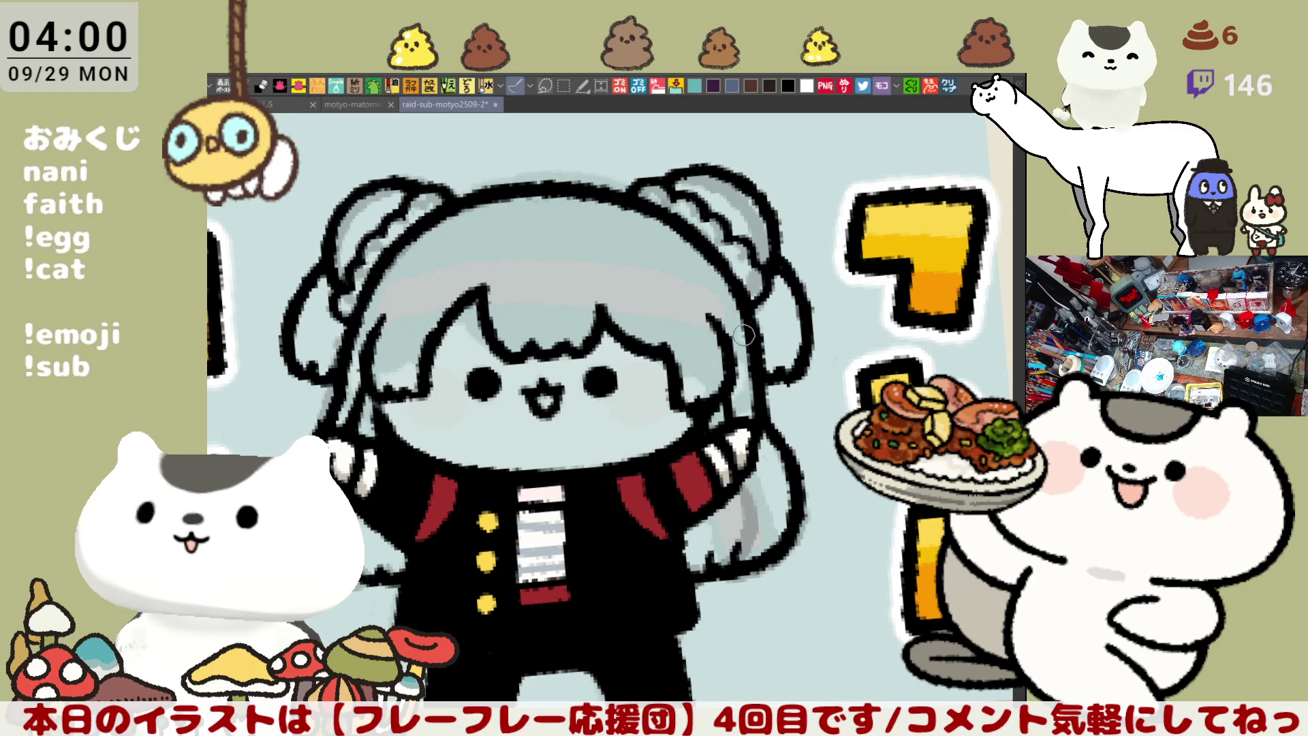
pyautogui.moveTo(744, 335); pyautogui.dragTo(499, 367)
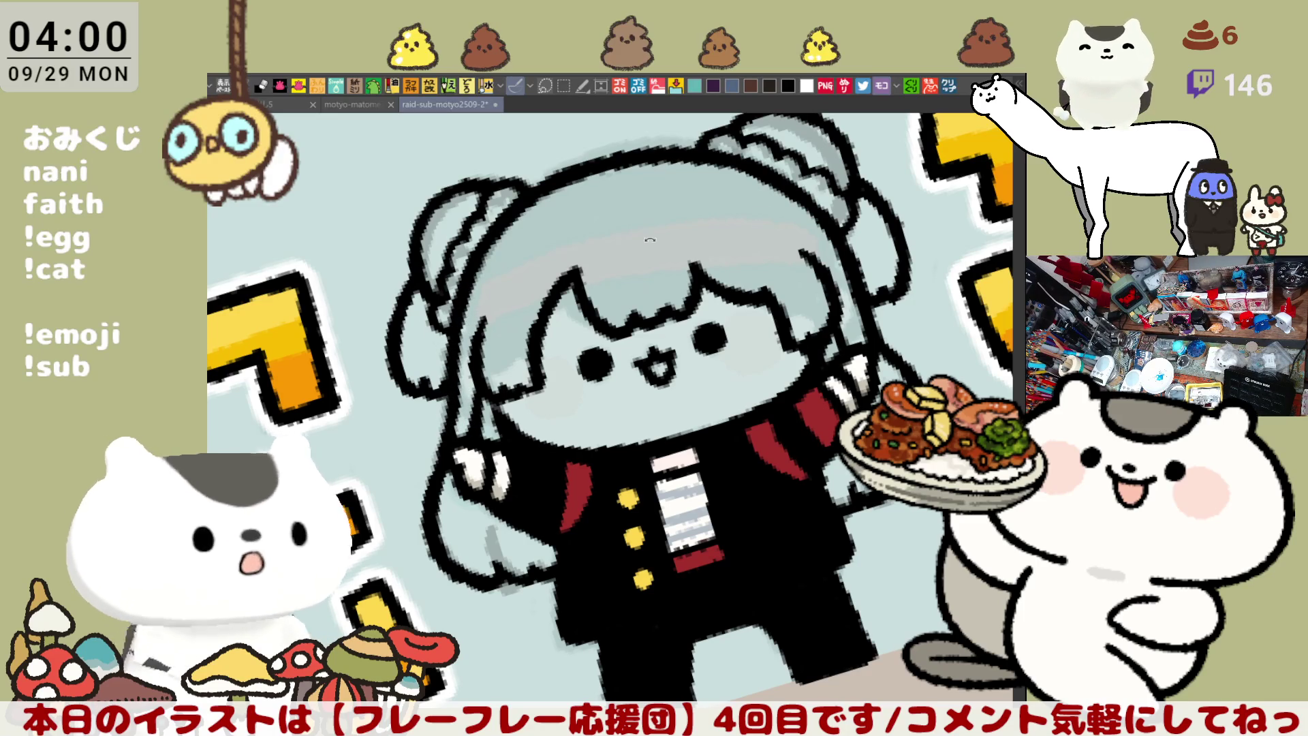
pyautogui.hotkey('ctrl', '0')
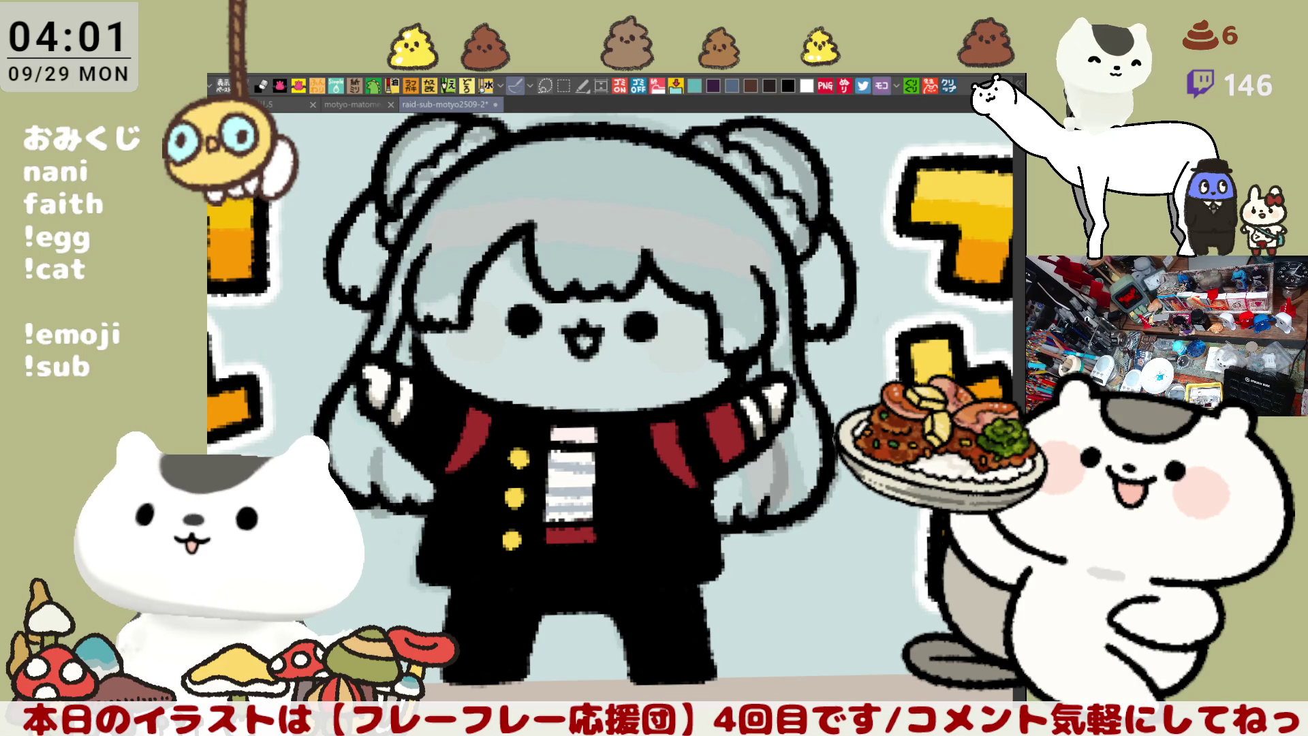
# Extend the hair strand line upward and add a short stroke to it
pyautogui.scroll(2, 828, 482)
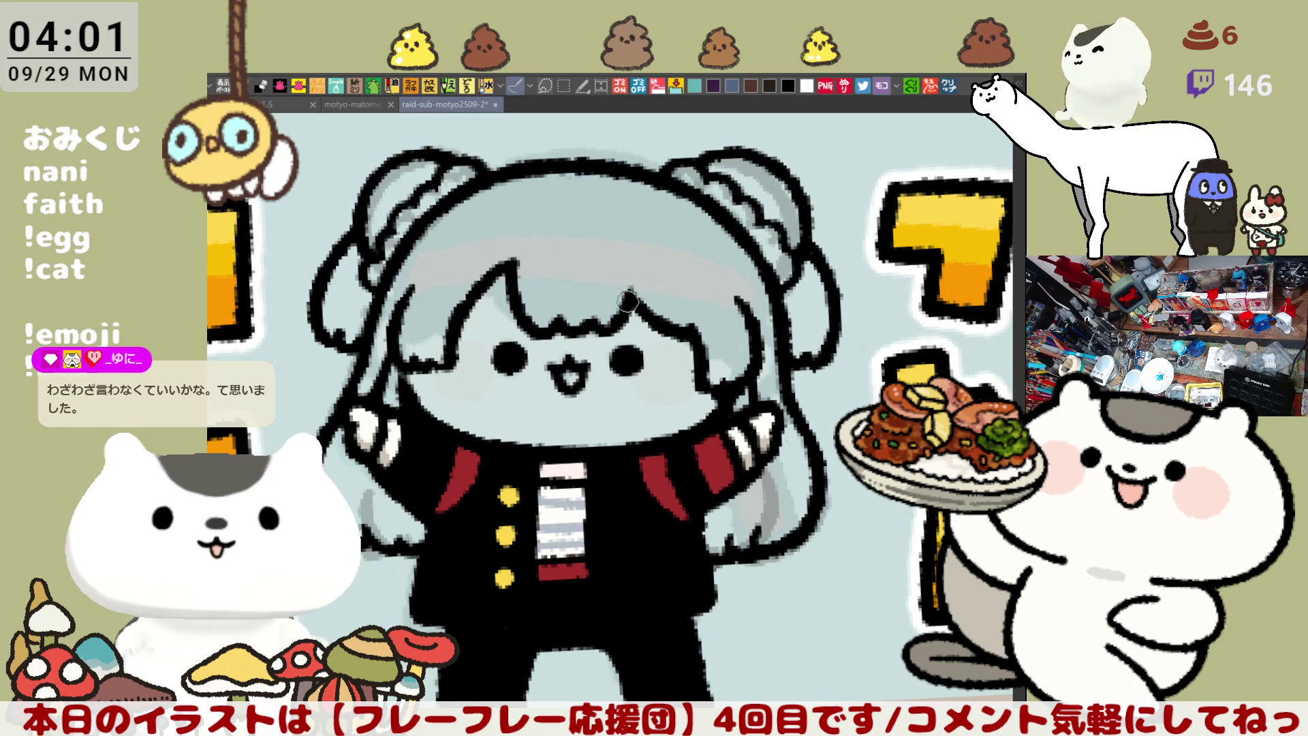
pyautogui.moveTo(628, 302); pyautogui.dragTo(618, 257)
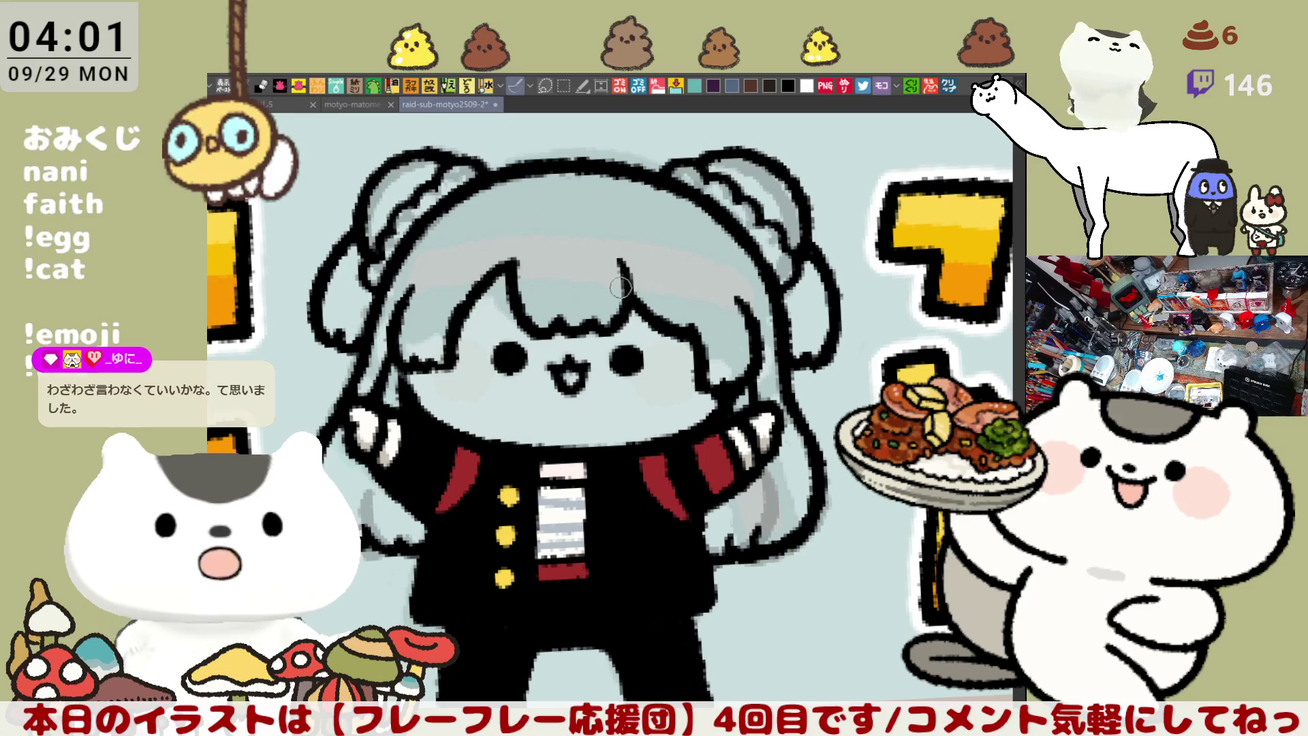
pyautogui.moveTo(622, 273); pyautogui.dragTo(616, 302)
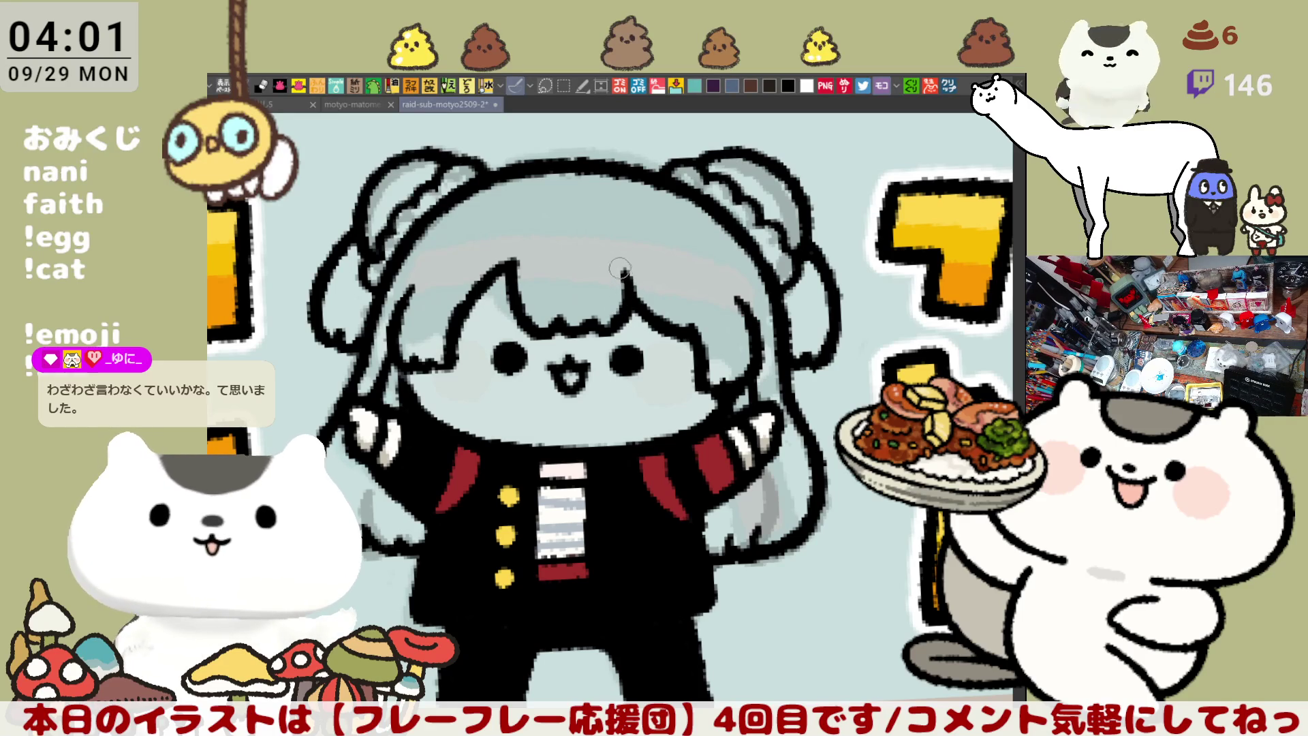
# Attempt a long curved line sweeping across the hair, undoing each unsatisfying try
pyautogui.moveTo(456, 263)
pyautogui.mouseDown()
pyautogui.moveTo(613, 232)
pyautogui.moveTo(647, 235)
pyautogui.moveTo(518, 240)
pyautogui.moveTo(688, 249)
pyautogui.mouseUp()
pyautogui.hotkey('ctrl', 'z')
pyautogui.hotkey('ctrl', 'z')
pyautogui.moveTo(449, 266); pyautogui.dragTo(702, 238)
pyautogui.hotkey('ctrl', 'z')
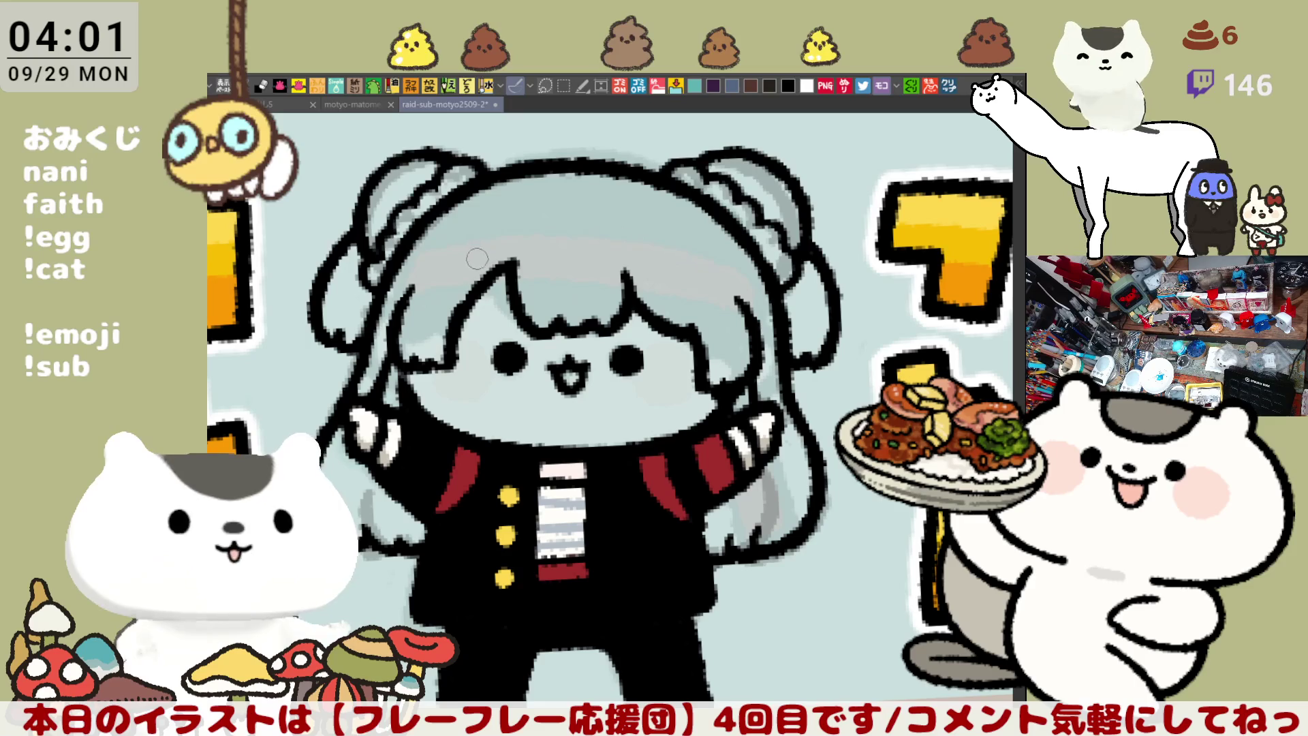
pyautogui.hotkey('ctrl', 'z')
pyautogui.moveTo(453, 262)
pyautogui.mouseDown()
pyautogui.moveTo(695, 254)
pyautogui.moveTo(494, 239)
pyautogui.moveTo(709, 269)
pyautogui.mouseUp()
pyautogui.hotkey('ctrl', 'z')
pyautogui.moveTo(444, 262)
pyautogui.mouseDown()
pyautogui.moveTo(585, 244)
pyautogui.moveTo(681, 297)
pyautogui.mouseUp()
# Redraw a shorter curved line along the top of the bangs, trying thin and thicker versions
pyautogui.hotkey('ctrl', 'z')
pyautogui.moveTo(450, 272); pyautogui.dragTo(562, 242)
pyautogui.hotkey('ctrl', 'z')
pyautogui.moveTo(450, 272); pyautogui.dragTo(575, 225)
pyautogui.hotkey('ctrl', 'z')
pyautogui.moveTo(456, 266); pyautogui.dragTo(587, 233)
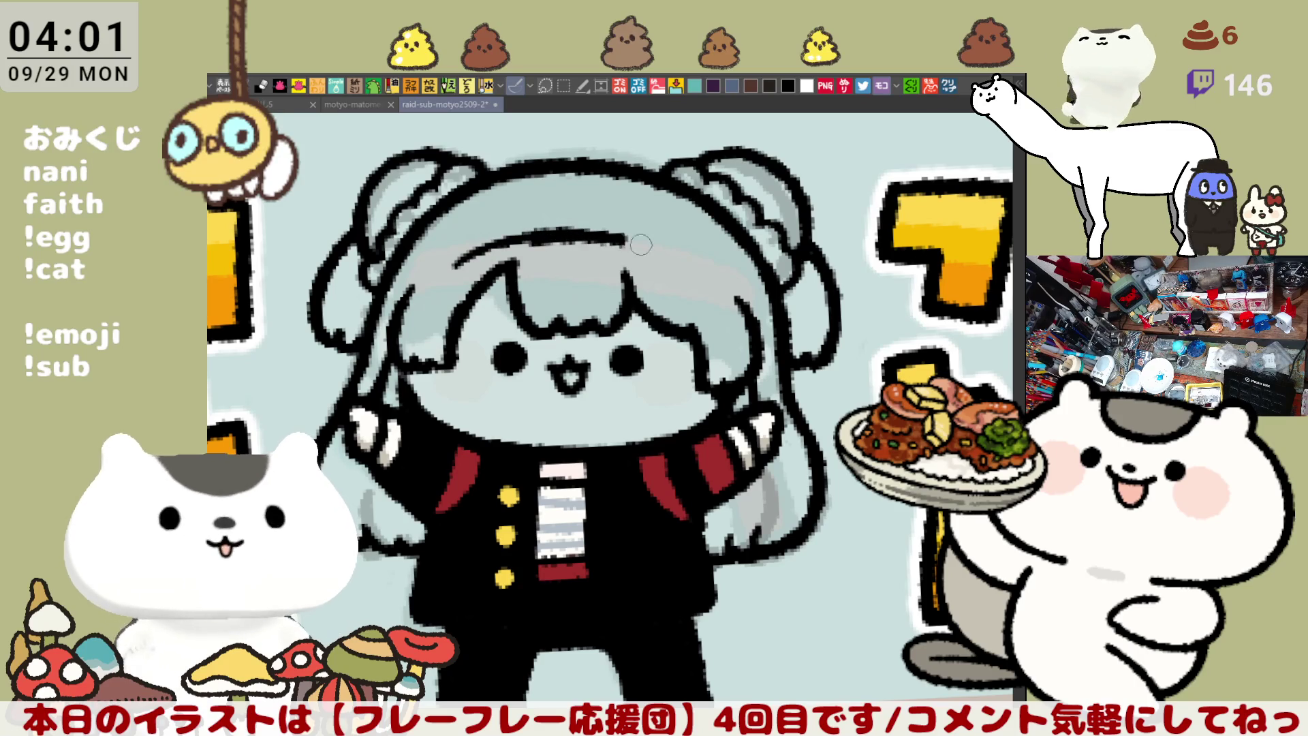
pyautogui.hotkey('ctrl', 'z')
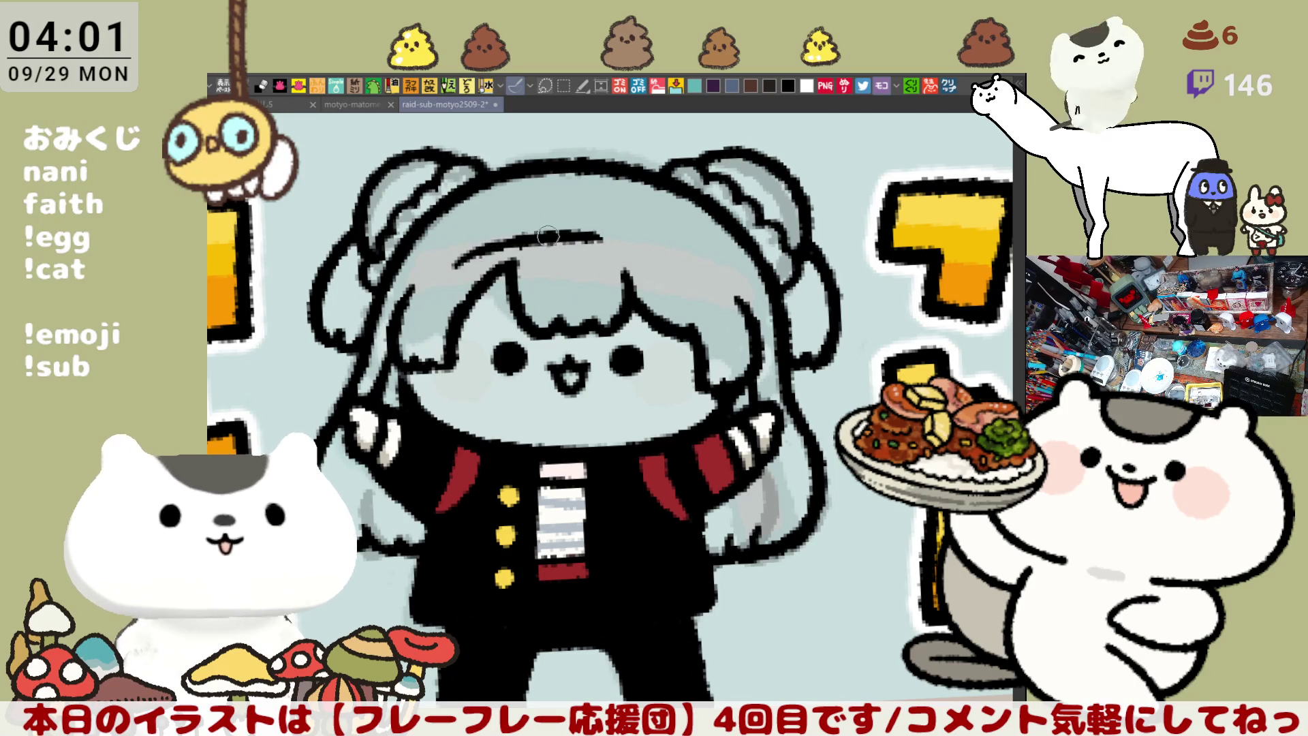
pyautogui.moveTo(474, 252); pyautogui.dragTo(567, 230)
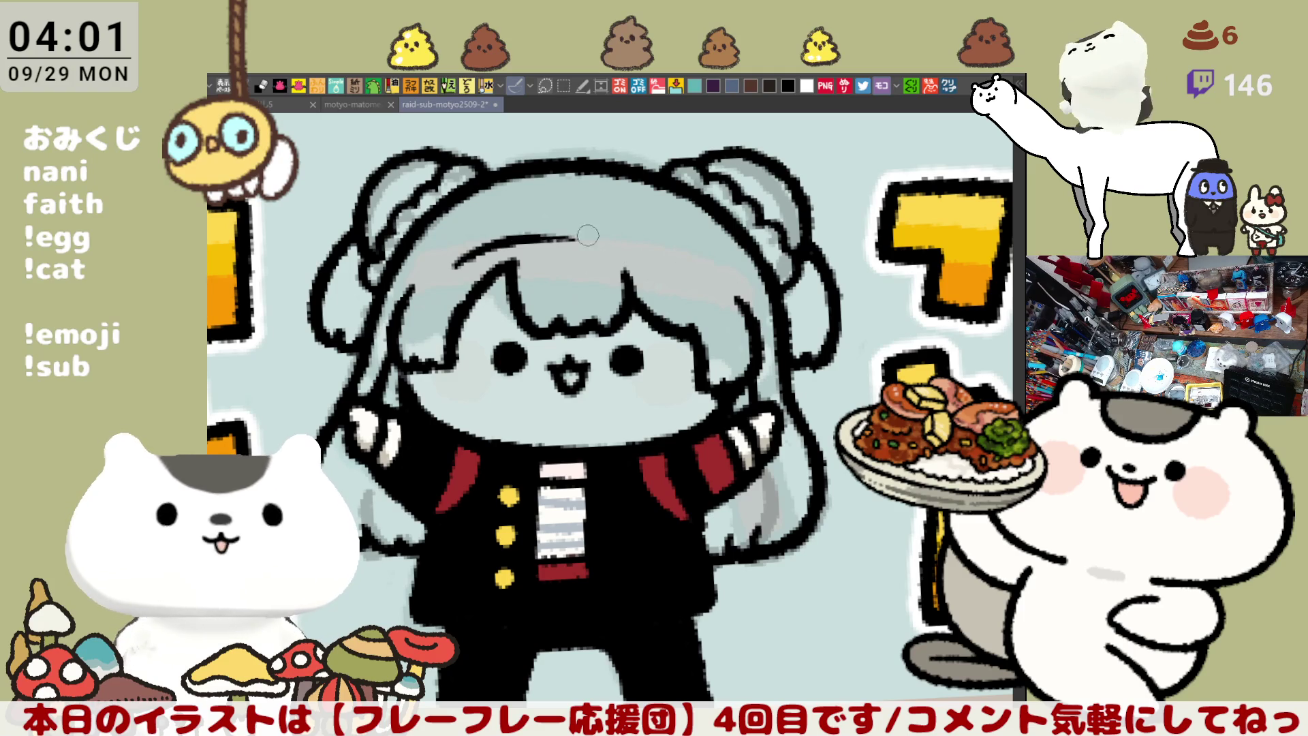
pyautogui.hotkey('ctrl', 'z')
# Rework the curved line across the hair top, testing extensions to the right and downward
pyautogui.moveTo(497, 254); pyautogui.dragTo(656, 238)
pyautogui.hotkey('ctrl', 'z')
pyautogui.moveTo(455, 263)
pyautogui.mouseDown()
pyautogui.moveTo(574, 238)
pyautogui.moveTo(651, 250)
pyautogui.mouseUp()
pyautogui.hotkey('ctrl', 'z')
pyautogui.moveTo(505, 245); pyautogui.dragTo(651, 251)
pyautogui.hotkey('ctrl', 'z')
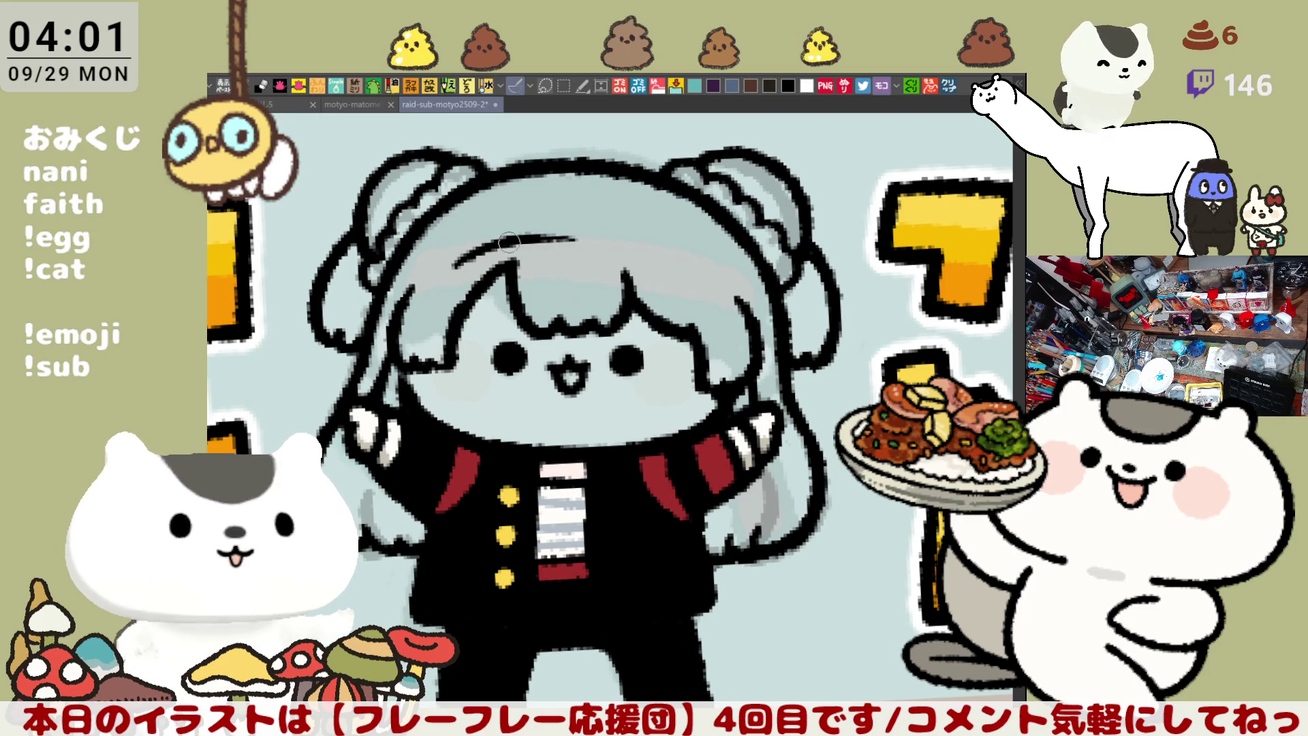
pyautogui.moveTo(511, 240); pyautogui.dragTo(654, 253)
pyautogui.hotkey('ctrl', 'z')
pyautogui.moveTo(507, 244)
pyautogui.mouseDown()
pyautogui.moveTo(578, 239)
pyautogui.moveTo(658, 256)
pyautogui.moveTo(528, 240)
pyautogui.moveTo(646, 243)
pyautogui.mouseUp()
pyautogui.hotkey('ctrl', 'z')
pyautogui.hotkey('ctrl', 'z')
pyautogui.hotkey('ctrl', 'z')
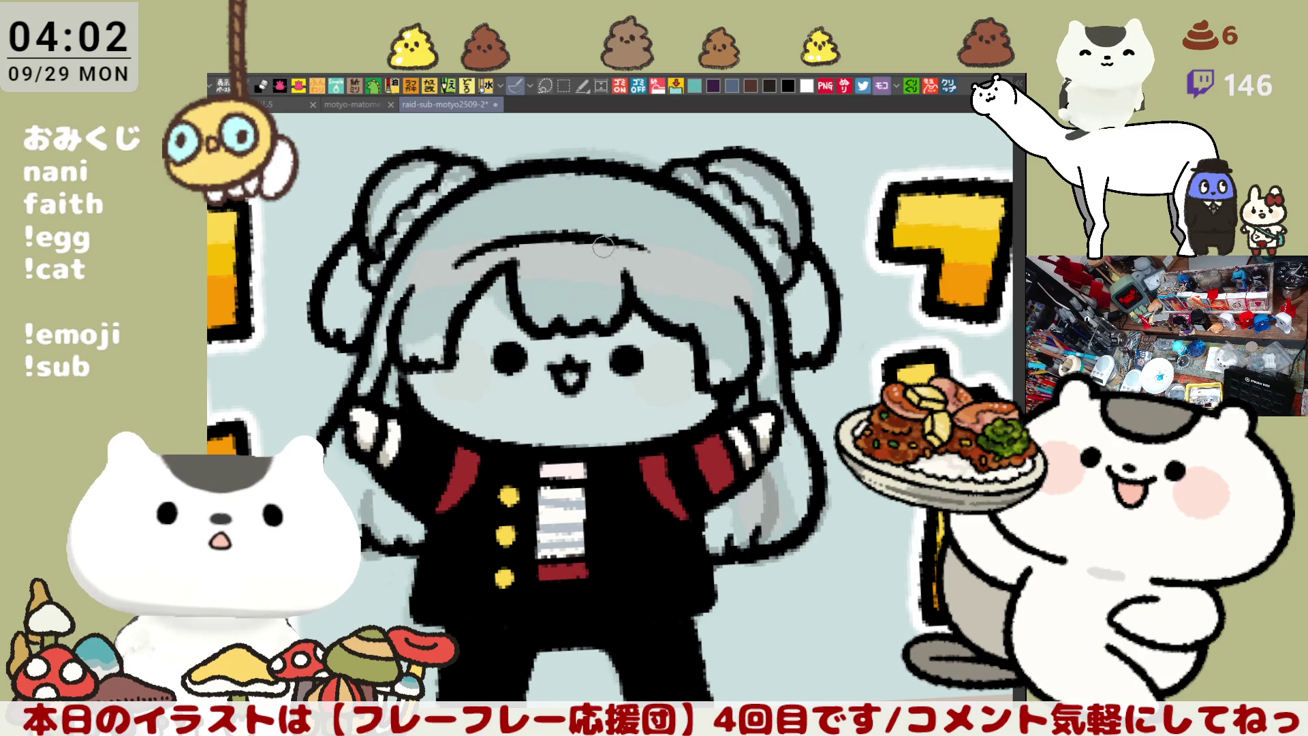
pyautogui.moveTo(653, 249); pyautogui.dragTo(700, 274)
pyautogui.hotkey('ctrl', 'z')
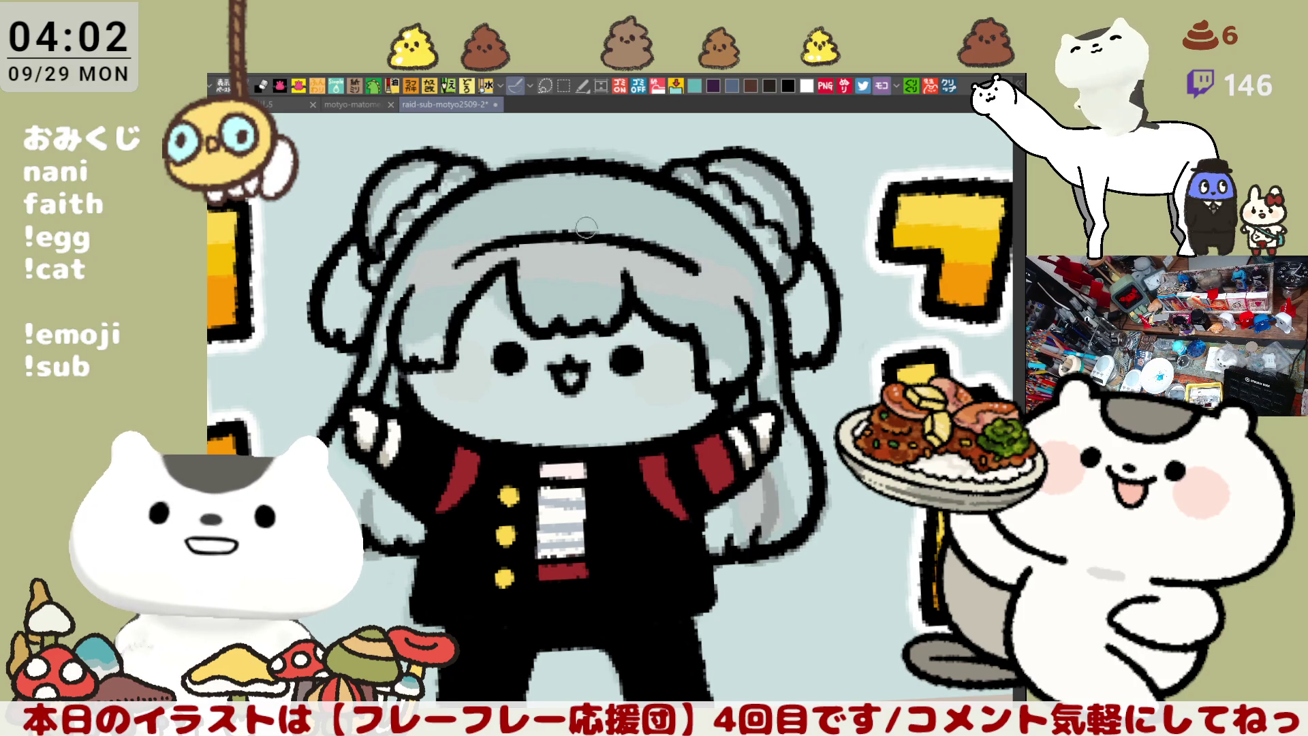